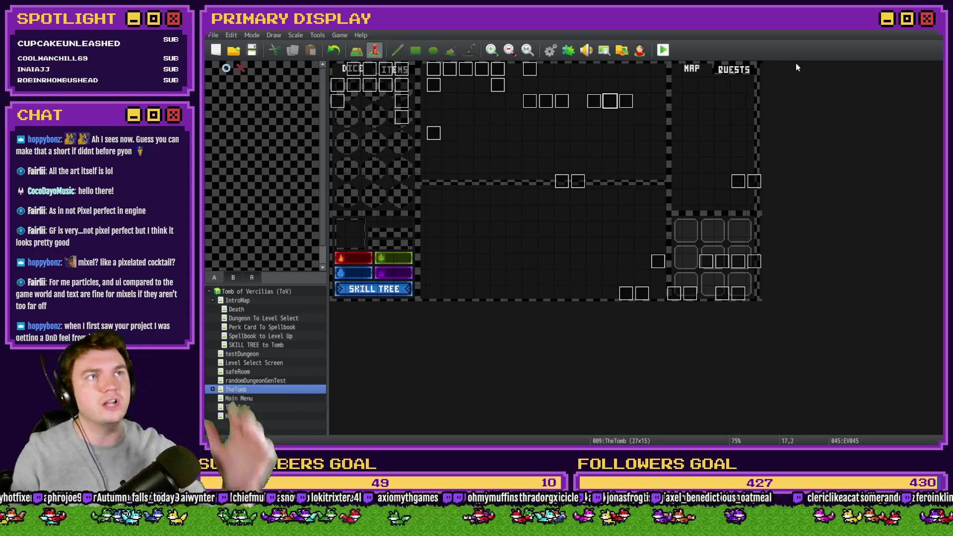
- Run a quick playtest of the game, then close it to return to the editor
key("ctrl+r")
left_click_drag(433, 42, 491, 57)
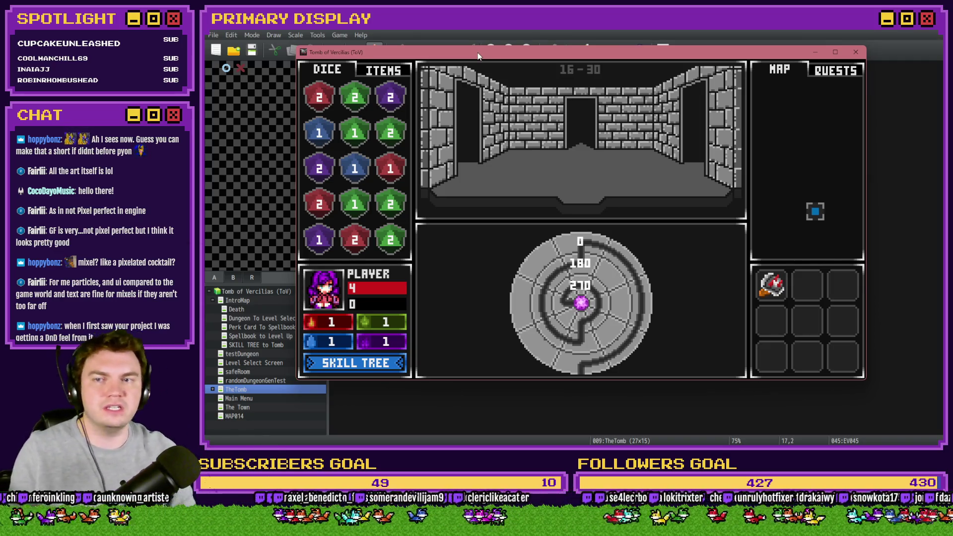
key("alt+F4")
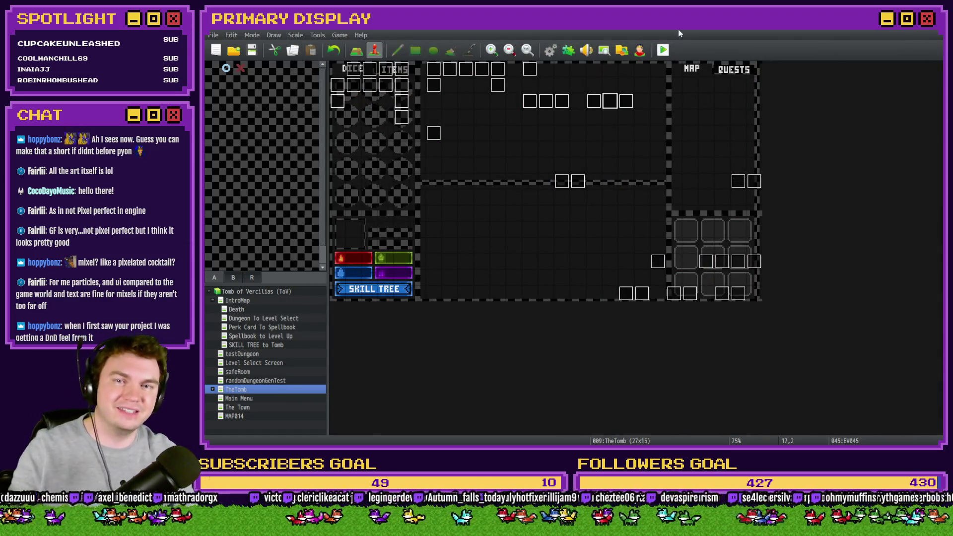
- Open the portalPuzzle event on the map and show its fourth page with the dial logic
double_click(606, 105)
key("Escape")
double_click(591, 105)
left_click(387, 115)
left_click(403, 116)
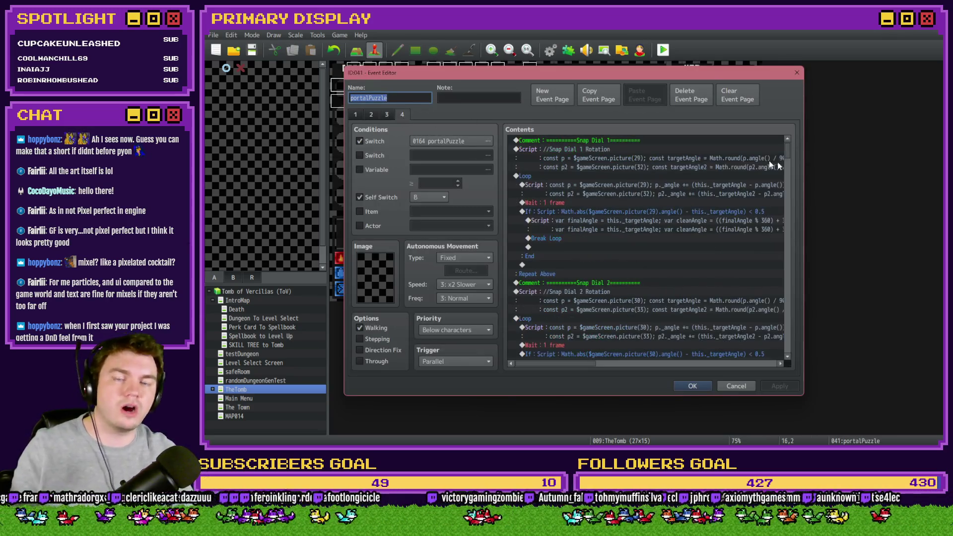
left_click_drag(791, 155, 792, 259)
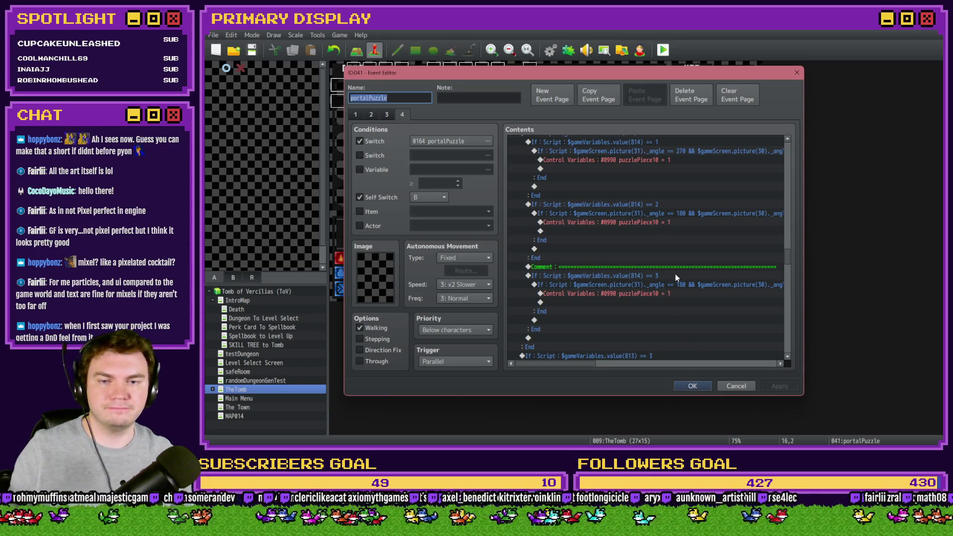
- Scroll through page 4's dial-length branch conditions to review them
scroll(676, 277, "down", 2)
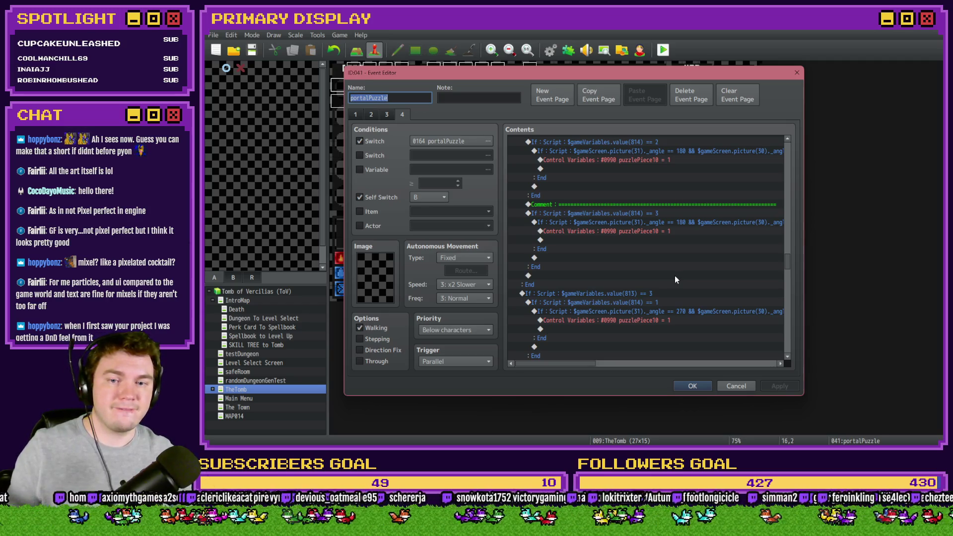
scroll(675, 276, "down", 2)
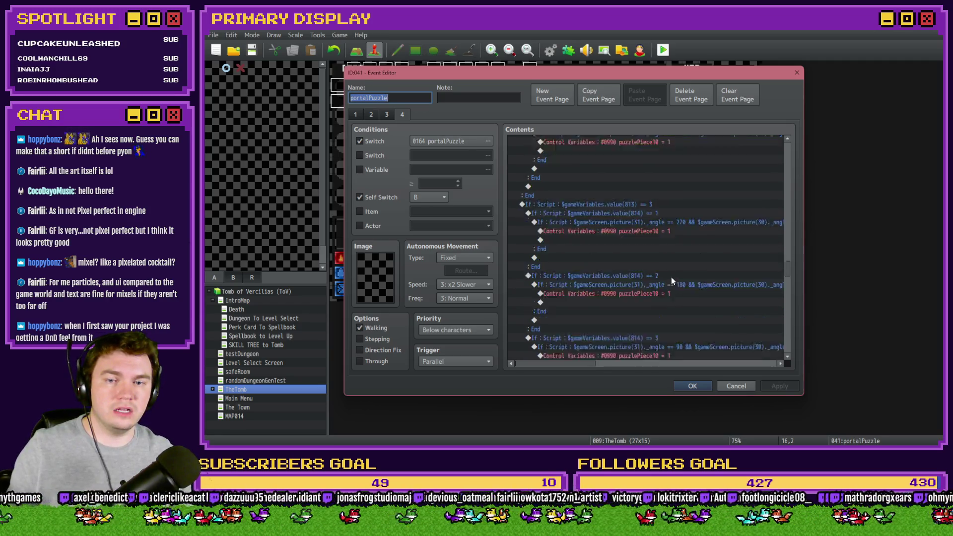
scroll(672, 282, "up", 2)
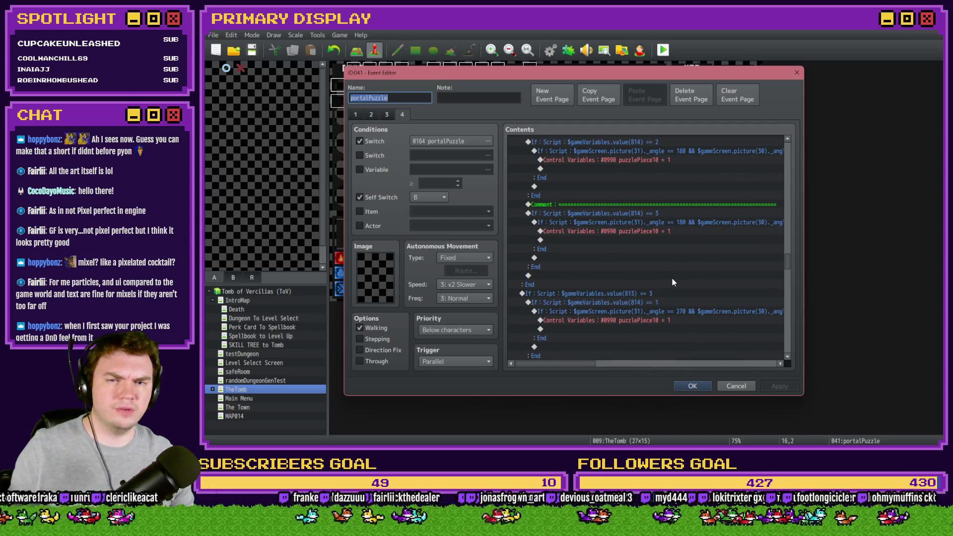
scroll(667, 231, "up", 4)
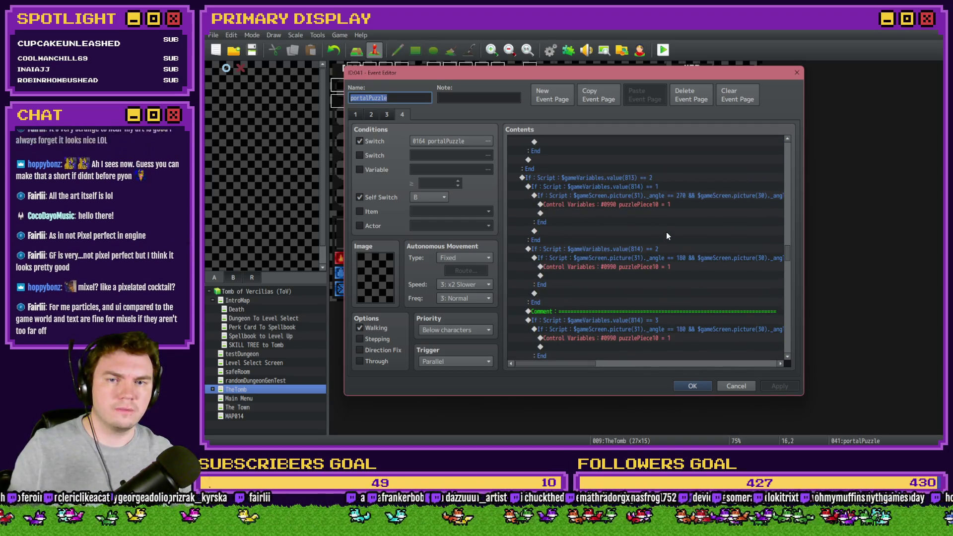
scroll(660, 179, "down", 2)
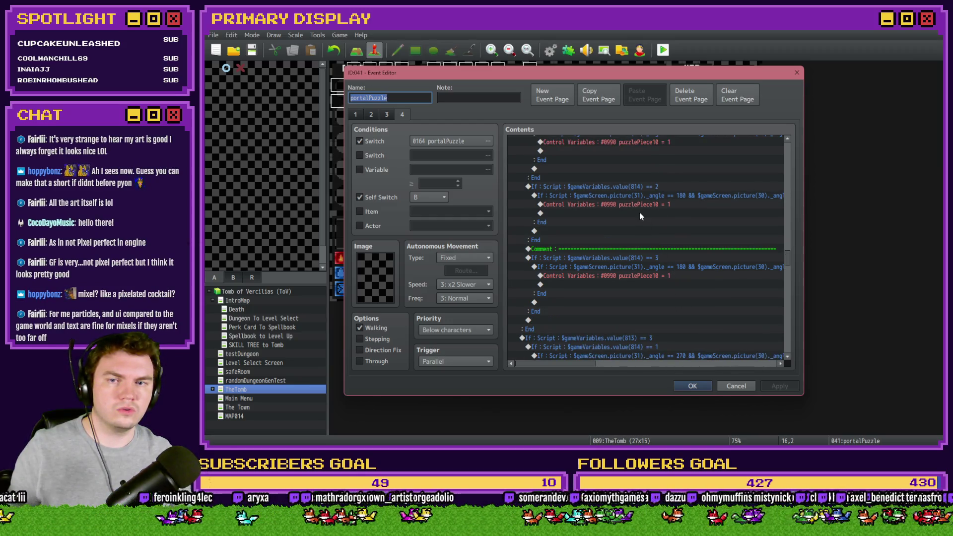
scroll(640, 214, "up", 3)
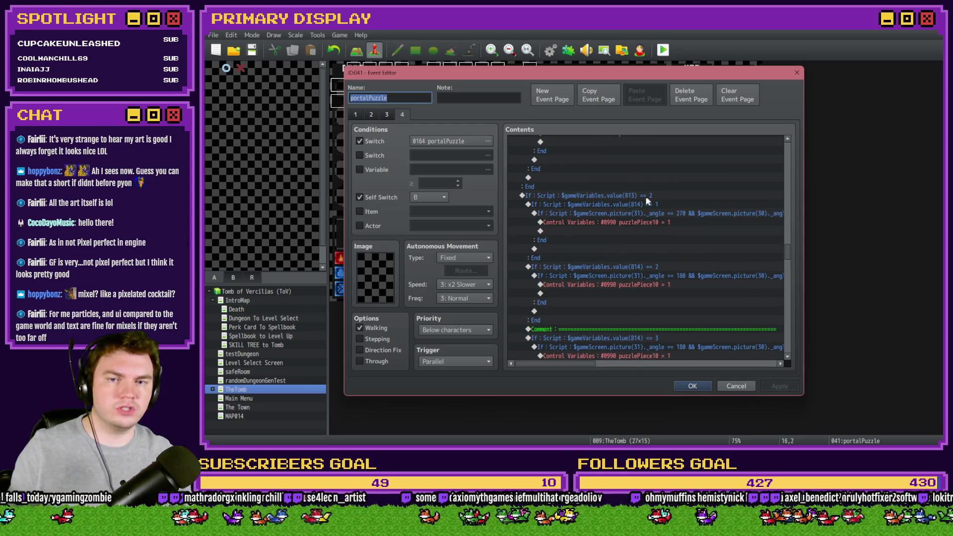
scroll(654, 222, "down", 4)
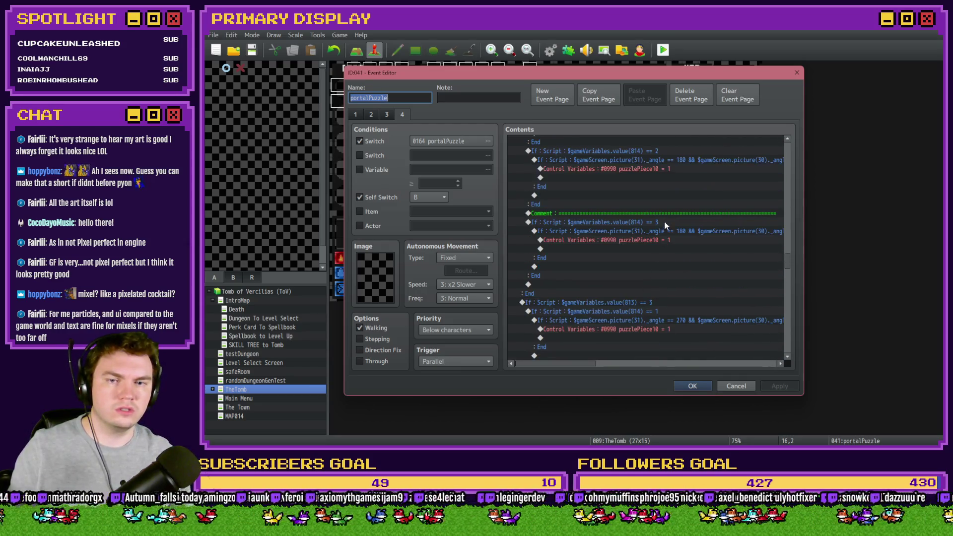
- Check the value(814) == 3 branch, close the event, and briefly open and close the database
left_click(665, 222)
scroll(667, 249, "up", 3)
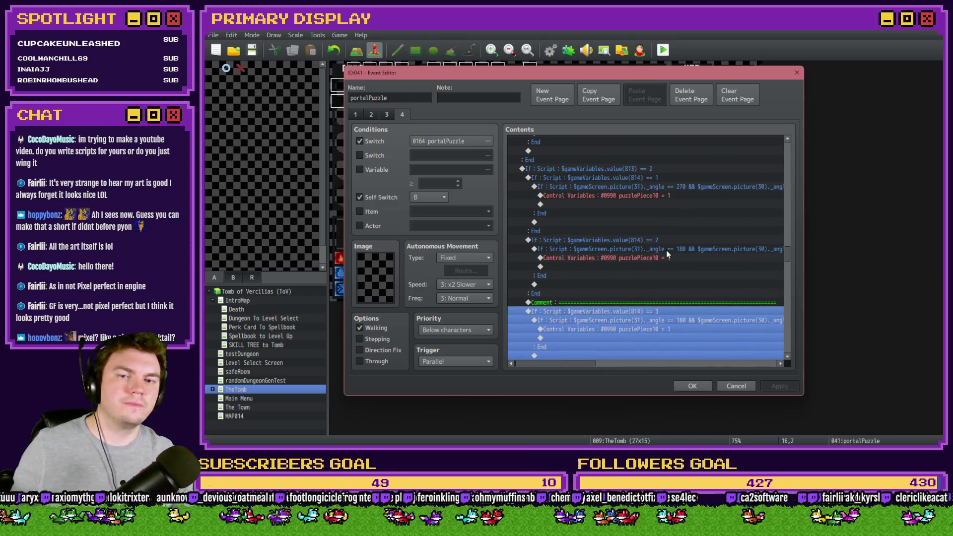
scroll(664, 321, "down", 2)
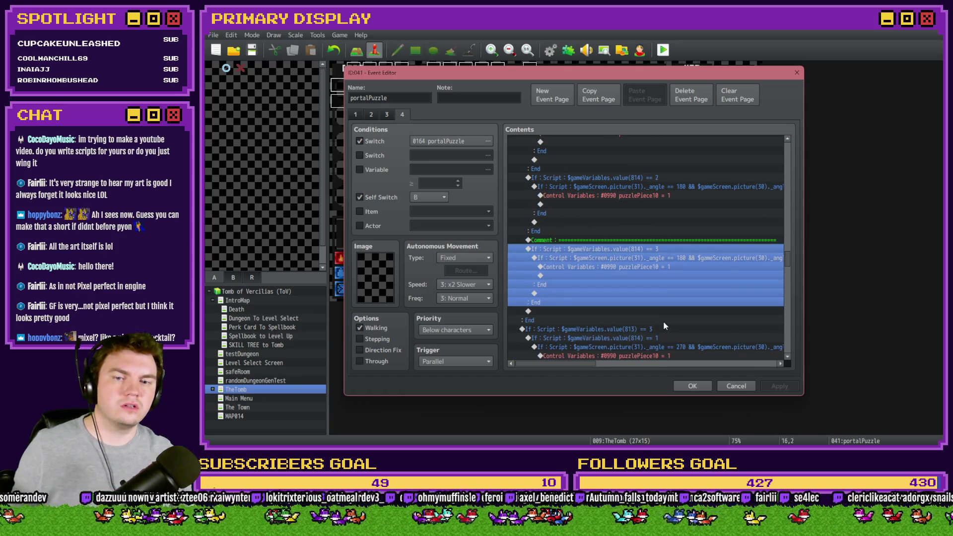
scroll(660, 278, "up", 2)
scroll(664, 211, "down", 2)
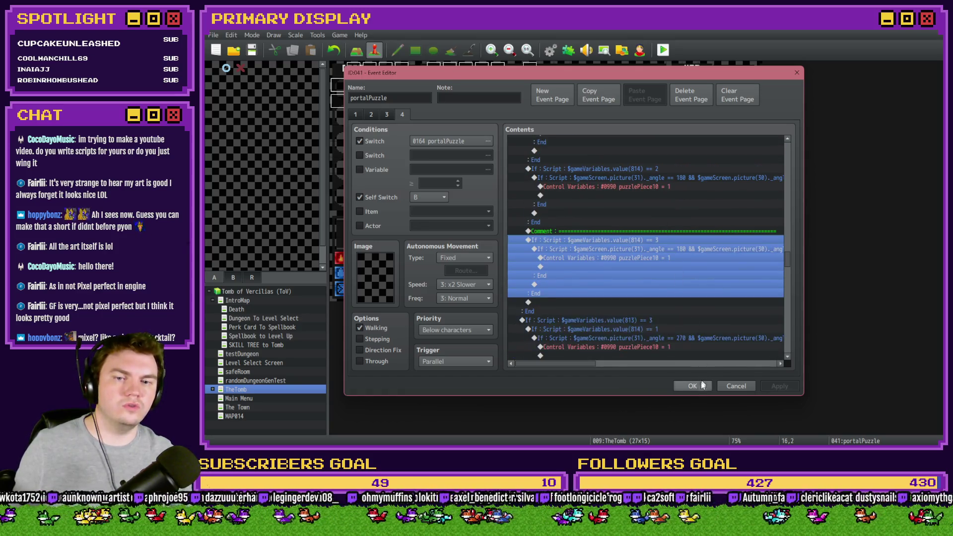
left_click(702, 386)
key("F9")
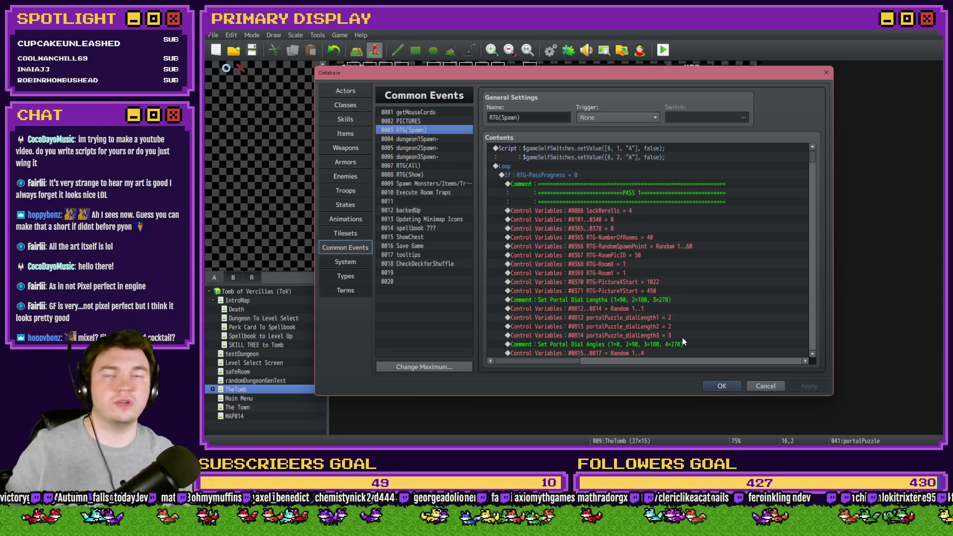
left_click(721, 386)
- Change picture 31's angle check from 180 to 270 on page 4, then rotate a dial in the playtest
double_click(602, 102)
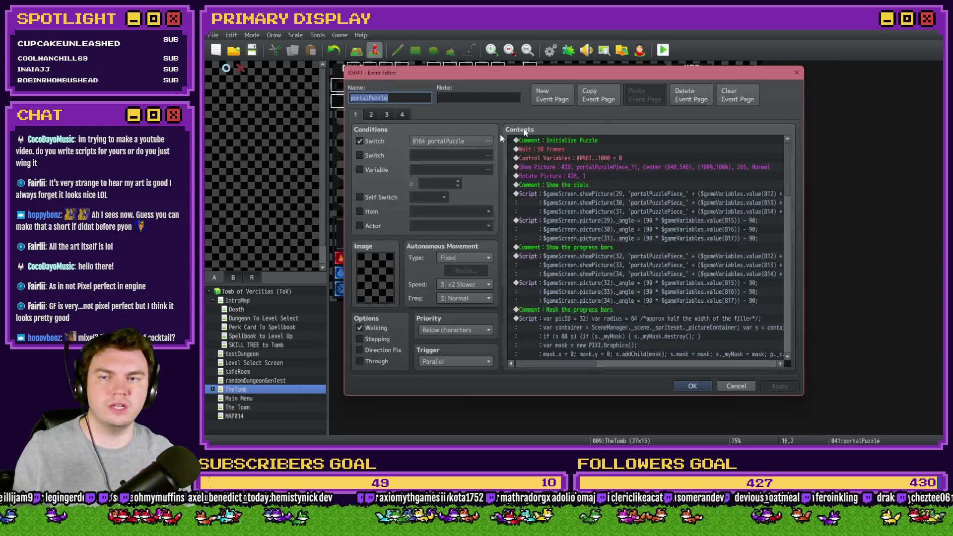
left_click(402, 115)
left_click_drag(786, 144, 792, 266)
left_click(688, 179)
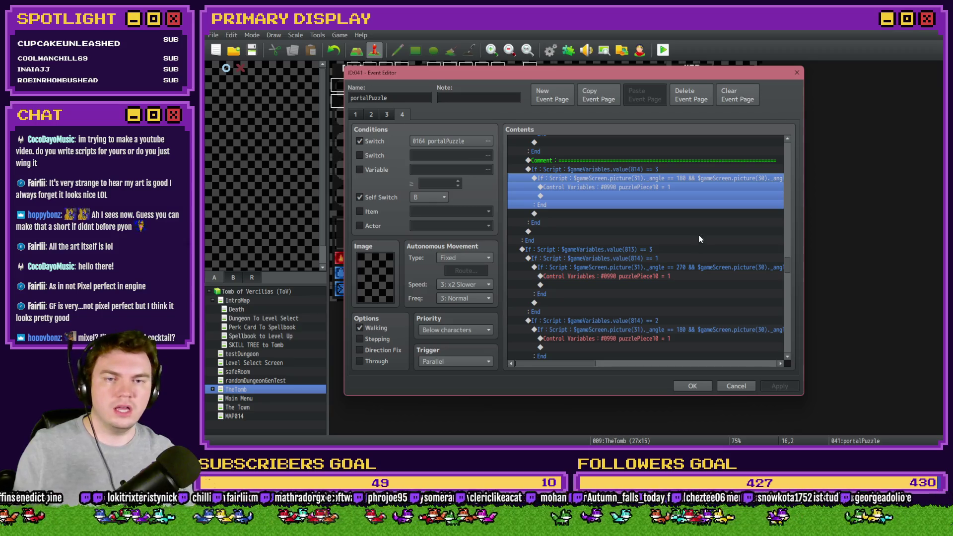
key("Return")
double_click(714, 290)
type("270")
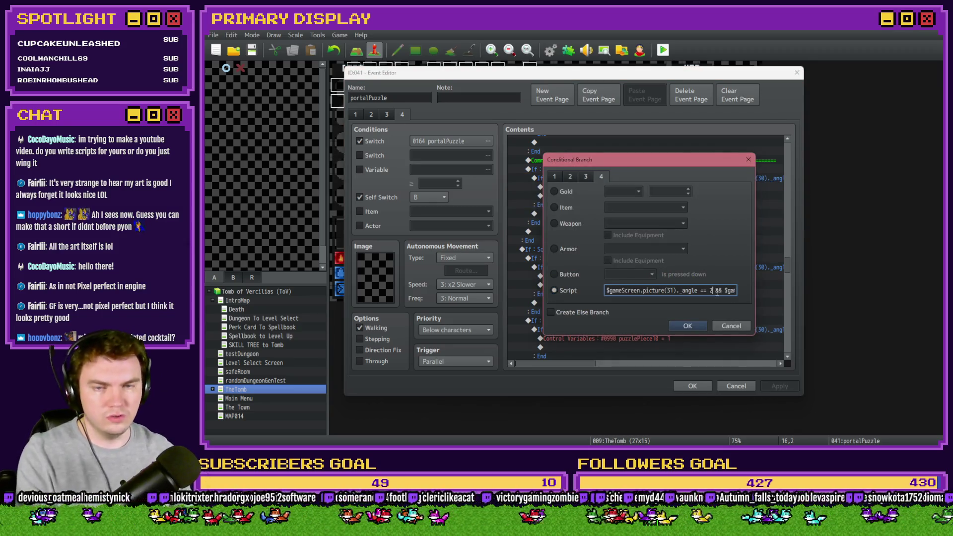
key("Right")
key("Right")
key("Right")
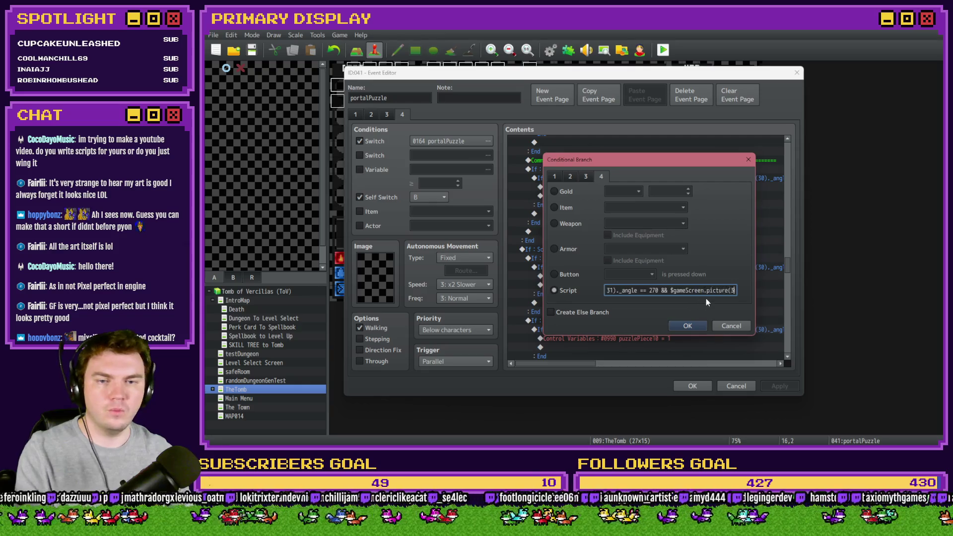
key("Right")
key("Right")
key("Right")
double_click(722, 290)
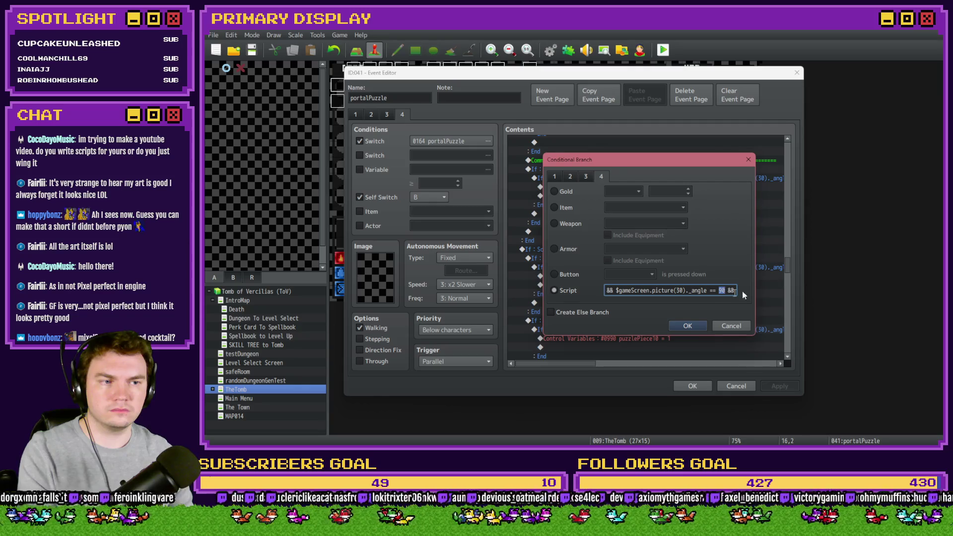
key("alt+Tab")
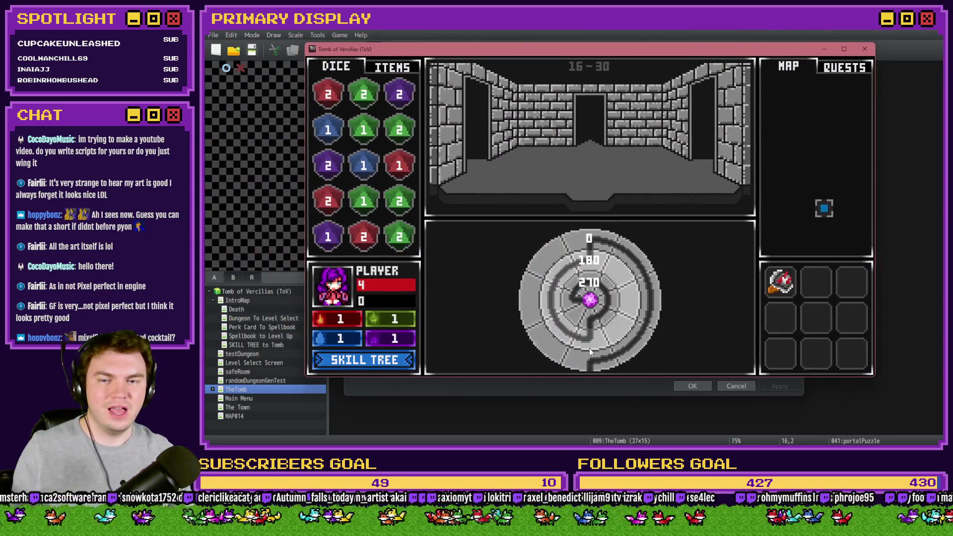
left_click(565, 249)
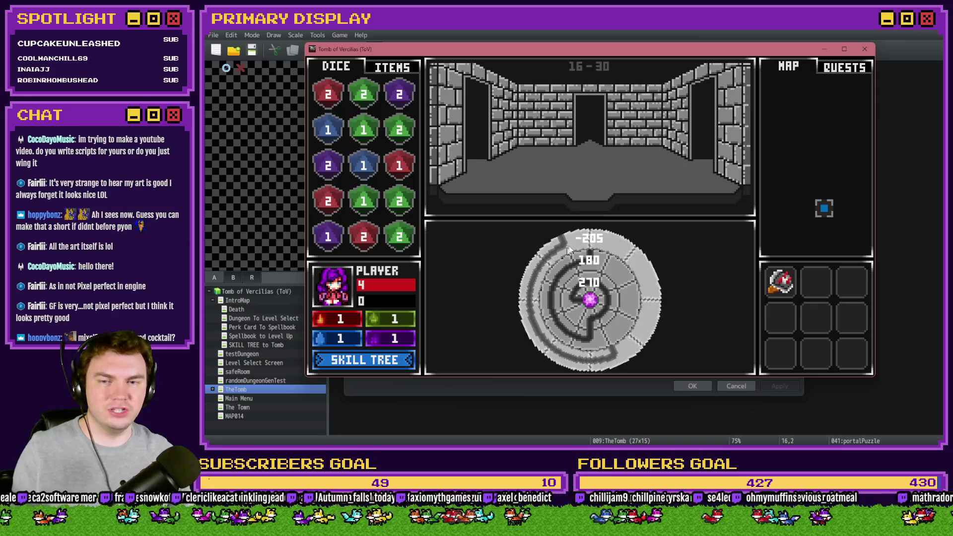
- Rotate the middle dial from 180 to 0 and the inner dial from 270 to 90
left_click(595, 268)
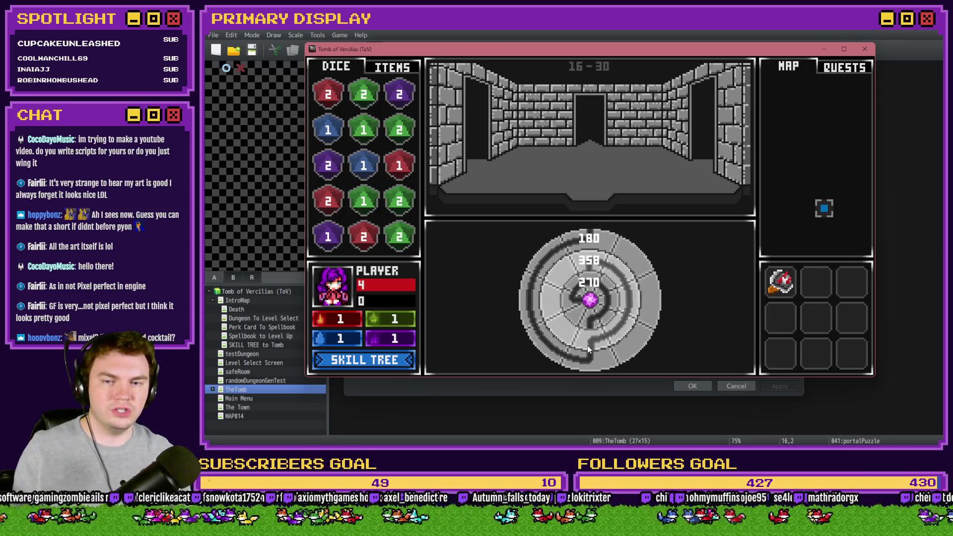
left_click(614, 288)
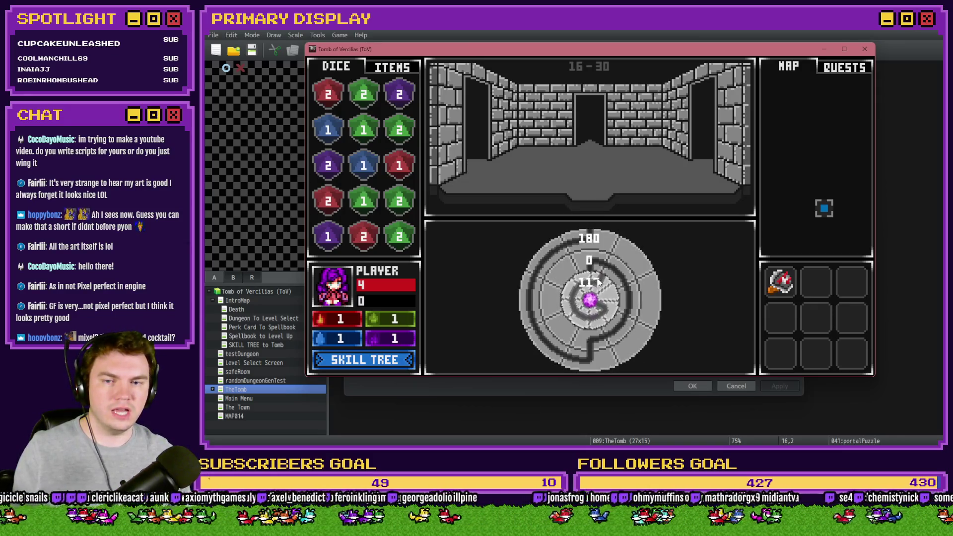
key("alt+Tab")
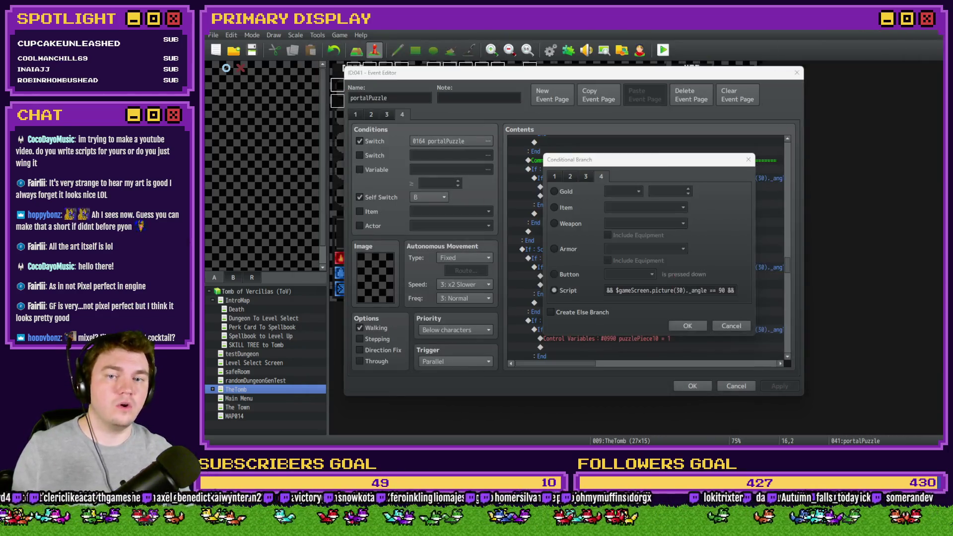
- Change the script condition's 270 to 90, append '0 &' at the end, and confirm
left_click_drag(676, 292, 519, 289)
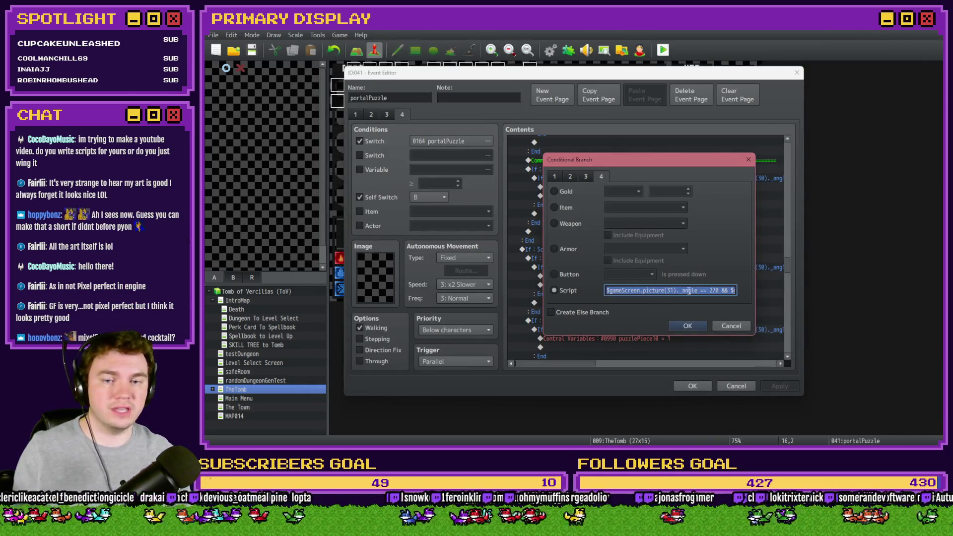
double_click(714, 291)
type("90")
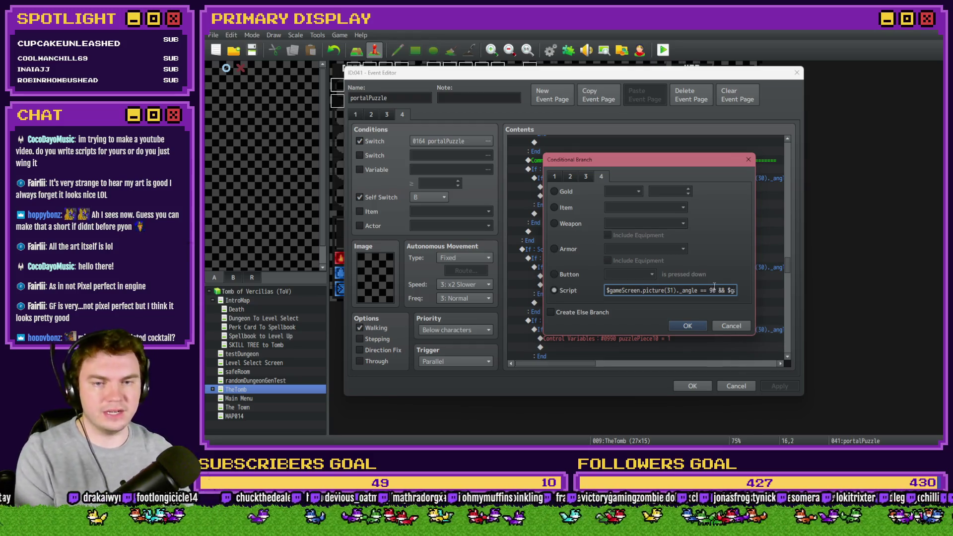
key("End")
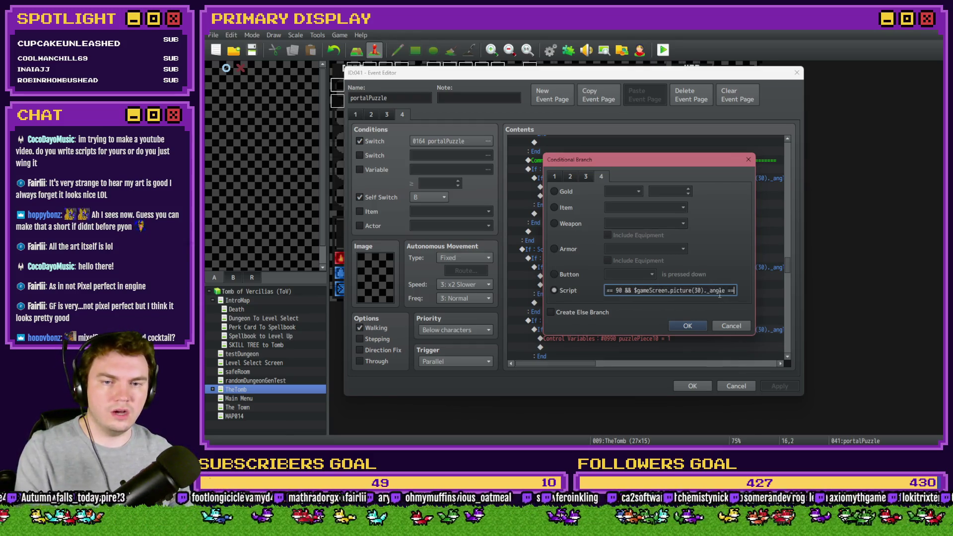
type("0 &")
double_click(730, 291)
left_click(689, 326)
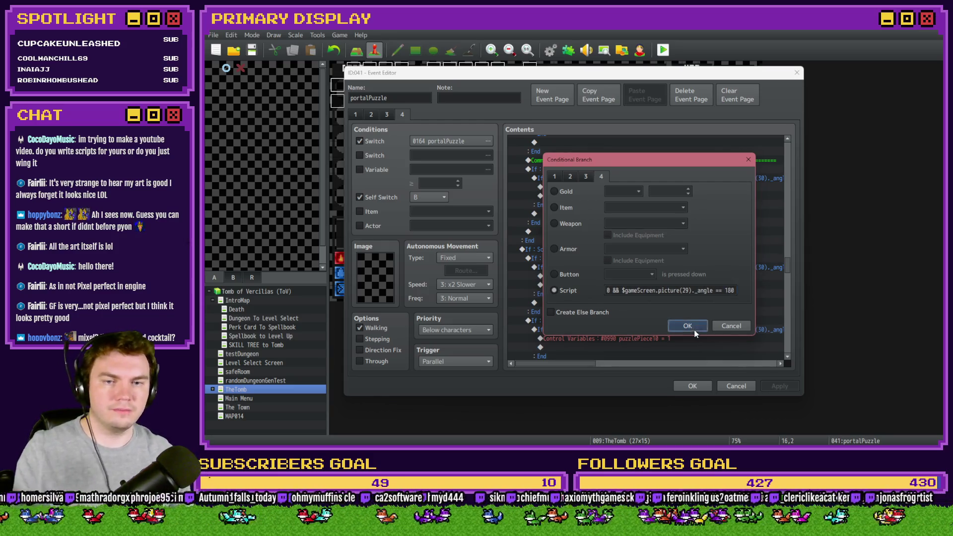
- Move the separator comment above the If 813 == 3 block and save the event
left_click(680, 161)
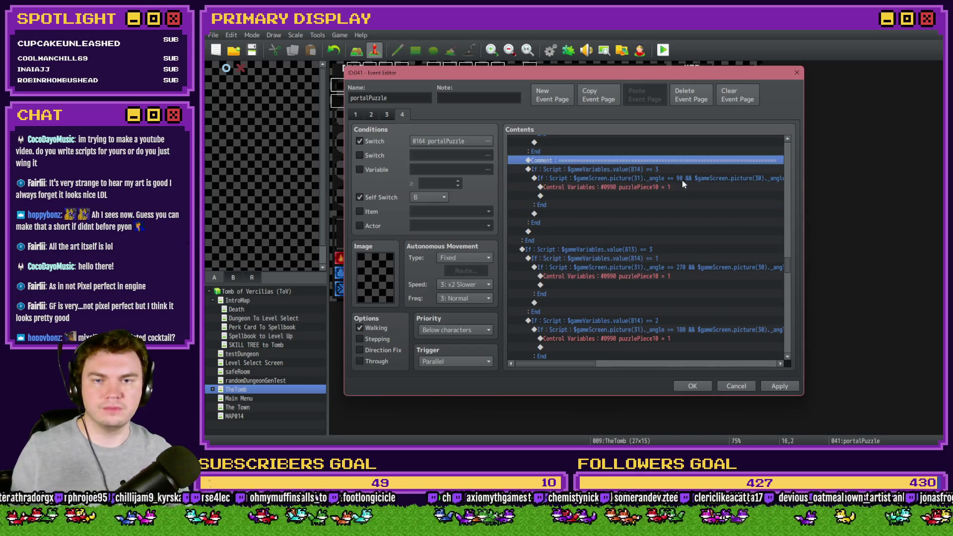
left_click(681, 240)
left_click(672, 245)
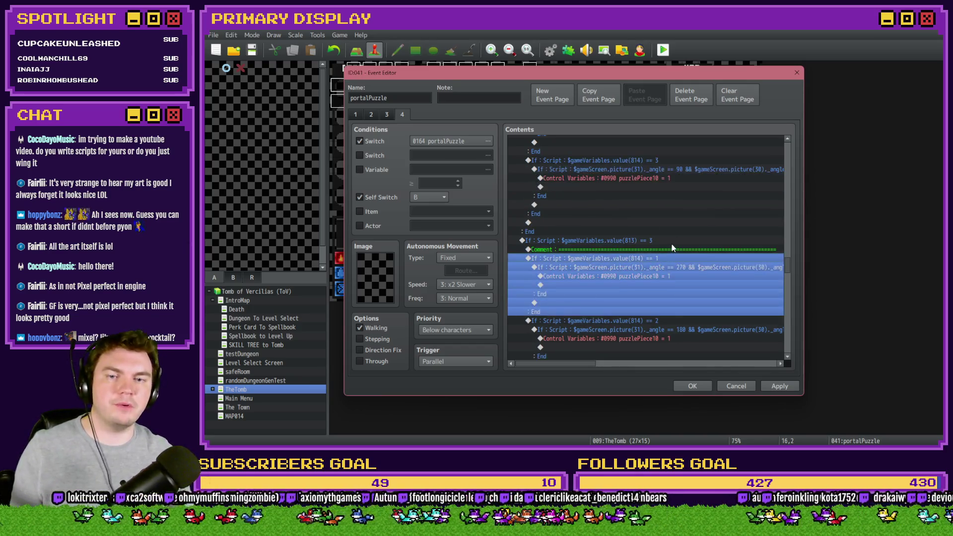
left_click(674, 241)
key("ctrl+v")
left_click(694, 387)
left_click(550, 50)
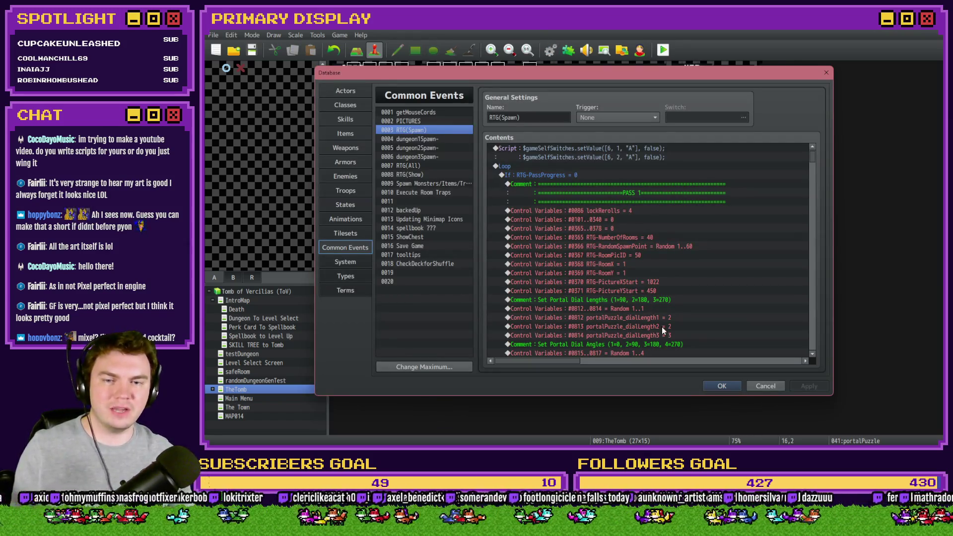
- In RTG(Spawn), set #0813 dialLength2 to 3 and #0814 dialLength3 to 1, then close the database
double_click(663, 327)
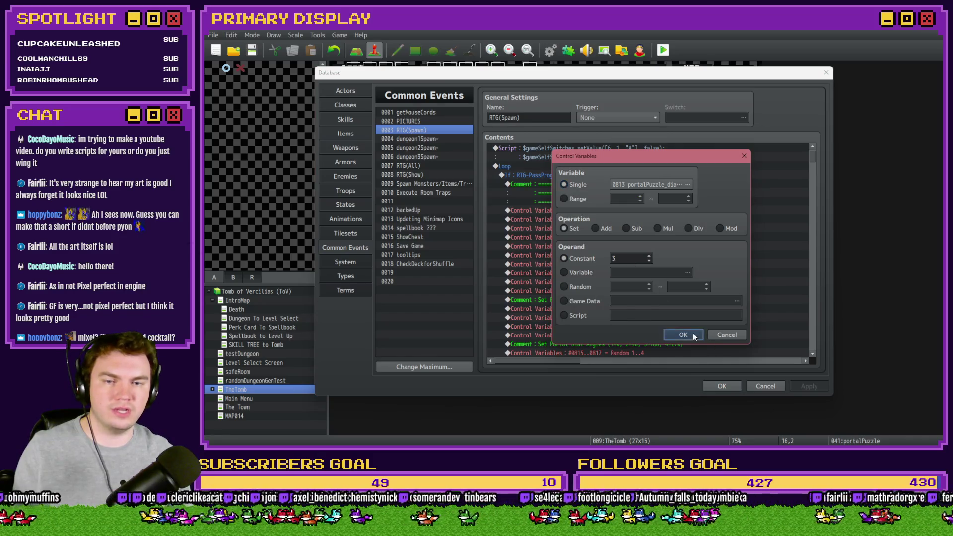
left_click(694, 336)
double_click(695, 336)
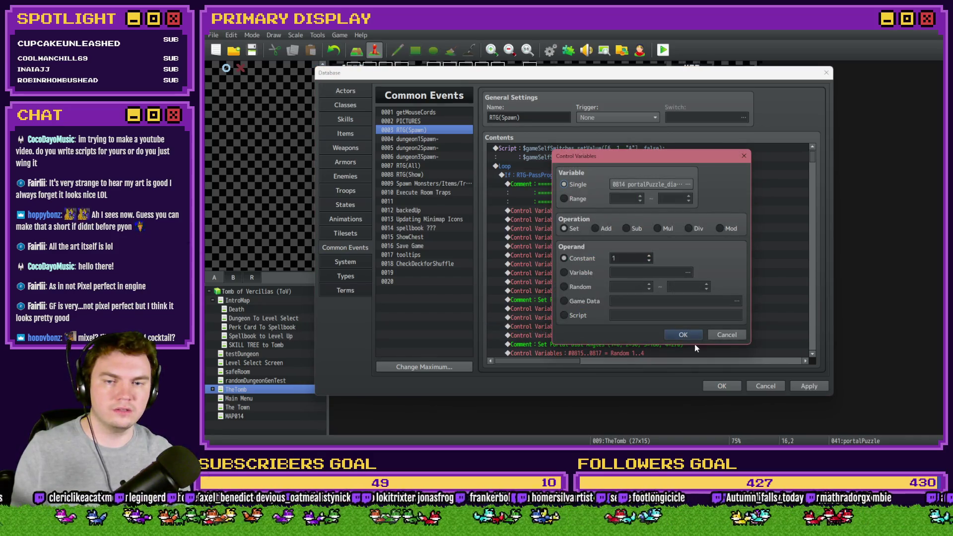
left_click(685, 336)
left_click(723, 386)
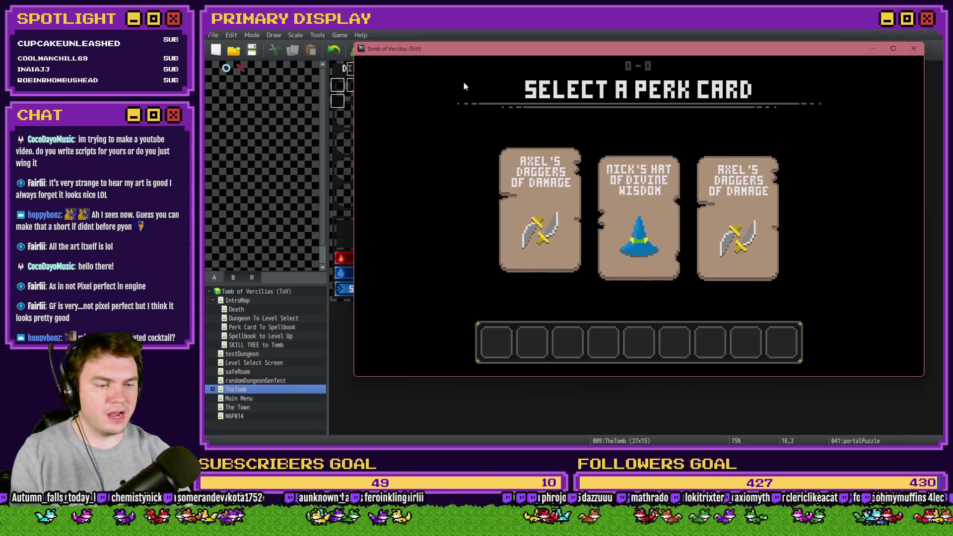
- Choose Axel's Daggers of Damage, then turn the outer, middle and inner rings to 180, 270, 180
left_click(546, 212)
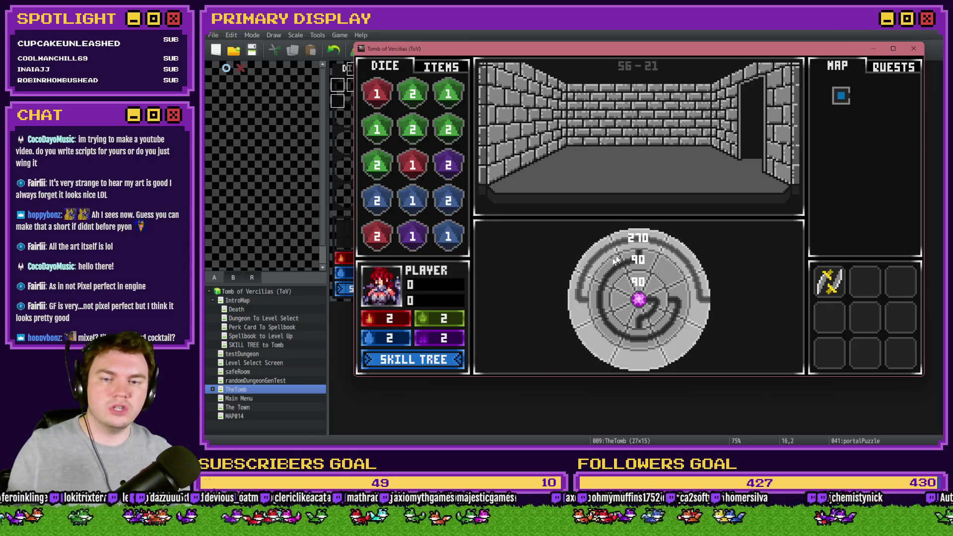
left_click(579, 290)
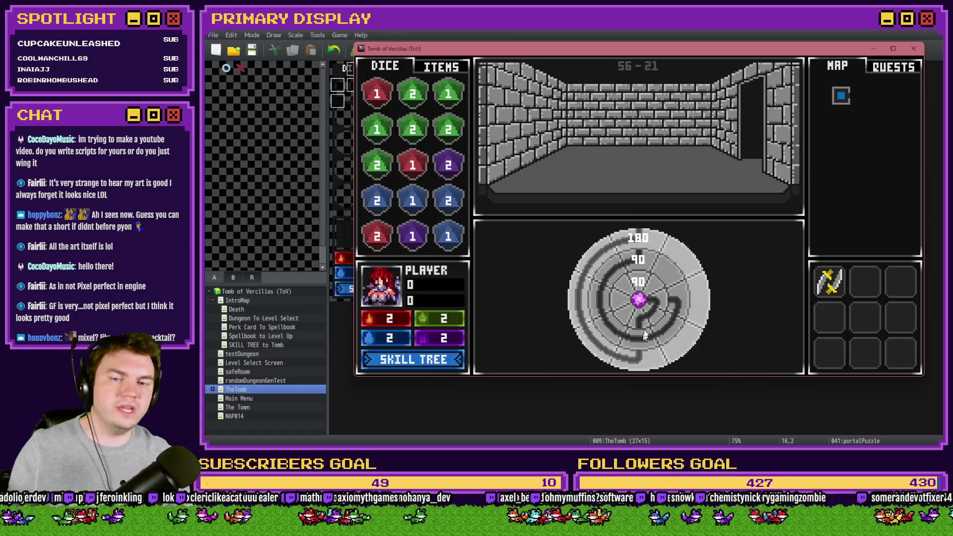
left_click(610, 339)
left_click(620, 300)
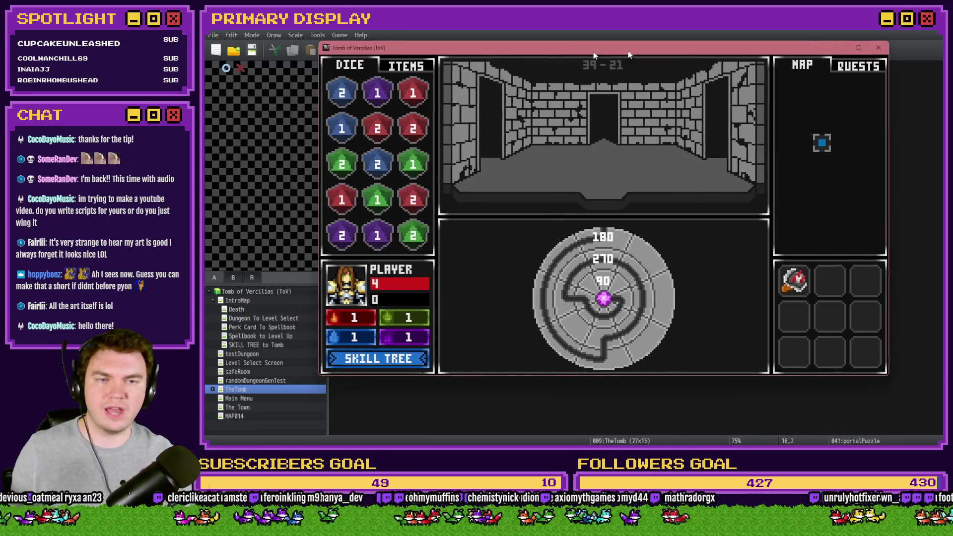
- End the playtest and open page 4 of the portalPuzzle event
key("alt+F4")
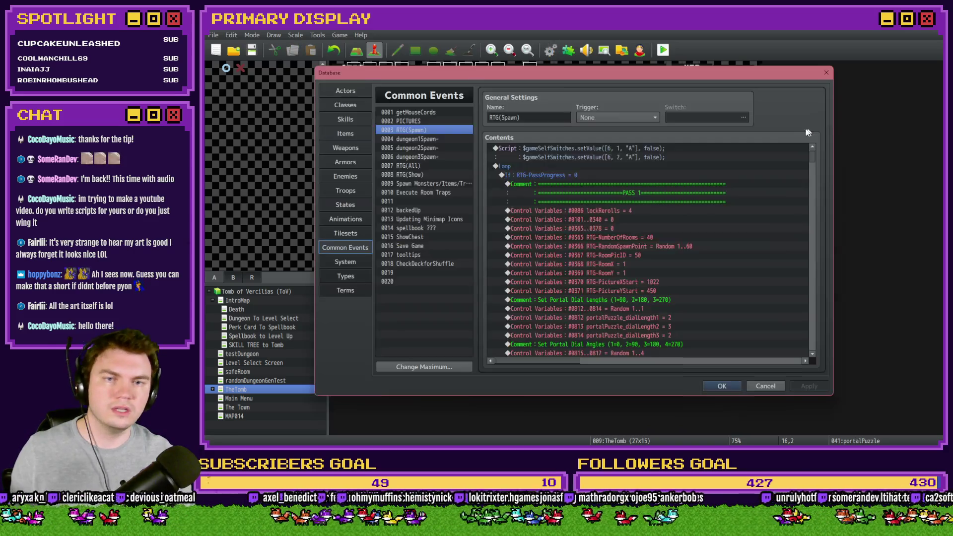
left_click(550, 50)
key("Escape")
double_click(549, 110)
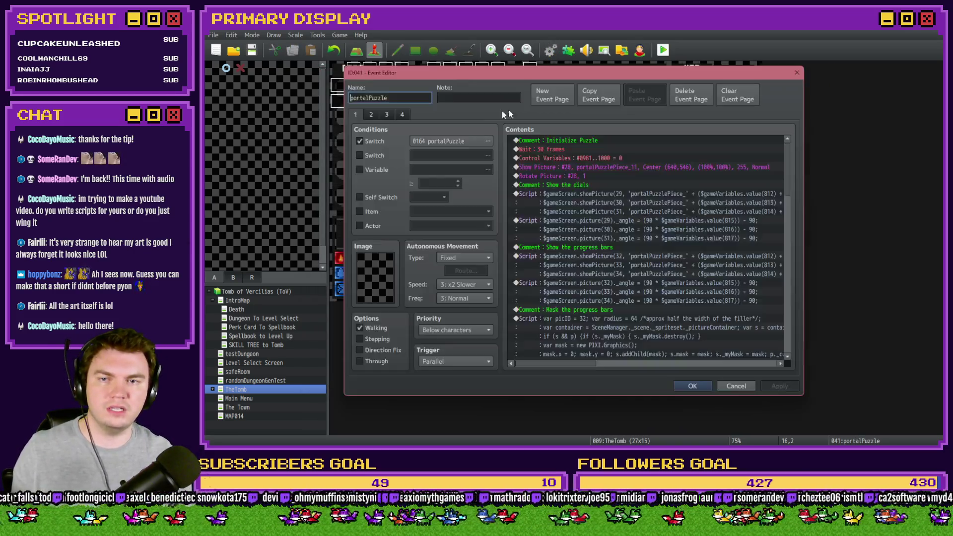
left_click(400, 114)
left_click_drag(793, 153, 791, 278)
- In the 814 == 2 branch, change the angle checks from 180 and 270 to 90 and 180
left_click(667, 197)
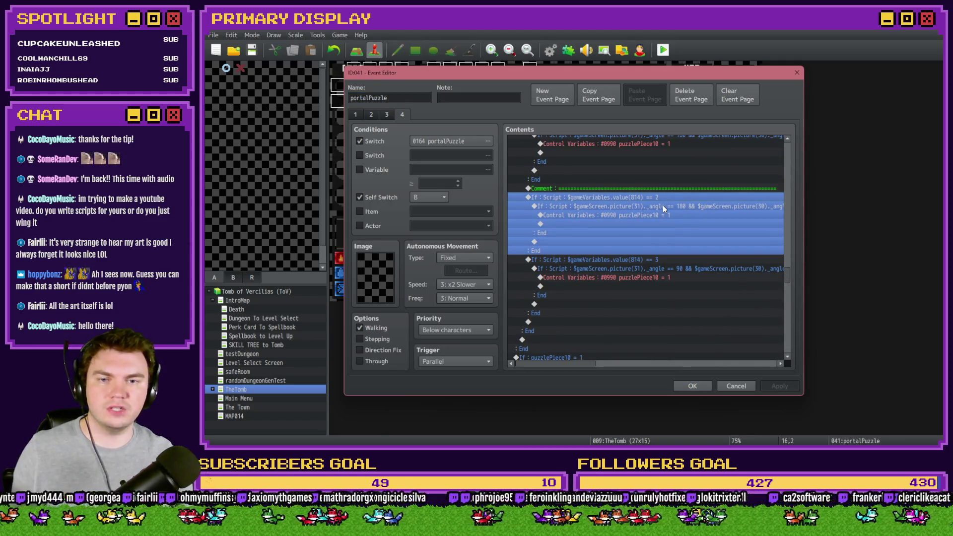
double_click(664, 208)
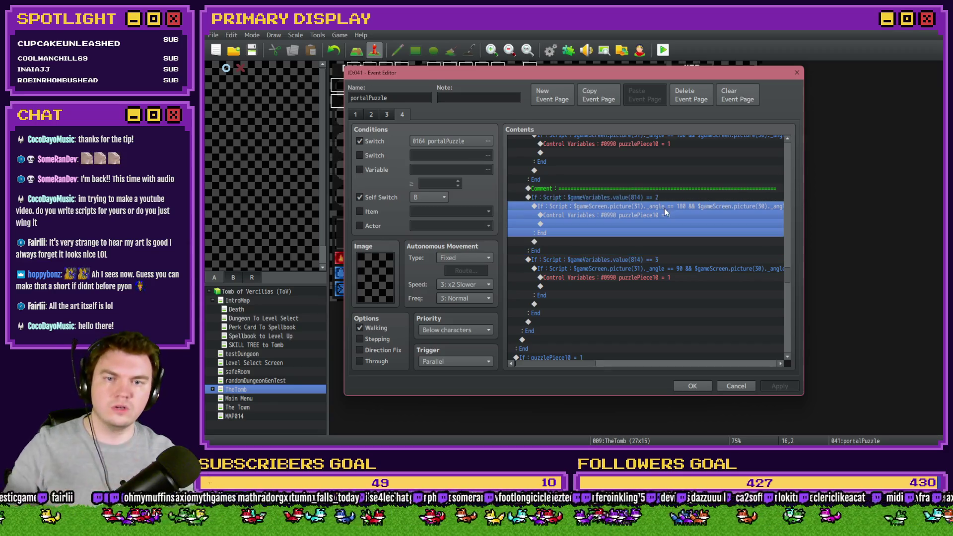
double_click(712, 291)
type("90")
key("Right")
key("Right")
key("Right")
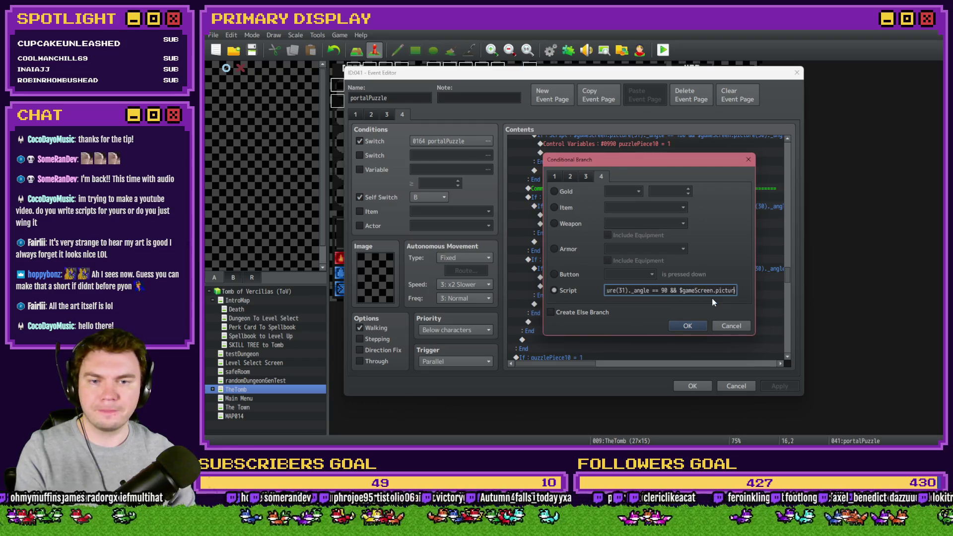
key("Right")
key("Right")
key("Right")
type("180")
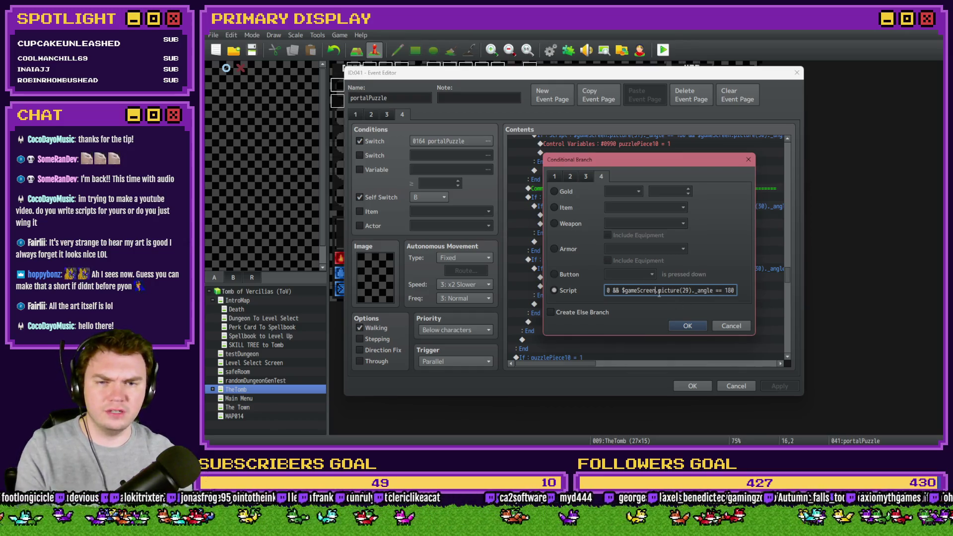
left_click(680, 324)
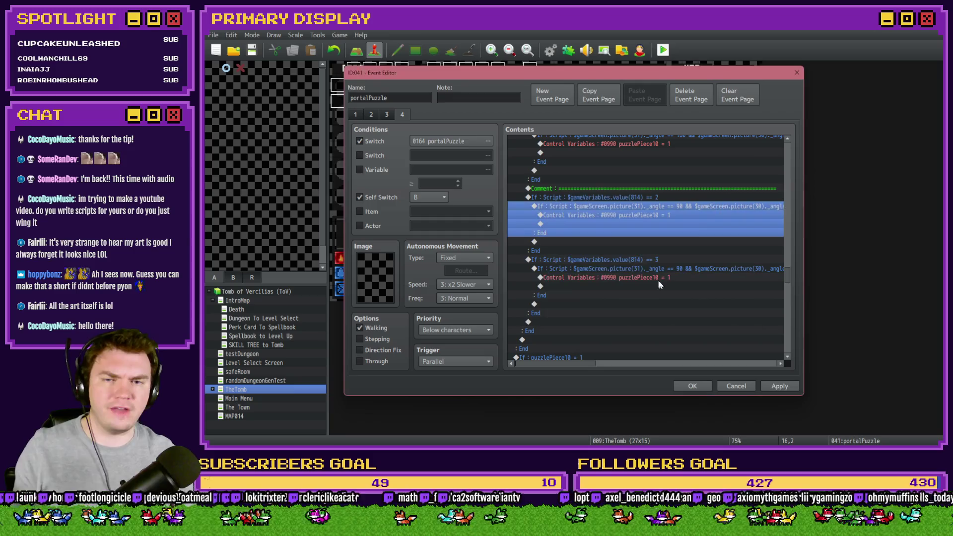
- Cut the separator comment, paste it above the 814 == 3 branch, and apply
left_click(644, 188)
key("ctrl+x")
left_click(645, 252)
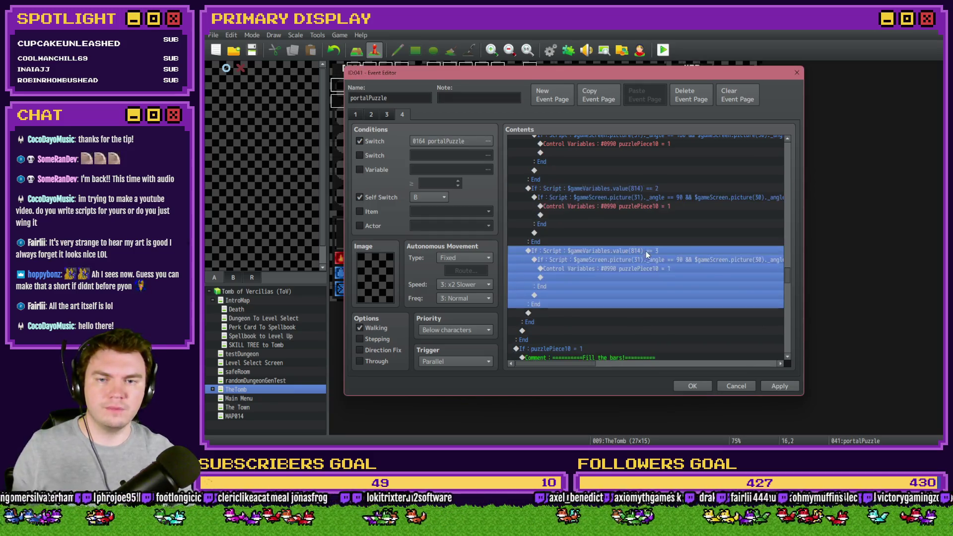
key("ctrl+v")
left_click(775, 386)
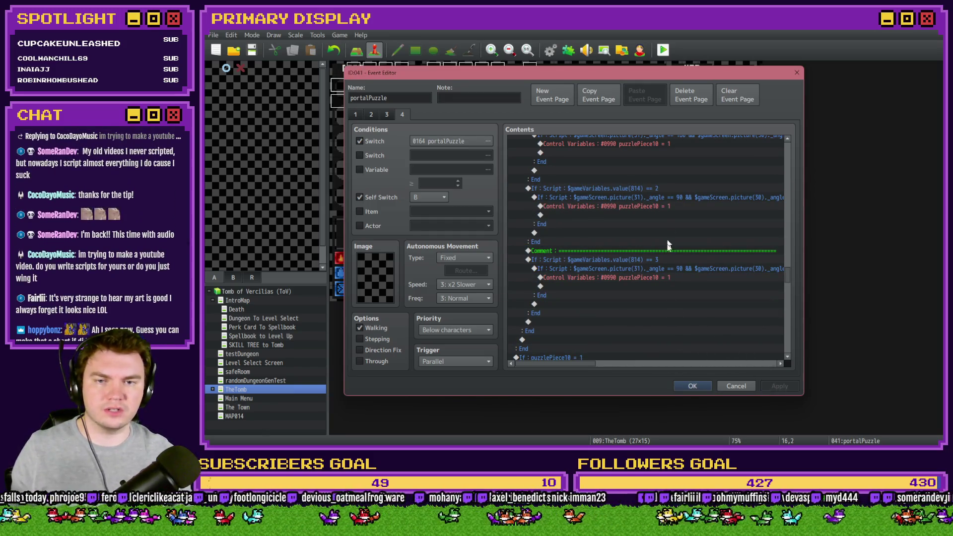
- Save the event and set #0814 portalPuzzle_dialLength3 to constant 3 in RTG(Spawn)
left_click(685, 386)
key("F9")
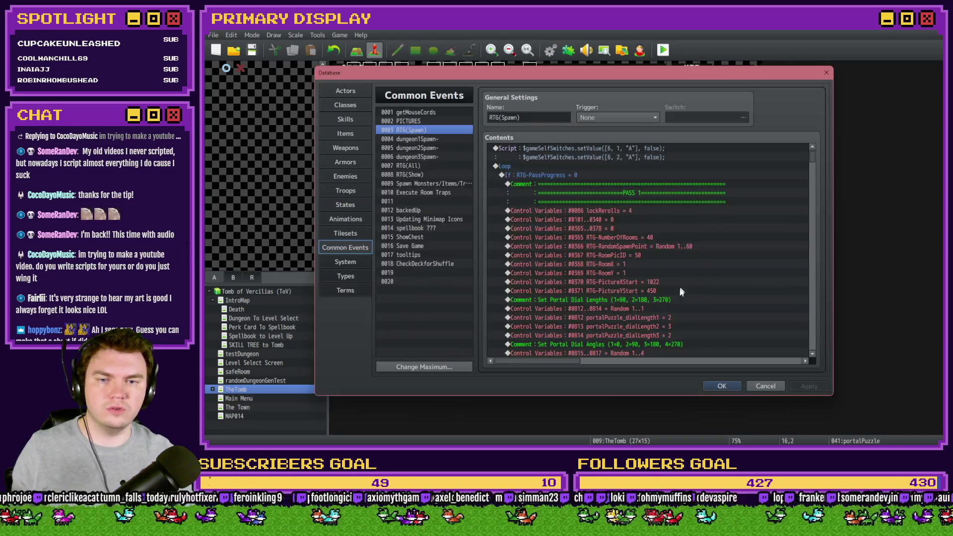
double_click(675, 335)
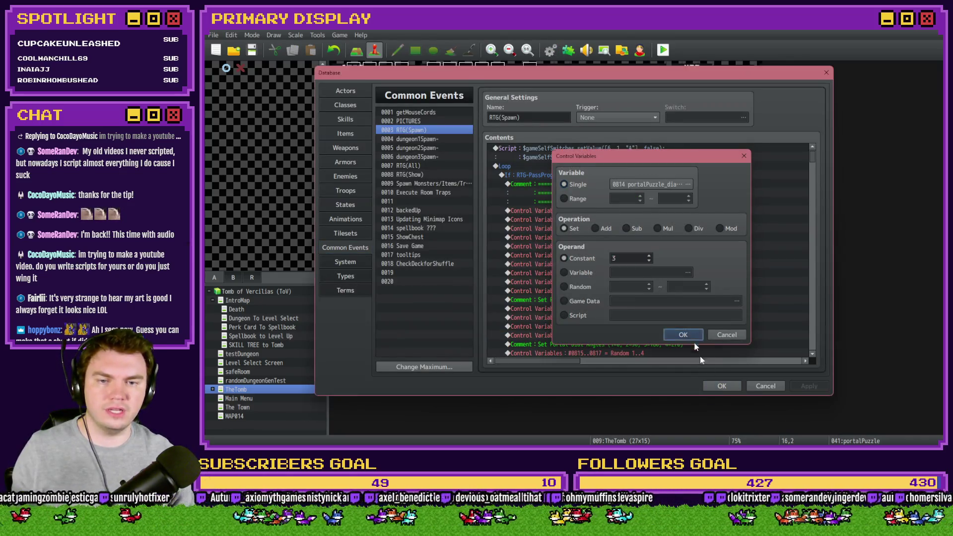
left_click(684, 334)
left_click(722, 386)
- Playtest, rotate the middle and inner dial rings, then close the game window
key("ctrl+r")
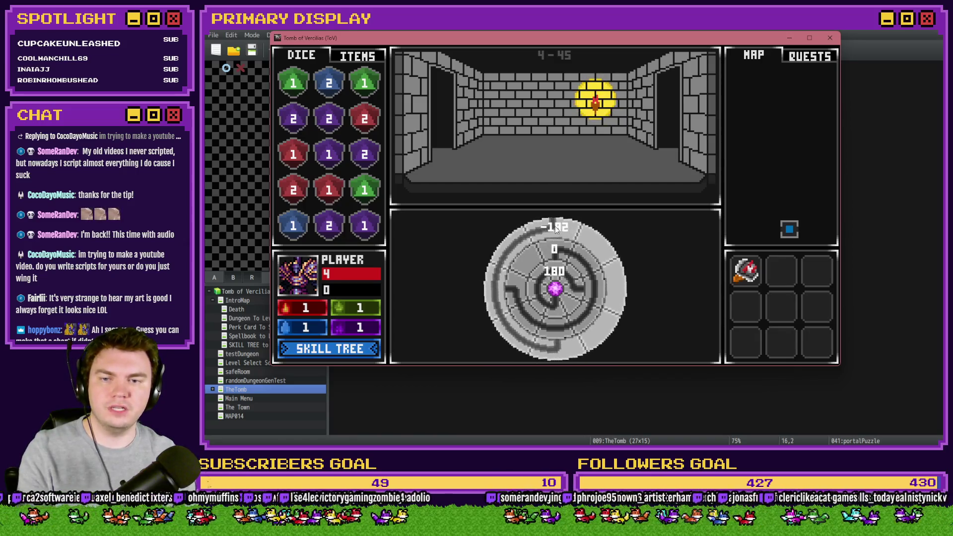
left_click(554, 329)
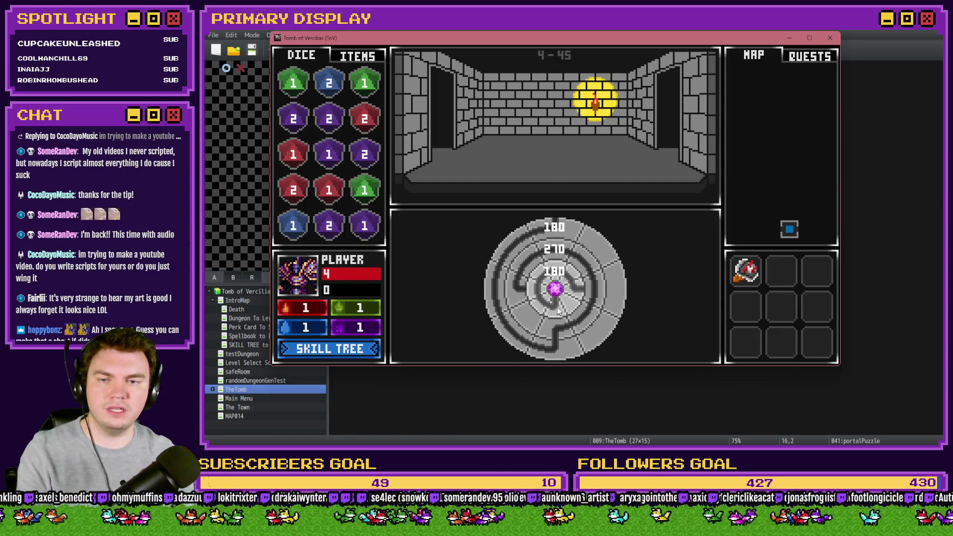
left_click(530, 292)
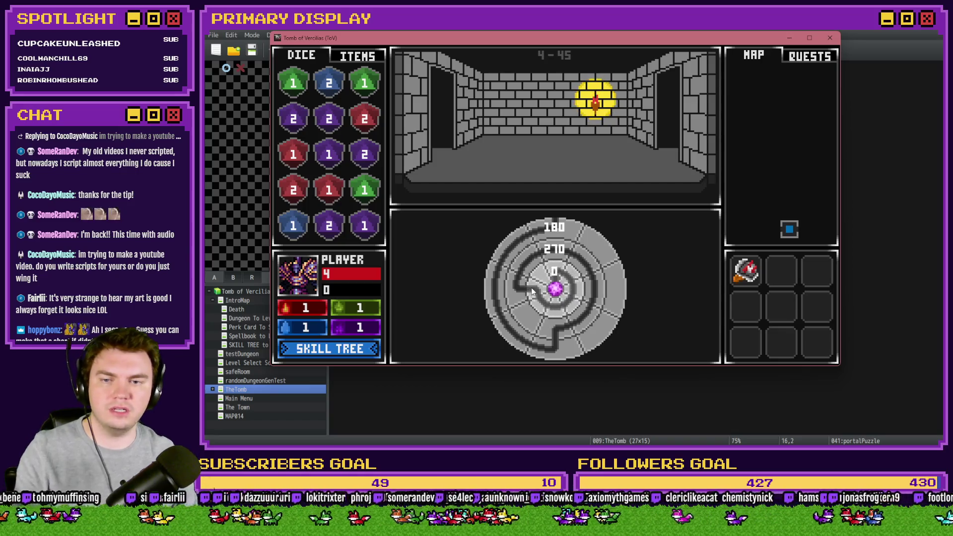
left_click(829, 38)
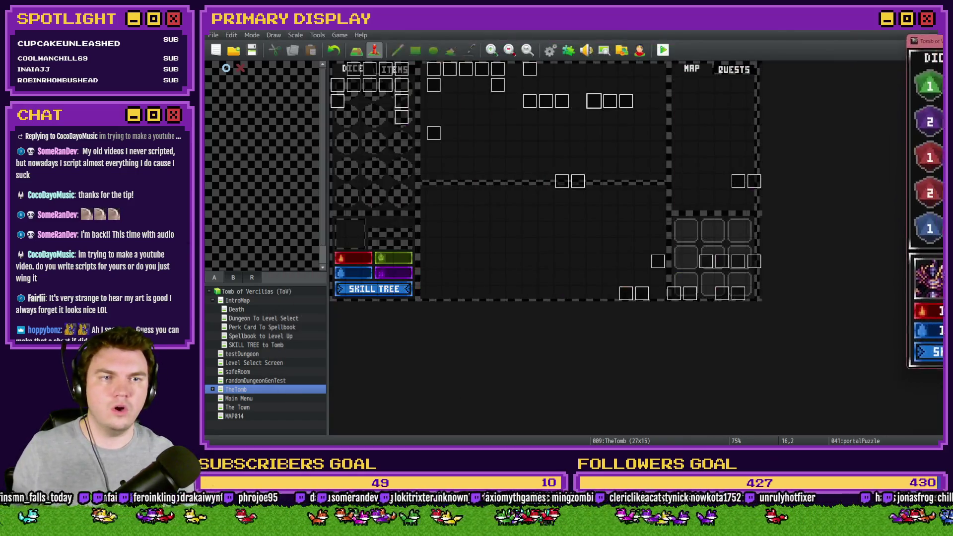
- Open portalPuzzle page 4 and inspect the 814 == 3 branch condition without changing it
double_click(585, 101)
left_click(402, 115)
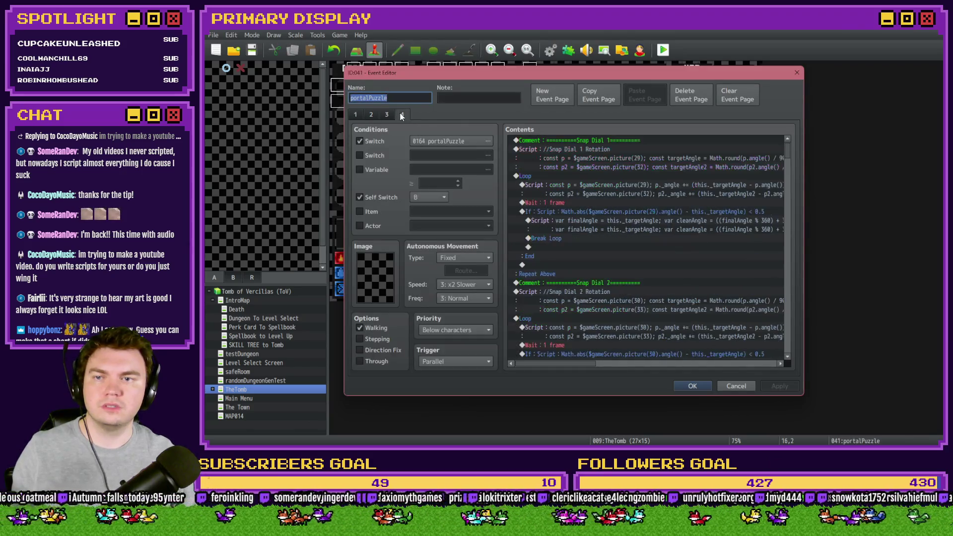
left_click_drag(788, 148, 788, 276)
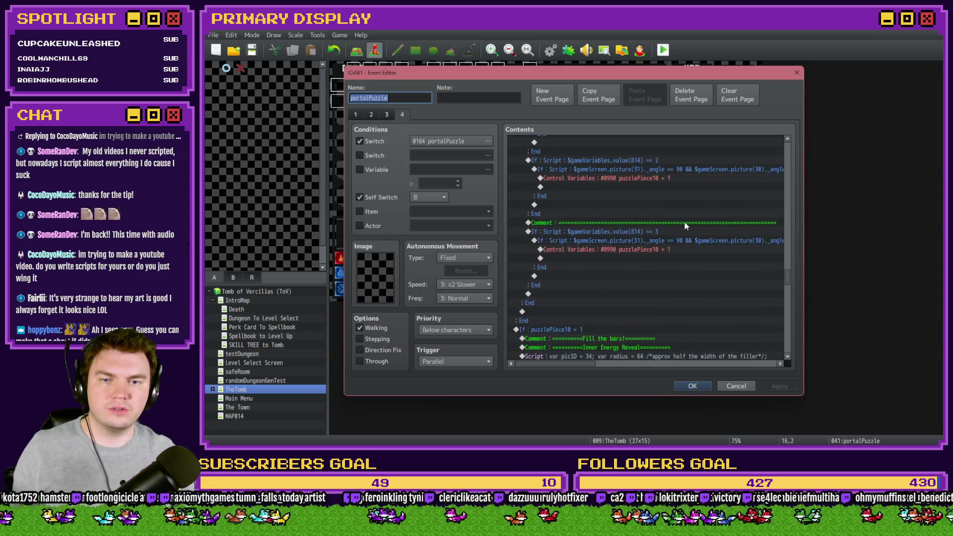
left_click(684, 222)
left_click(673, 231)
double_click(674, 231)
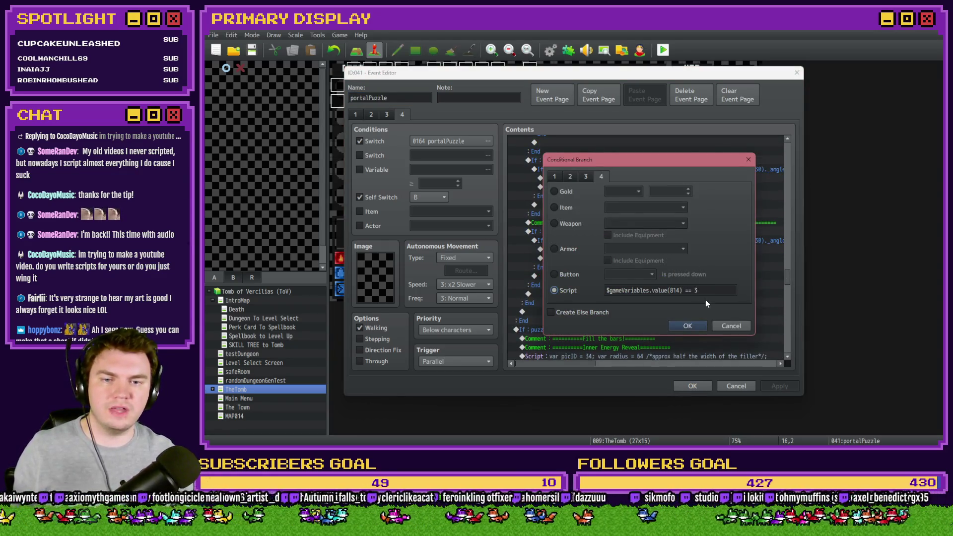
left_click(732, 326)
- Edit the 814 == 3 angle condition to check 0, 270 and 180, then close the event
double_click(708, 268)
double_click(714, 291)
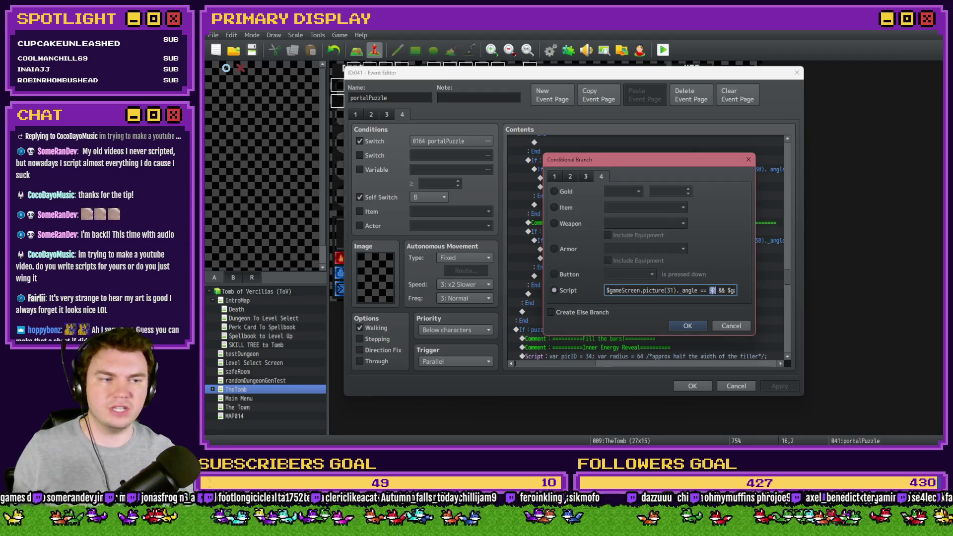
type("0")
key("Right")
key("Right")
key("Right")
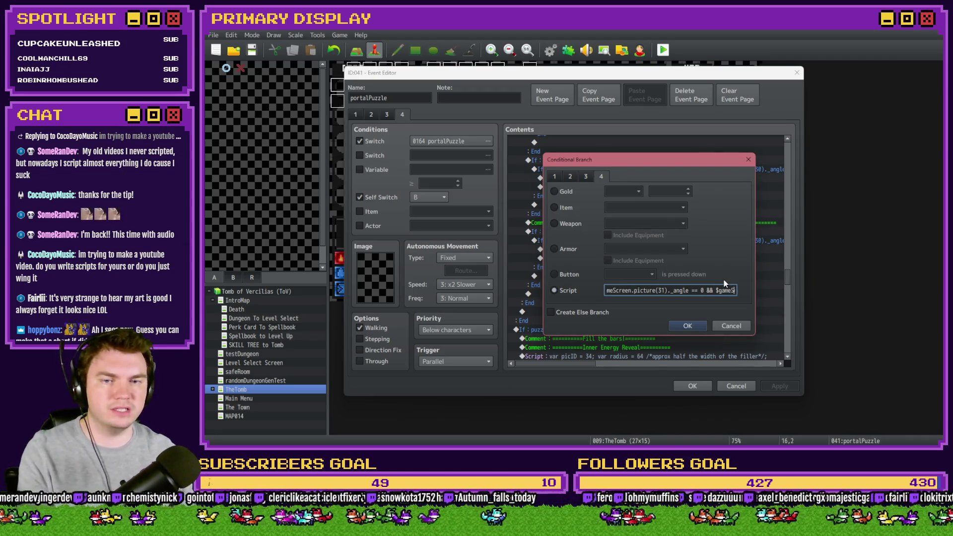
left_click(677, 291)
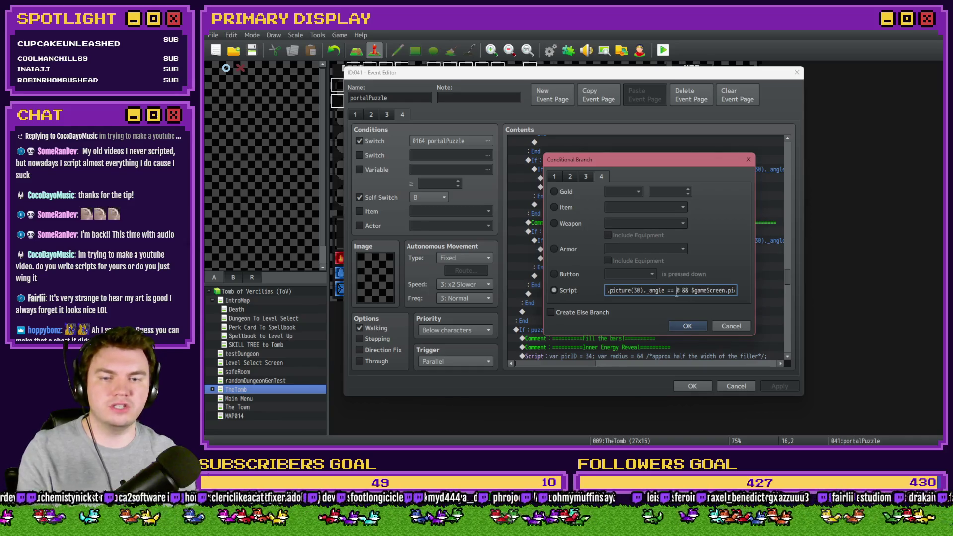
type("27")
key("End")
double_click(726, 290)
type("1")
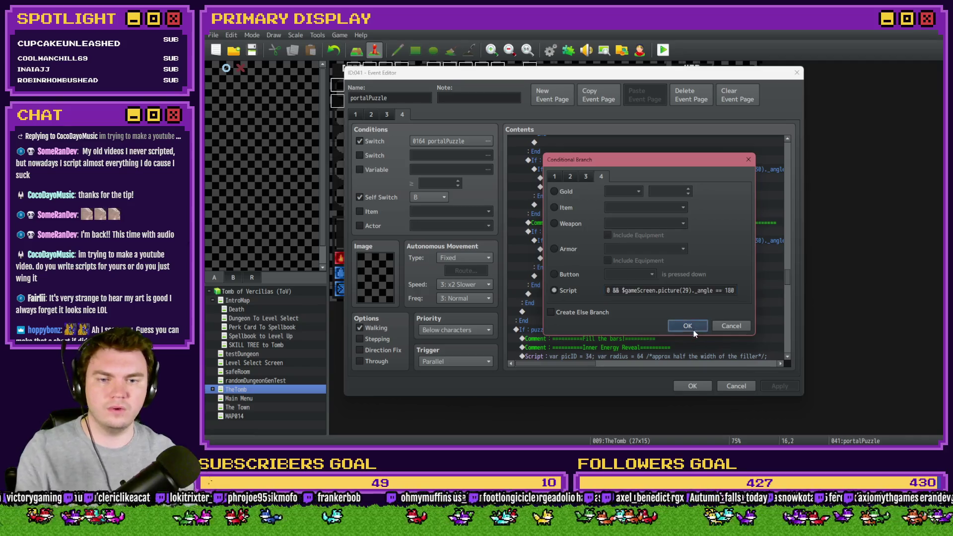
left_click(687, 326)
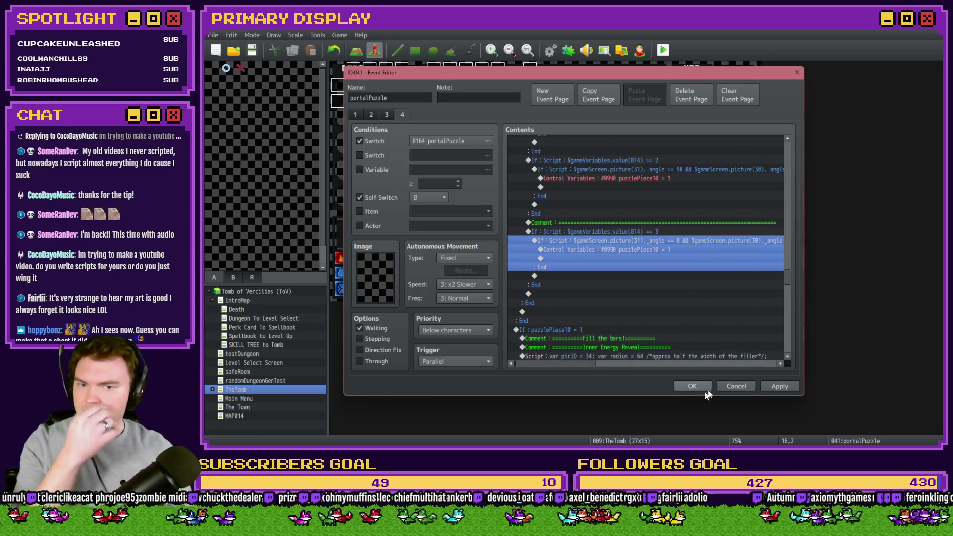
left_click(691, 386)
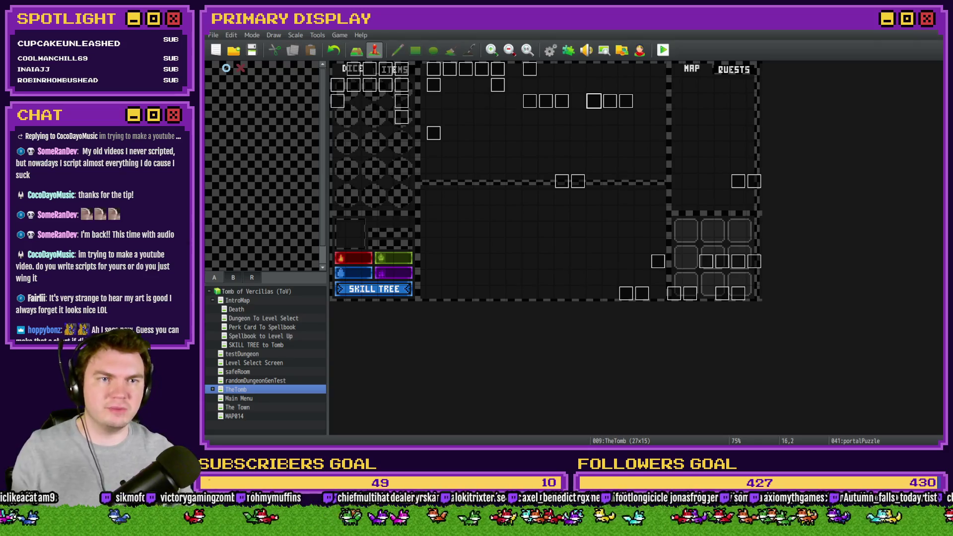
key("ctrl+r")
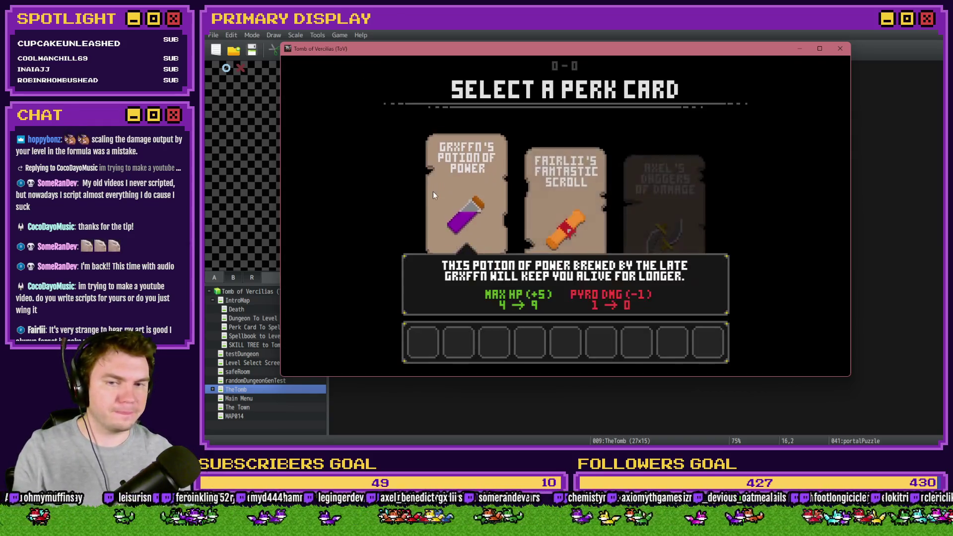
left_click(551, 181)
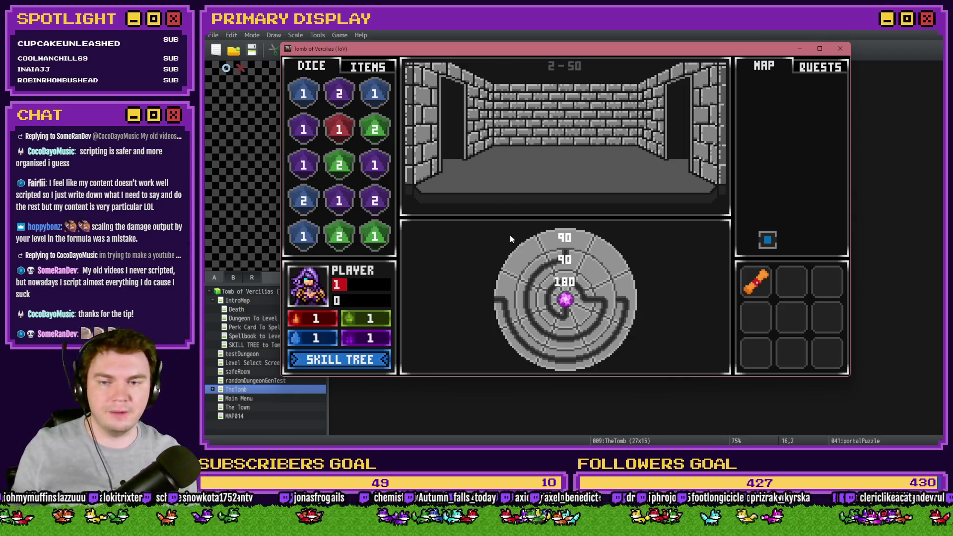
left_click(556, 307)
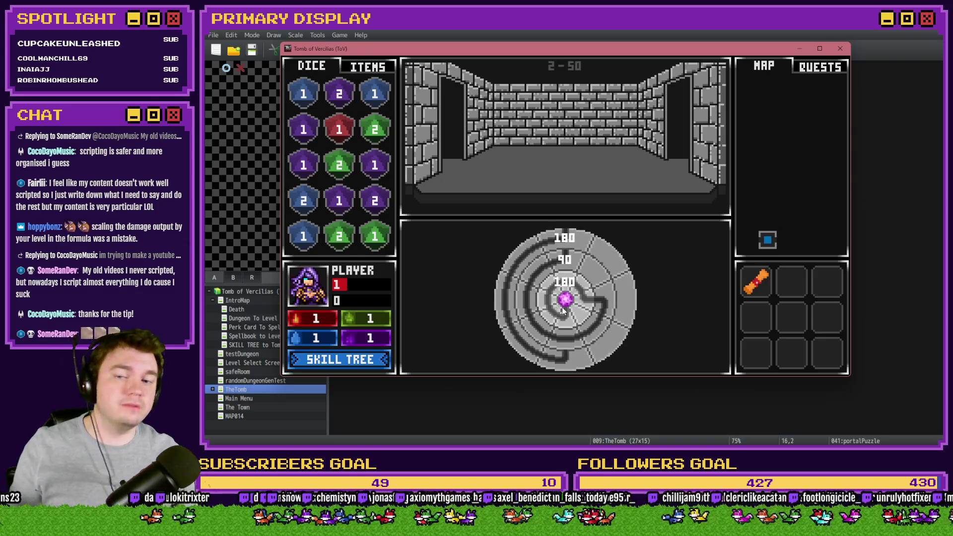
left_click(564, 267)
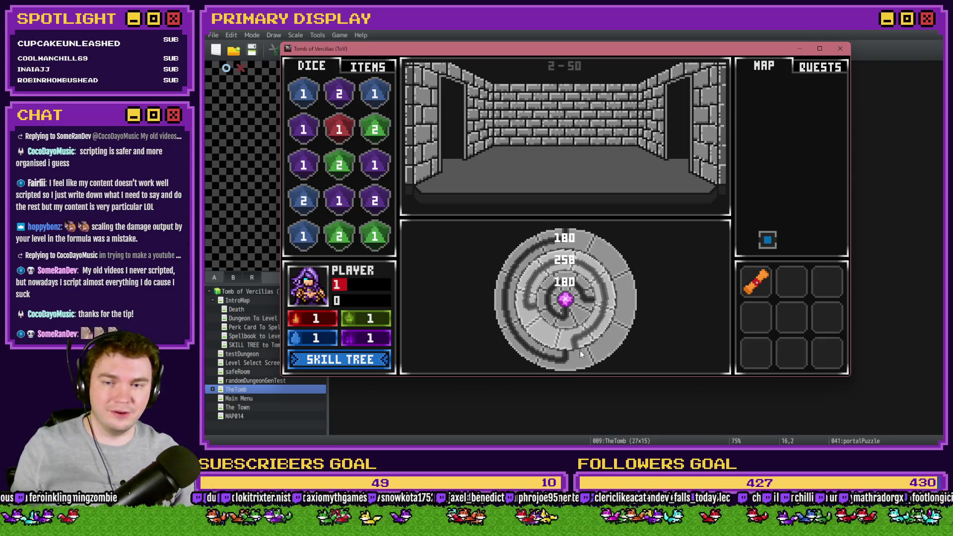
left_click(544, 297)
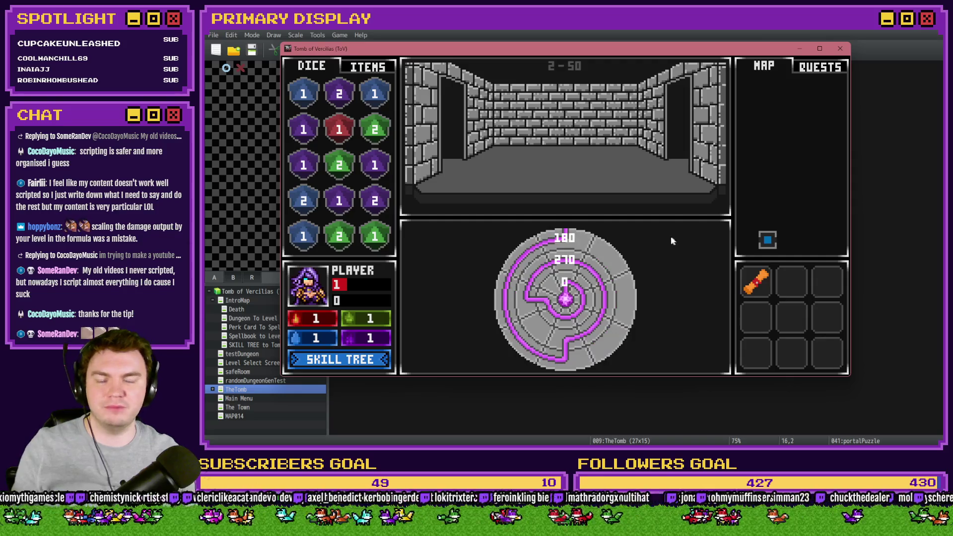
left_click(840, 48)
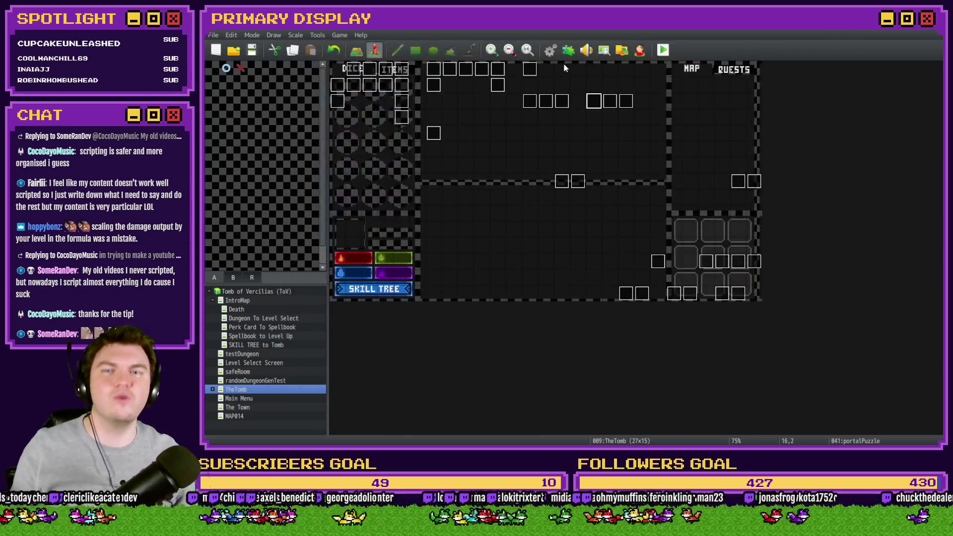
- Set #0814 third dial length to 2 in RTG(Spawn) and close the database
left_click(550, 49)
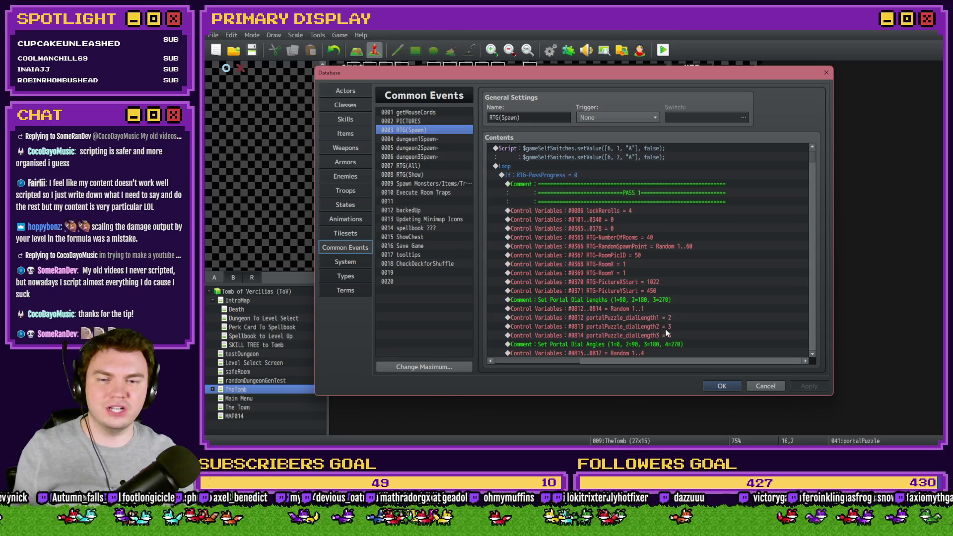
double_click(666, 333)
left_click(684, 335)
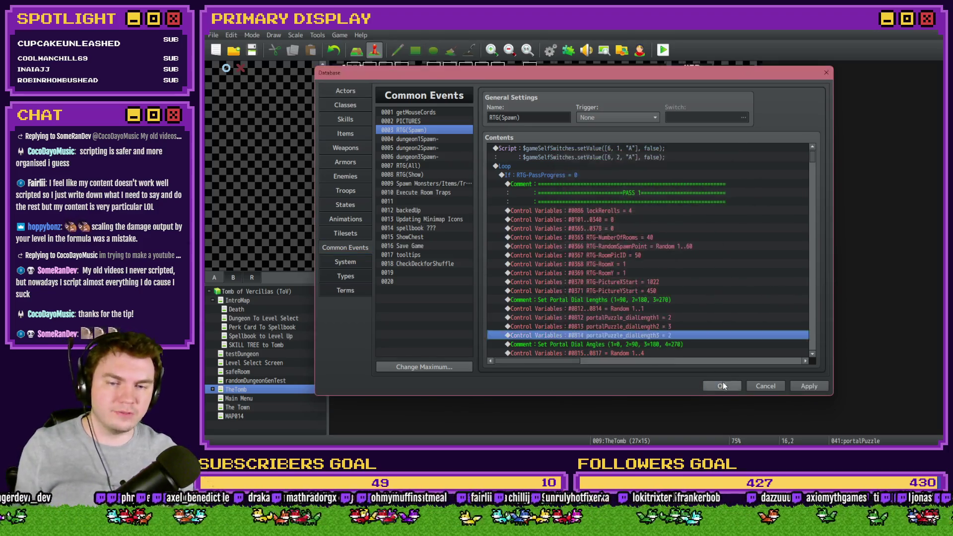
left_click(722, 386)
- Save and playtest, pick the wizard hat perk, turn the outer ring, then close and reopen the database
left_click(663, 50)
left_click(537, 250)
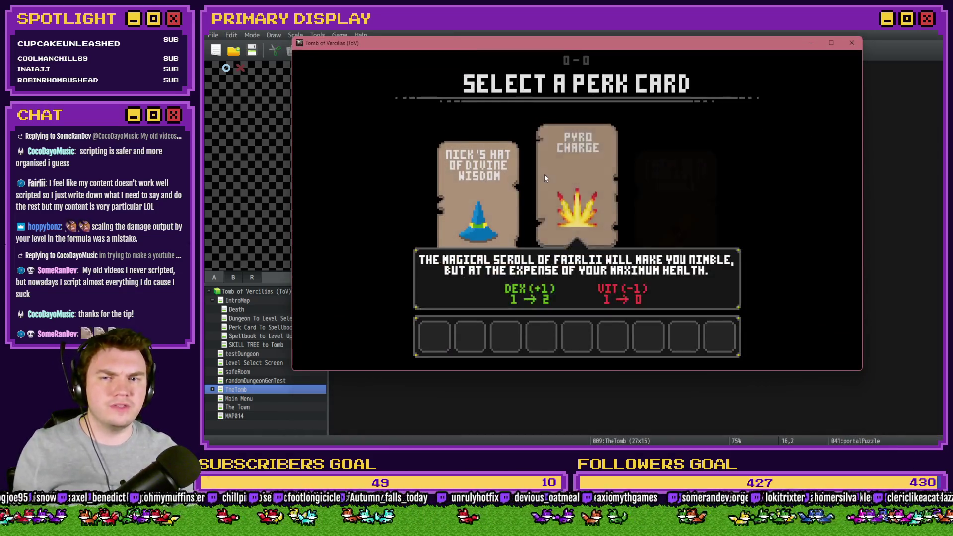
left_click(490, 174)
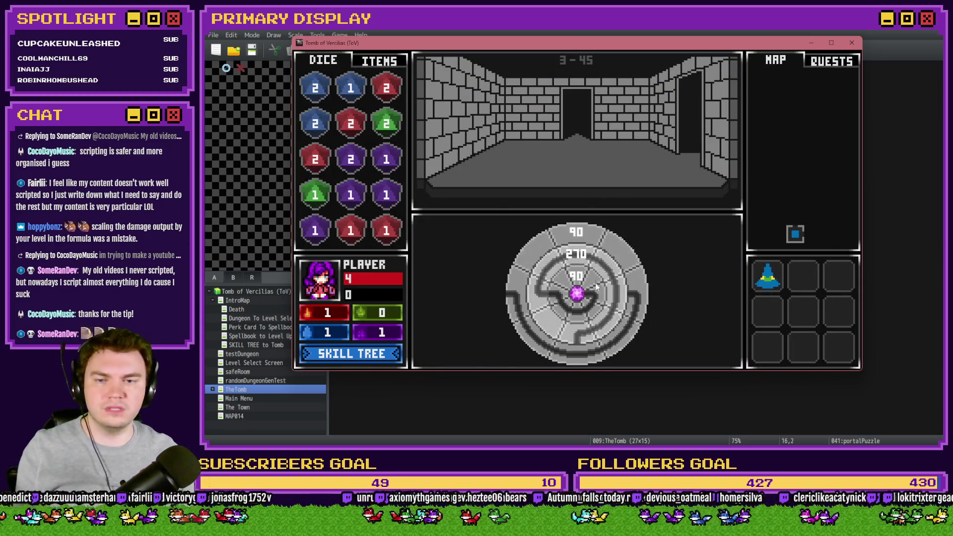
left_click(579, 242)
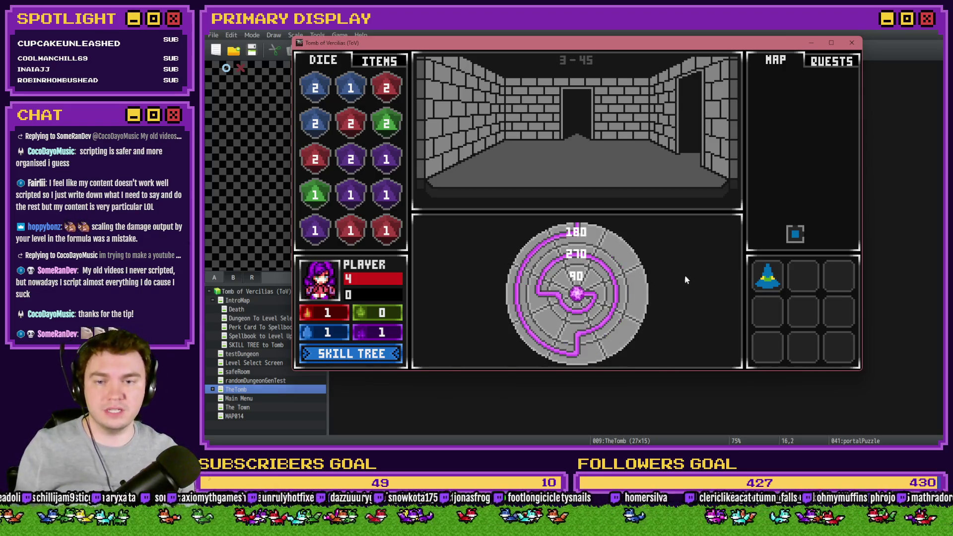
left_click(853, 43)
left_click(547, 52)
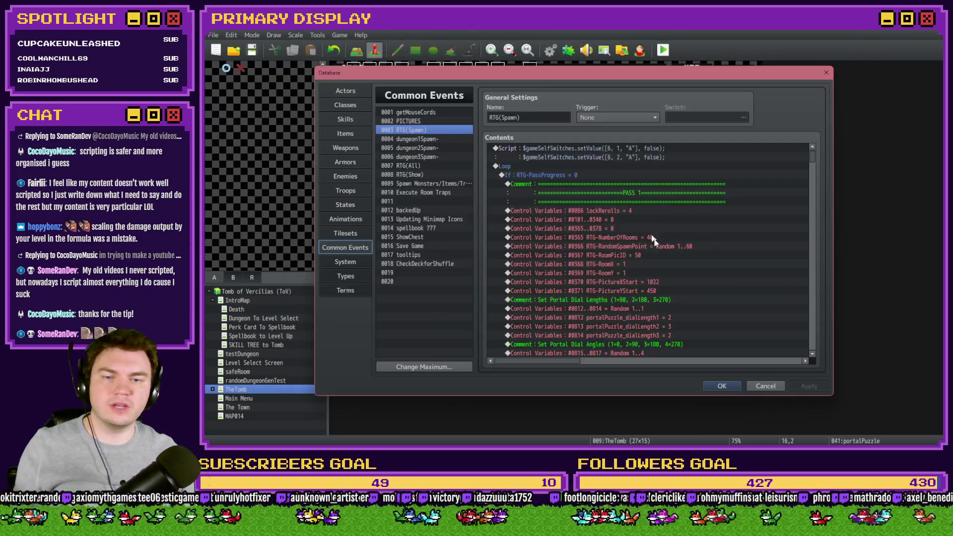
- Set #0814 third dial length to 1 in RTG(Spawn) and close the database
double_click(665, 335)
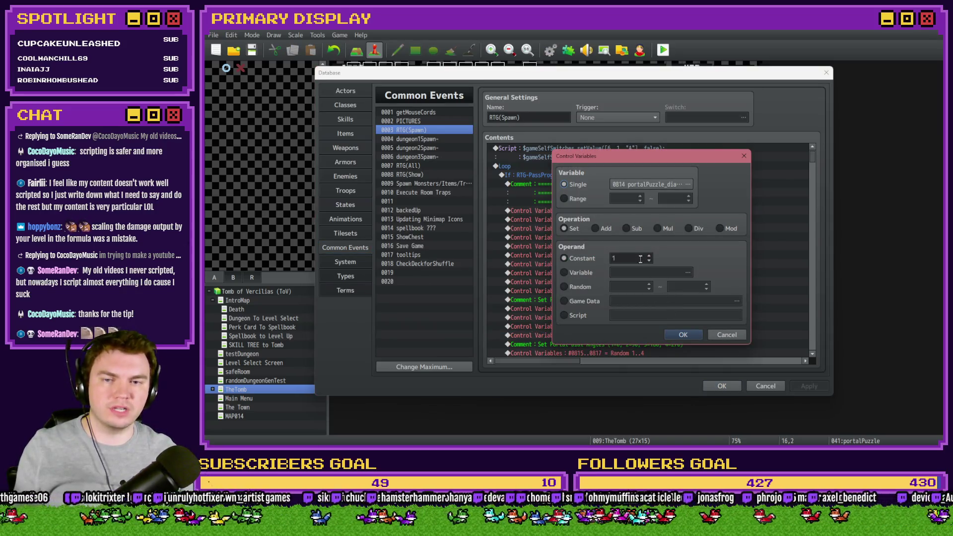
left_click(692, 338)
left_click(722, 386)
- Save and playtest, pick Pyro Charge, turn the outer and middle rings, then close the game
left_click(664, 50)
left_click(555, 250)
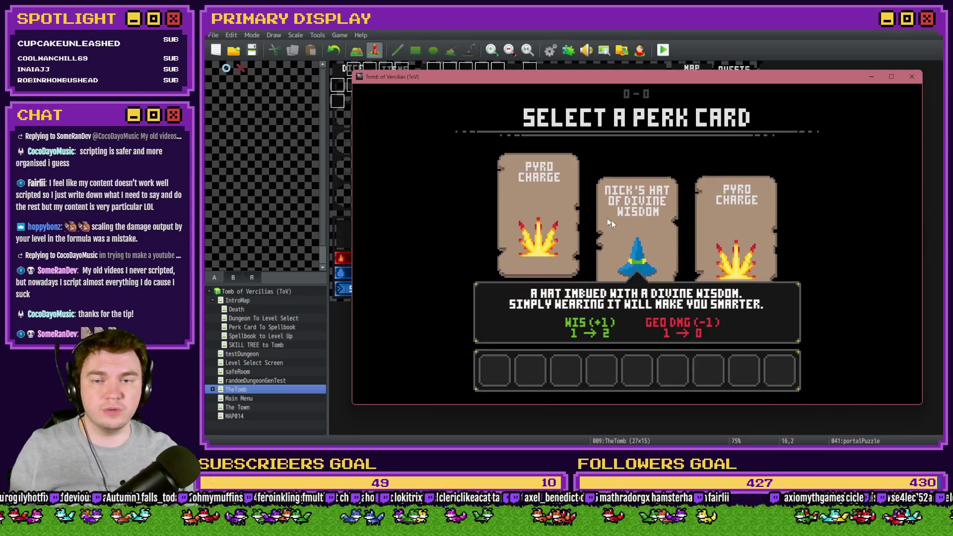
left_click(561, 224)
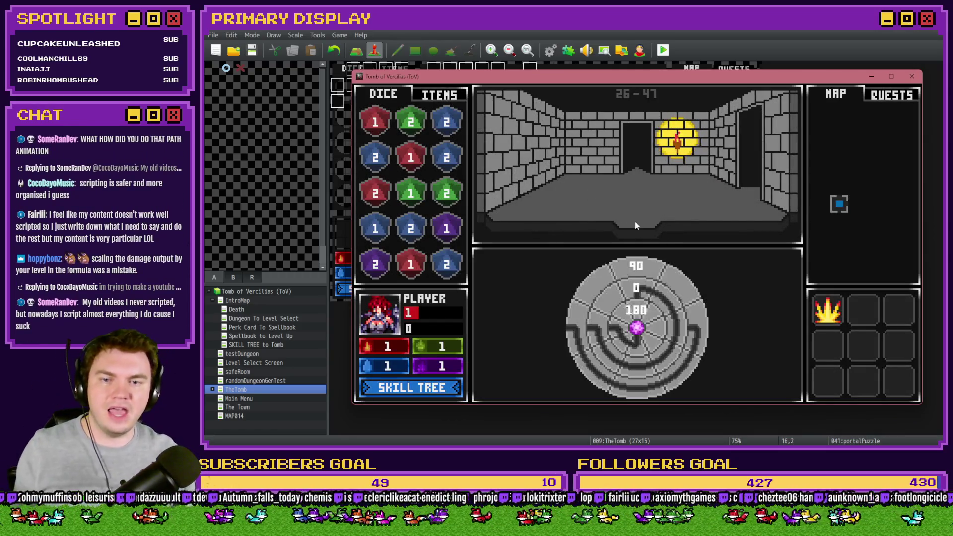
mouse_move(573, 326)
left_mouse_down()
mouse_move(597, 280)
mouse_move(651, 275)
left_mouse_up()
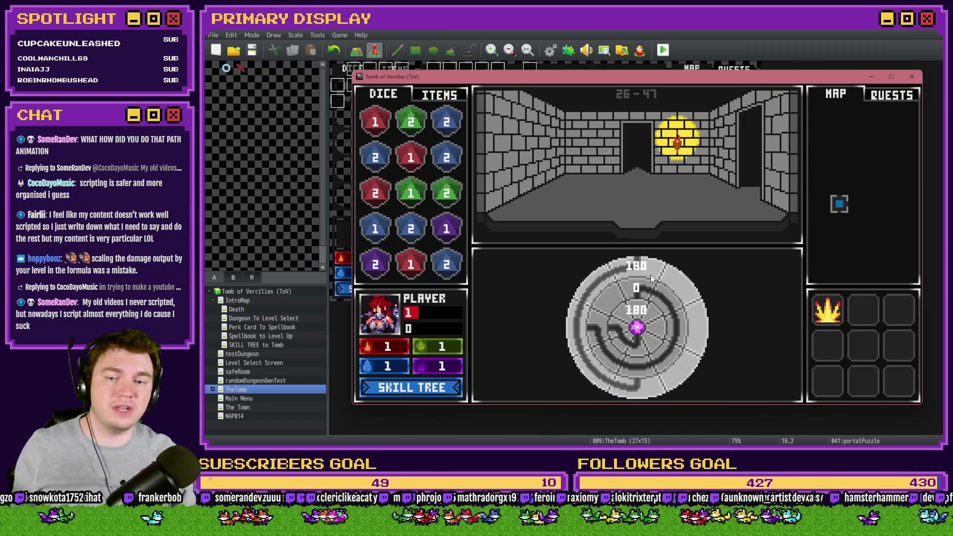
mouse_move(619, 313)
left_mouse_down()
mouse_move(615, 351)
mouse_move(633, 362)
left_mouse_up()
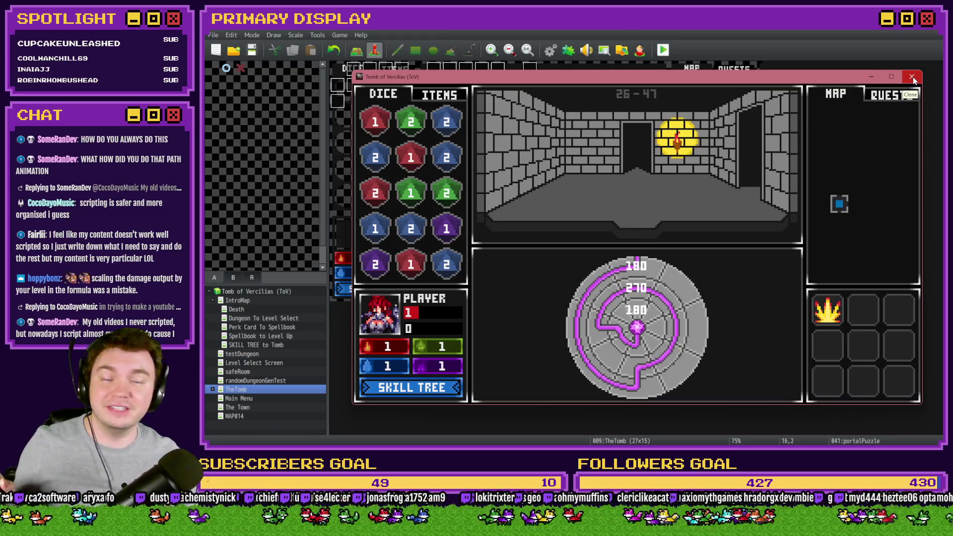
left_click(912, 77)
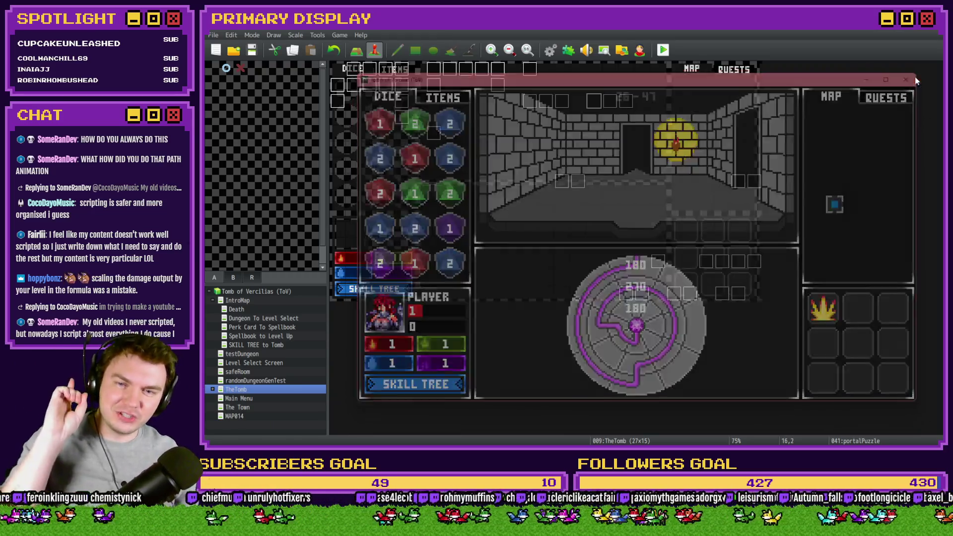
double_click(591, 103)
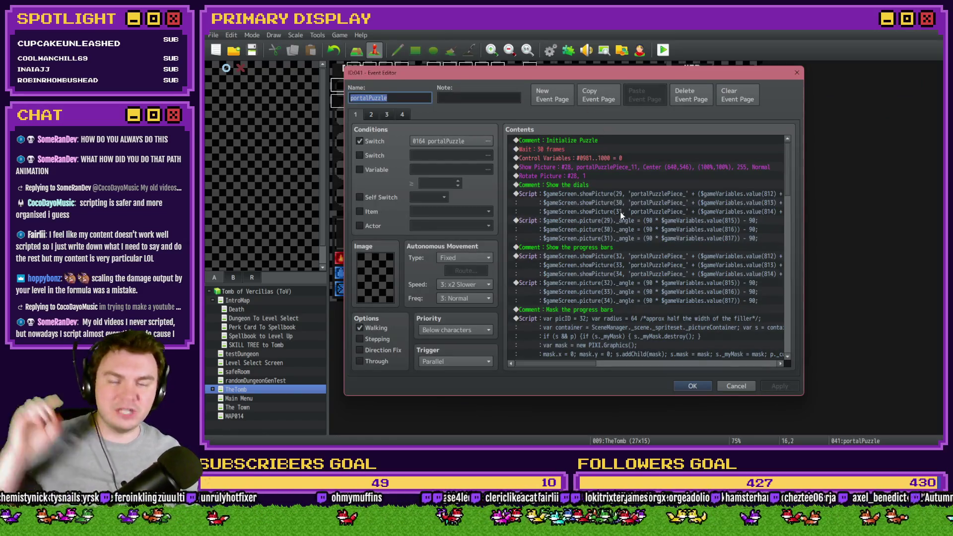
left_click(516, 194)
left_click(516, 221)
left_click(517, 256)
left_click(517, 221)
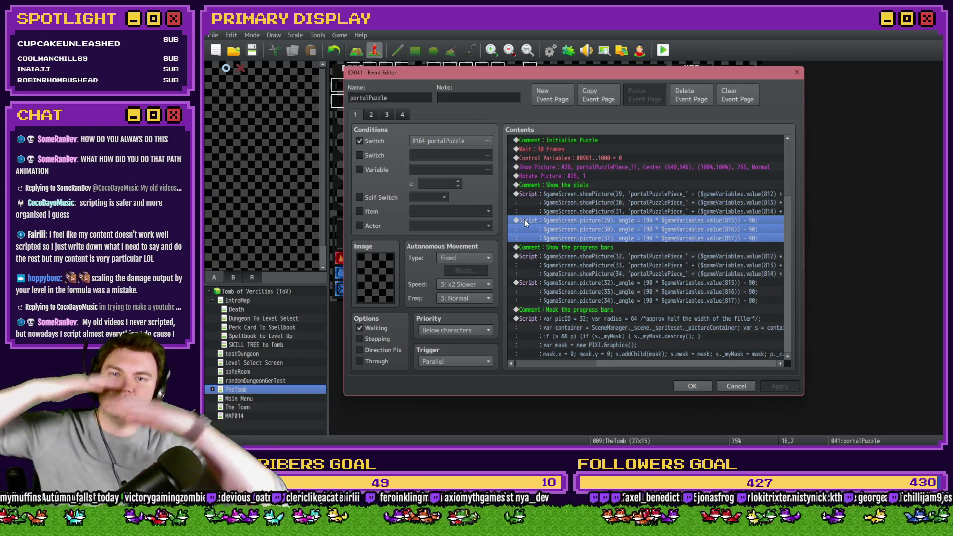
scroll(636, 240, "down", 2)
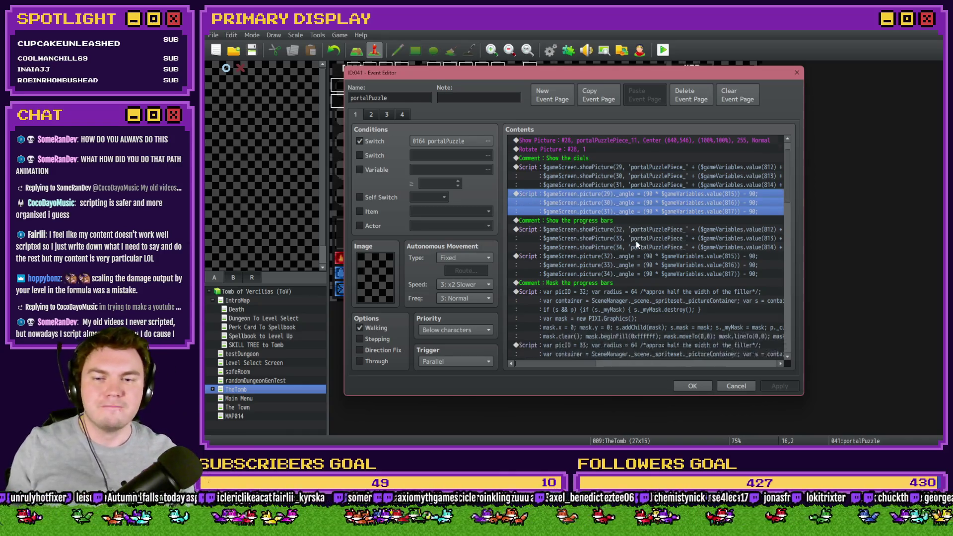
left_click(639, 267)
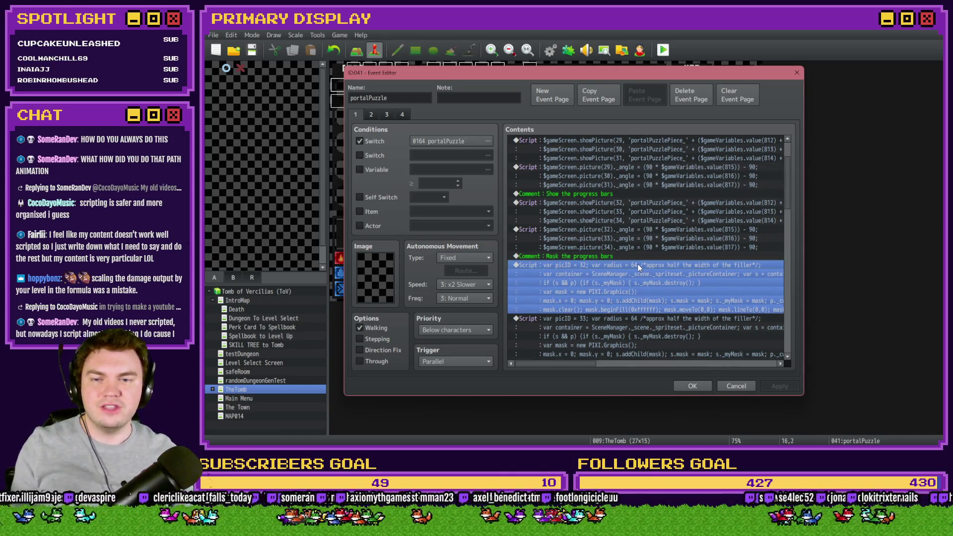
double_click(639, 264)
left_click_drag(632, 203, 566, 191)
left_click(635, 201)
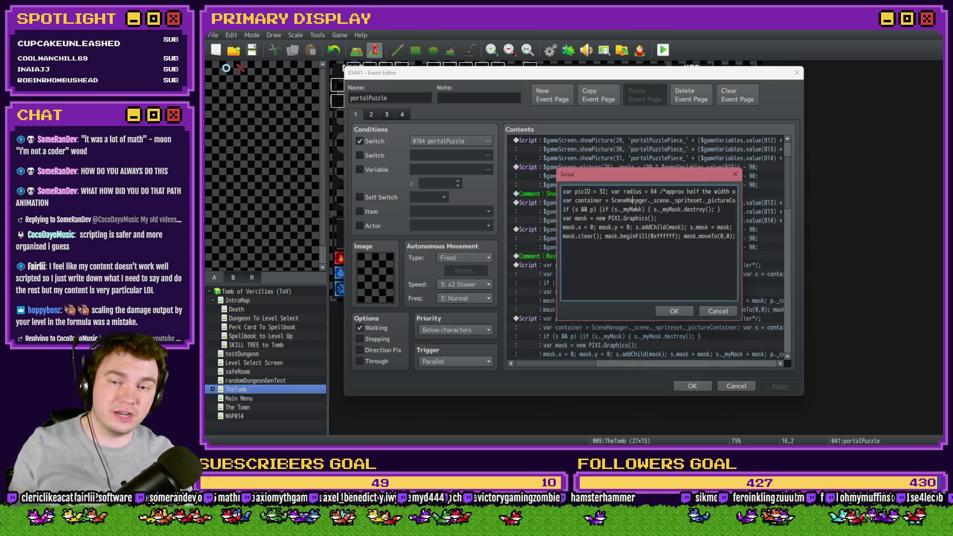
left_click_drag(700, 192, 744, 197)
left_click_drag(614, 200, 520, 203)
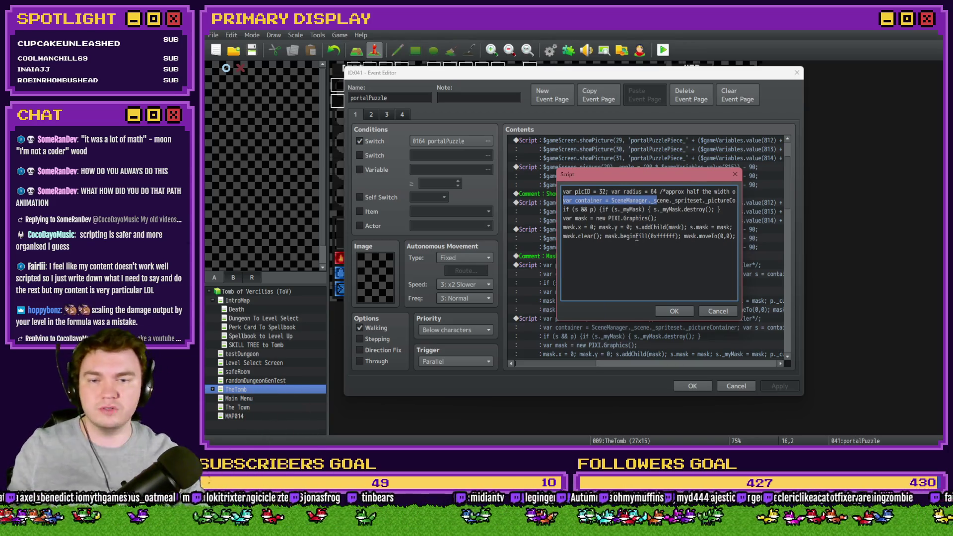
left_click_drag(651, 236, 711, 240)
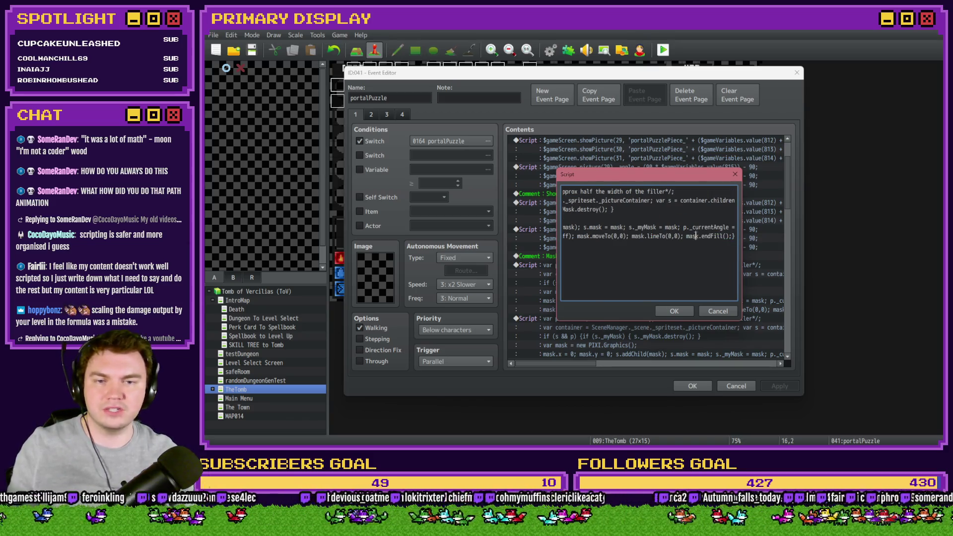
left_click(674, 311)
scroll(653, 253, "down", 3)
left_click(654, 252)
left_click(641, 298)
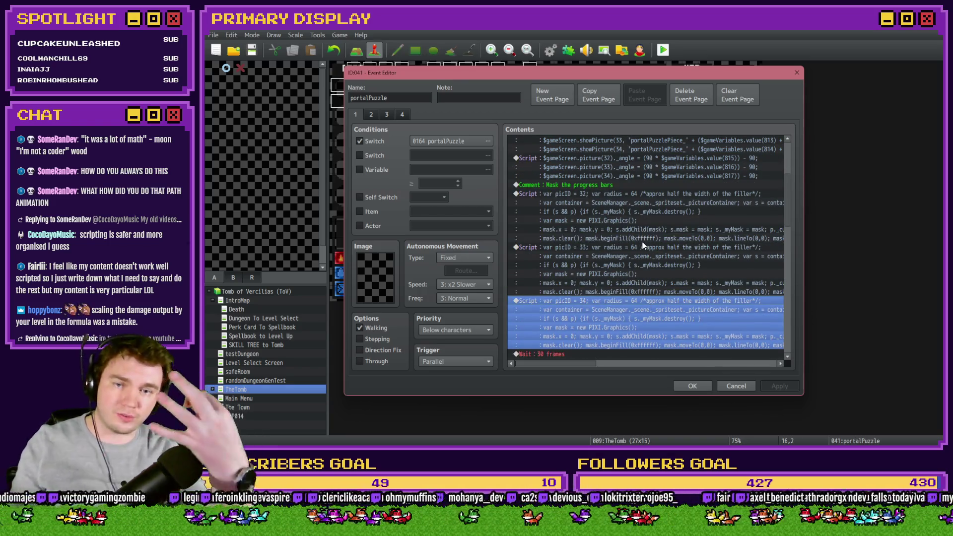
left_click(643, 241)
- Review the picID 34 and picID 33 mask scripts in the portalPuzzle event
left_click(651, 204)
left_click(642, 256)
left_click(636, 291)
scroll(631, 317, "down", 10)
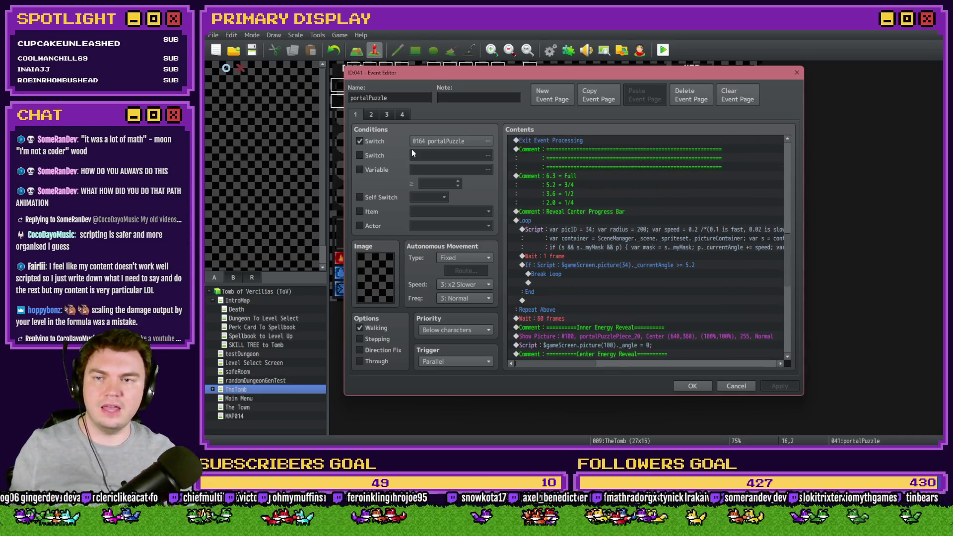
- Check the energy-reveal script blocks on portalPuzzle pages 3 and 4, then close the event
left_click(371, 114)
left_click(386, 115)
left_click(403, 114)
scroll(790, 159, "down", 10)
left_click_drag(792, 167, 786, 298)
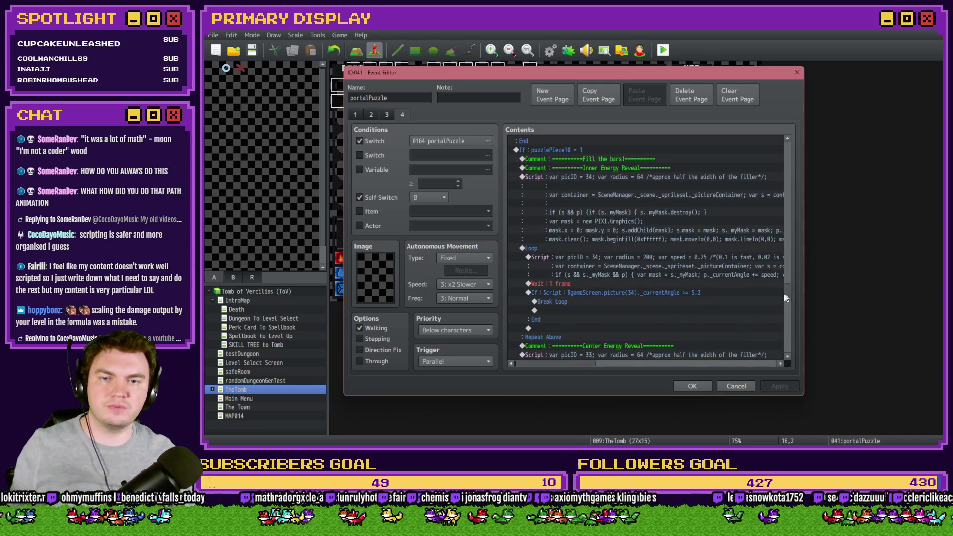
left_click(595, 179)
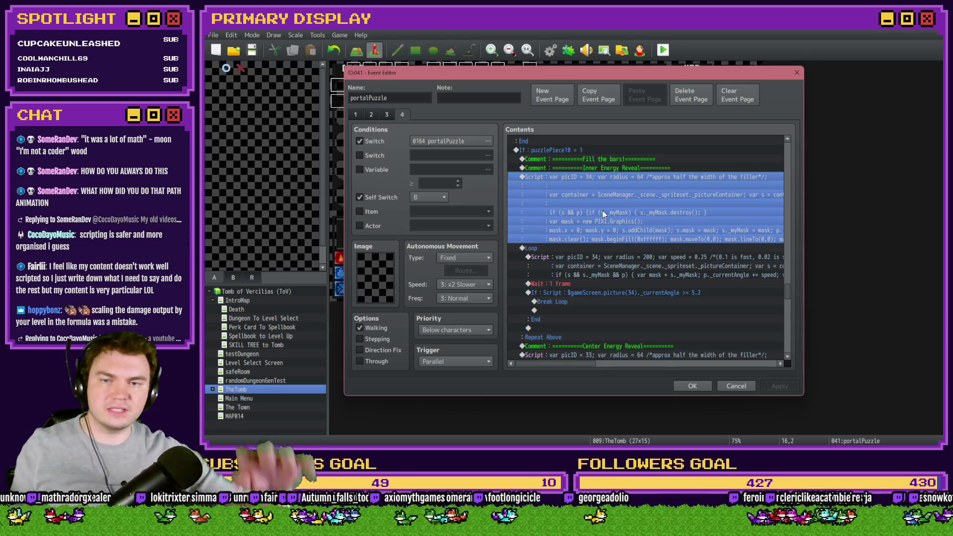
left_click(599, 262)
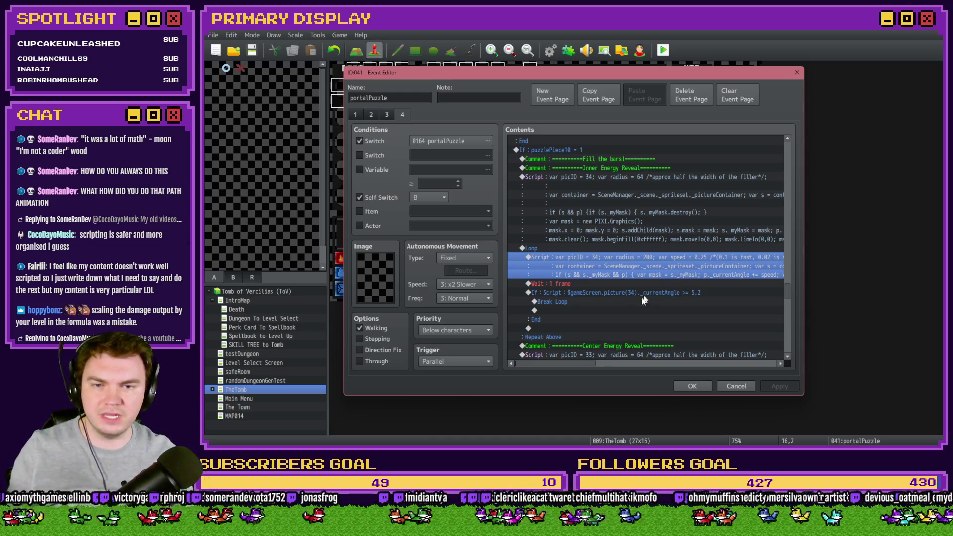
mouse_move(588, 364)
left_mouse_down()
mouse_move(778, 367)
mouse_move(527, 360)
left_mouse_up()
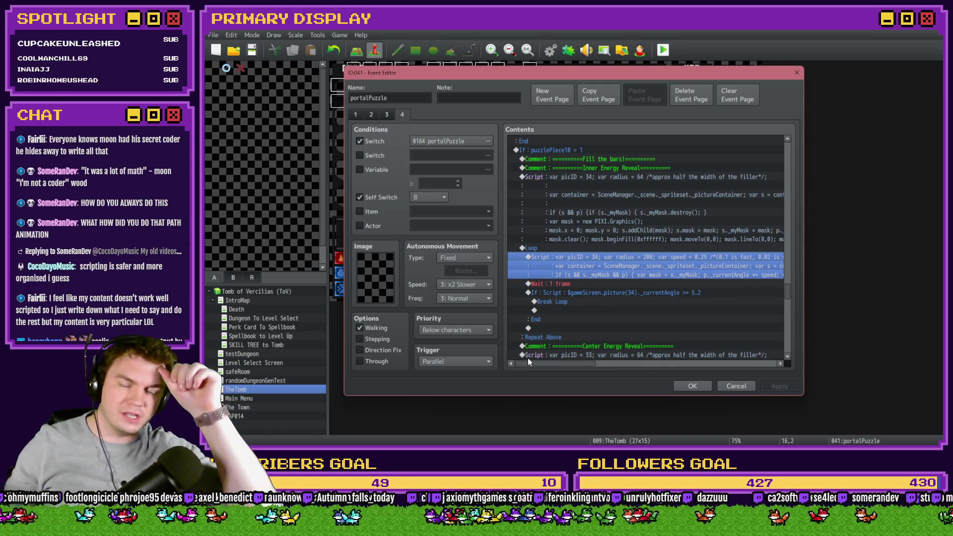
left_click(699, 384)
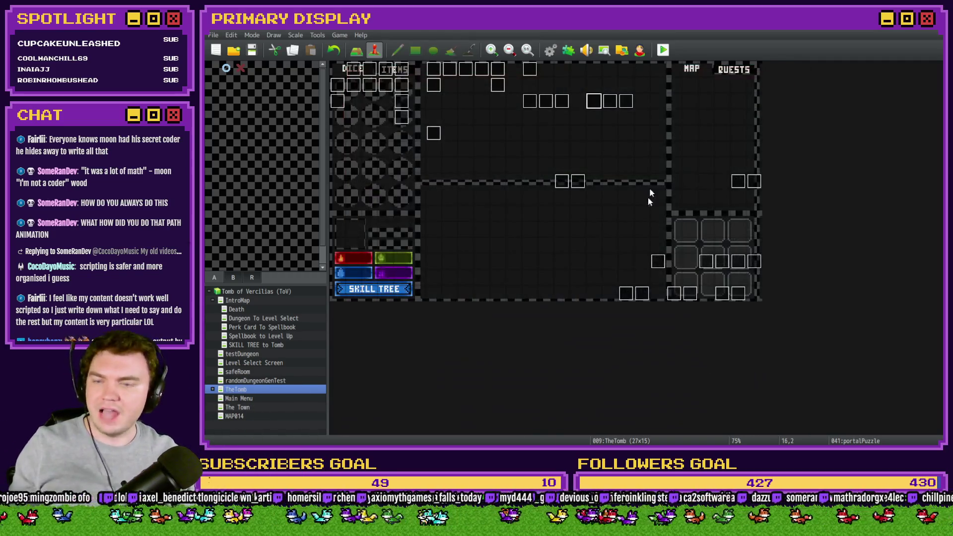
- Change EV044's trigger, set EV045 to Parallel, then save and start a playtest
double_click(626, 101)
left_click(455, 362)
left_click(457, 379)
left_click(693, 387)
double_click(608, 98)
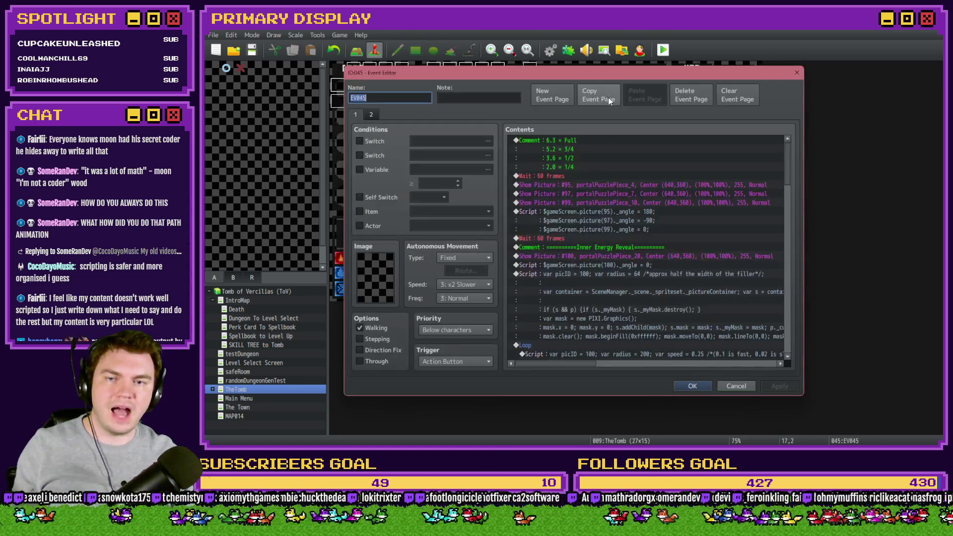
left_click(455, 362)
left_click(457, 416)
left_click(693, 386)
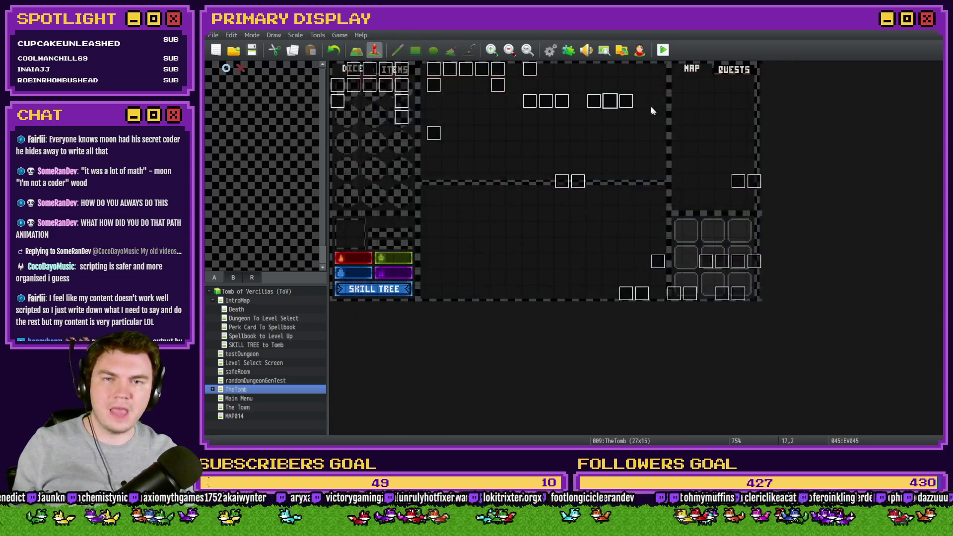
left_click(664, 50)
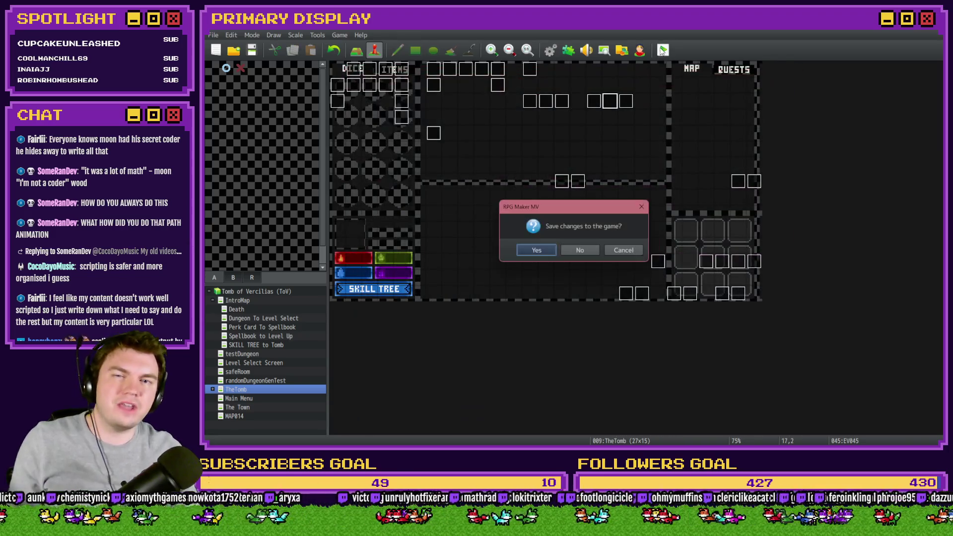
left_click(546, 251)
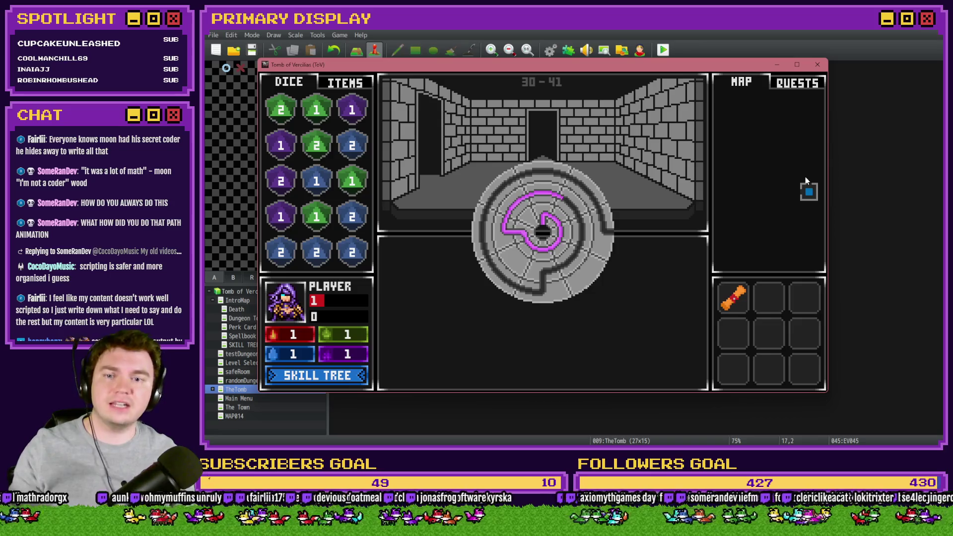
- Close the playtest, set EV045 to Action Button and EV044 to Parallel
left_click(818, 65)
double_click(610, 101)
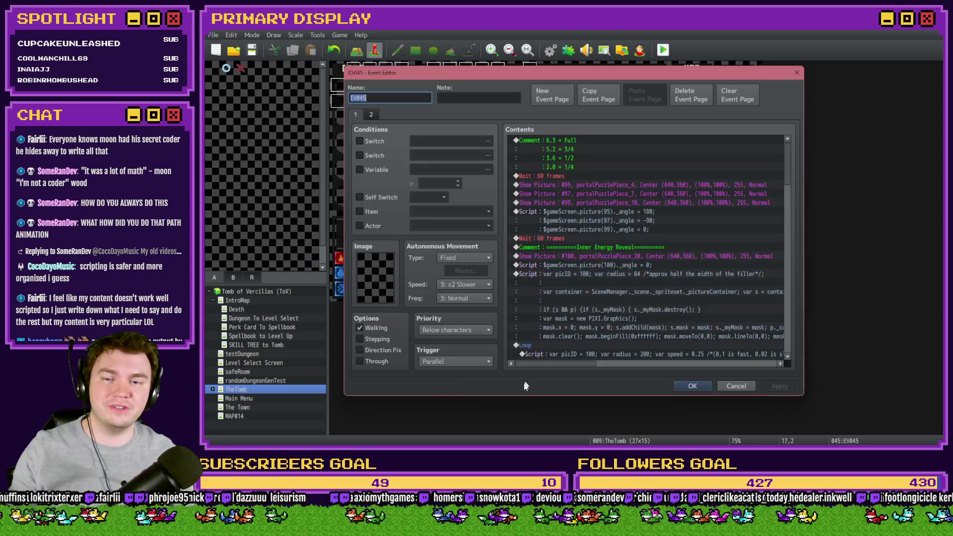
left_click(463, 362)
left_click(456, 373)
left_click(691, 386)
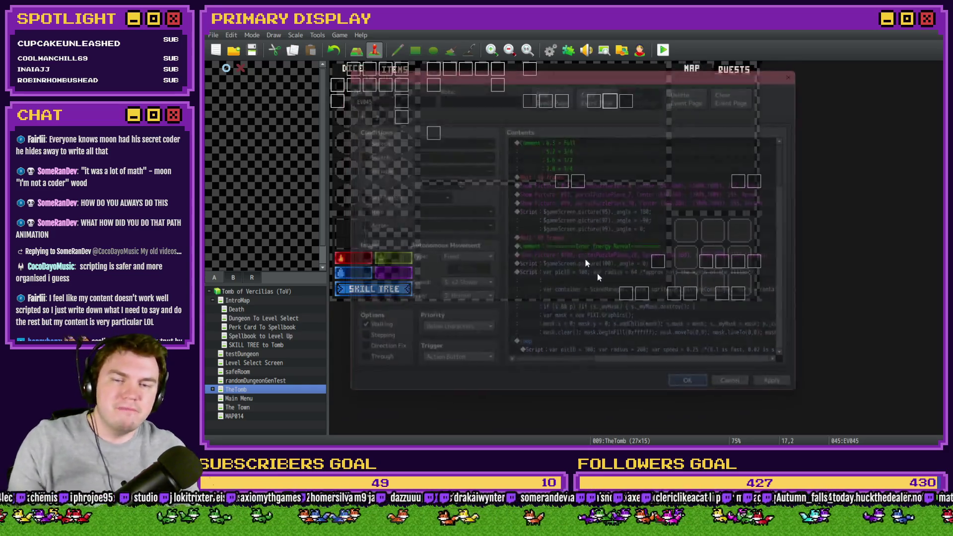
double_click(625, 106)
left_click(455, 363)
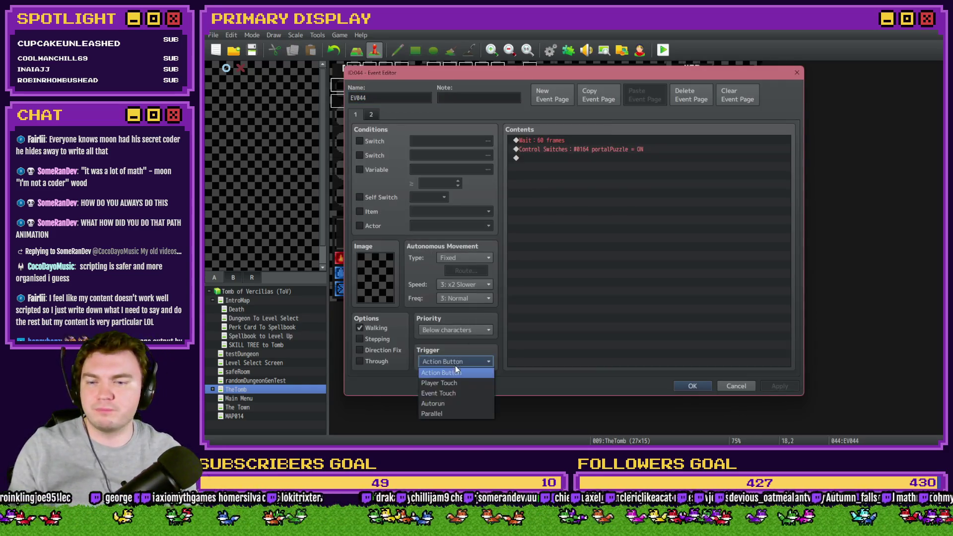
left_click(447, 415)
left_click(704, 389)
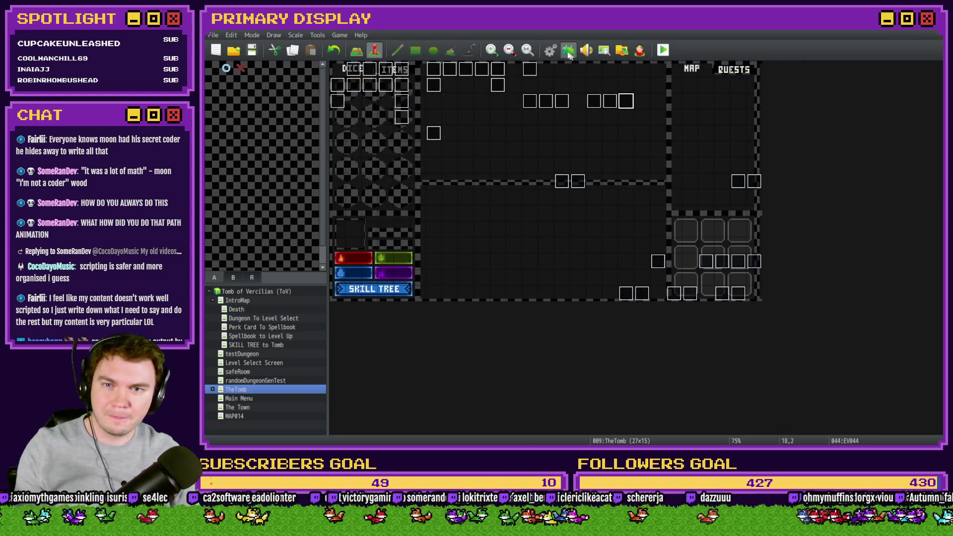
- In RTG(Spawn), set portalPuzzle_dialLength2 and dialLength3 both to 2, then start a playtest
left_click(551, 50)
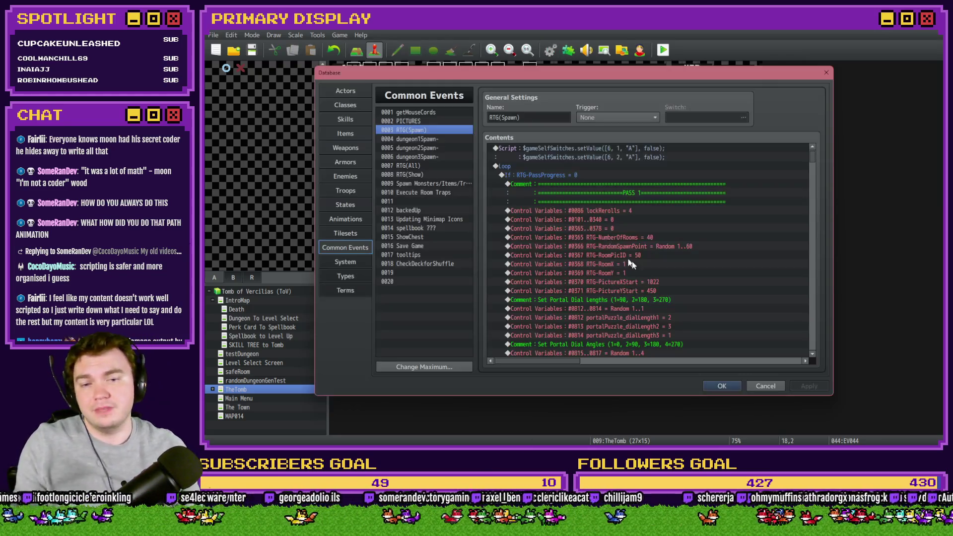
left_click(668, 319)
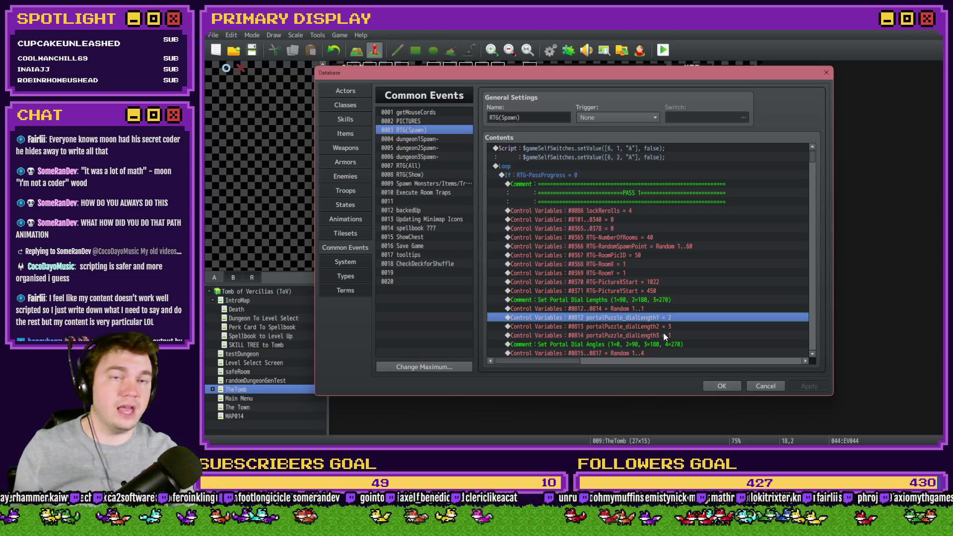
double_click(665, 327)
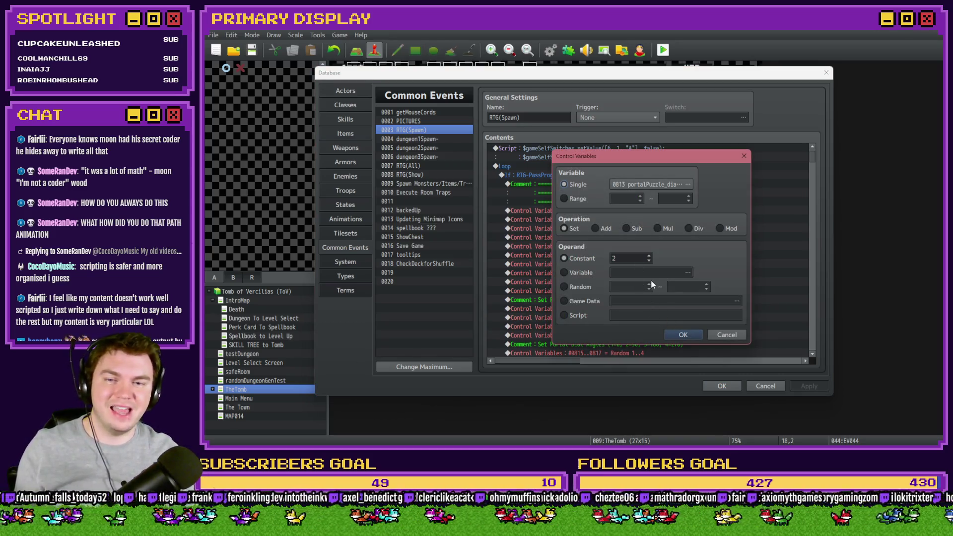
left_click(683, 335)
double_click(679, 334)
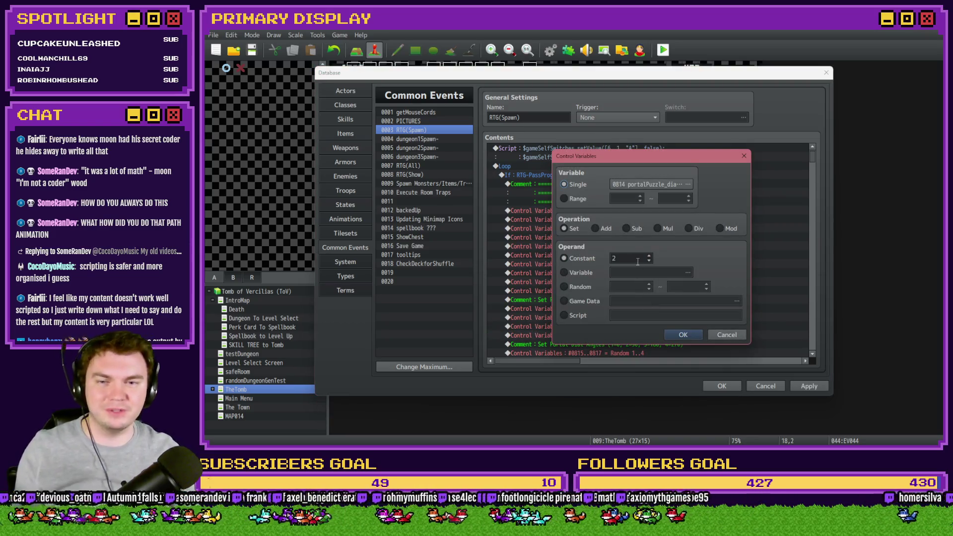
type("3")
left_click(683, 334)
left_click(722, 386)
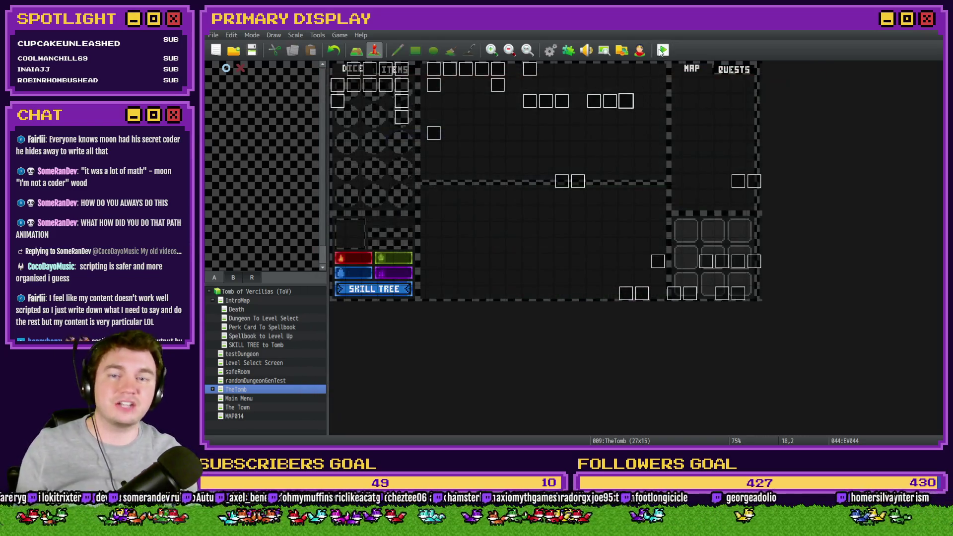
left_click(664, 50)
- Playtest with the wizard hat perk, turning outer ring to 180 and inner to 90 to complete the path
left_click(537, 250)
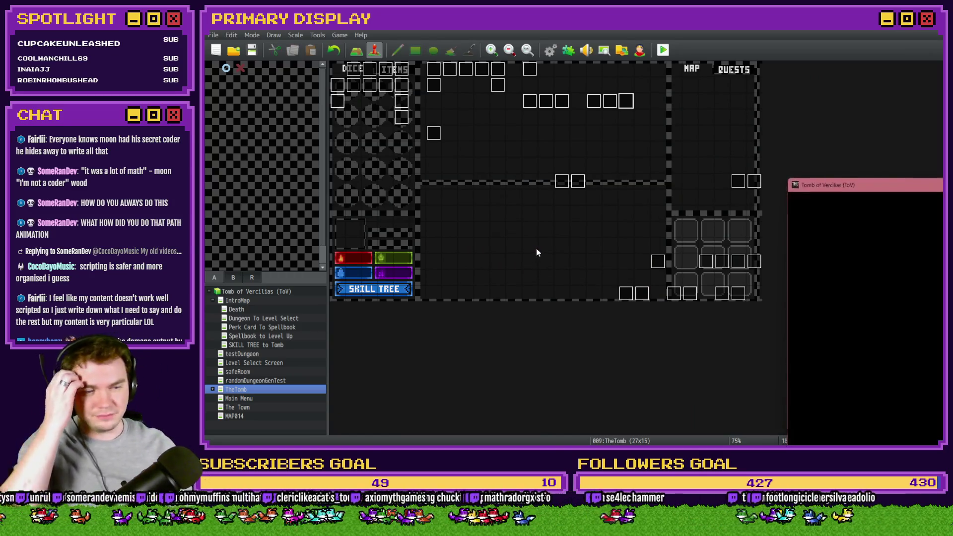
mouse_move(939, 171)
left_mouse_down()
mouse_move(598, 126)
mouse_move(562, 104)
left_mouse_up()
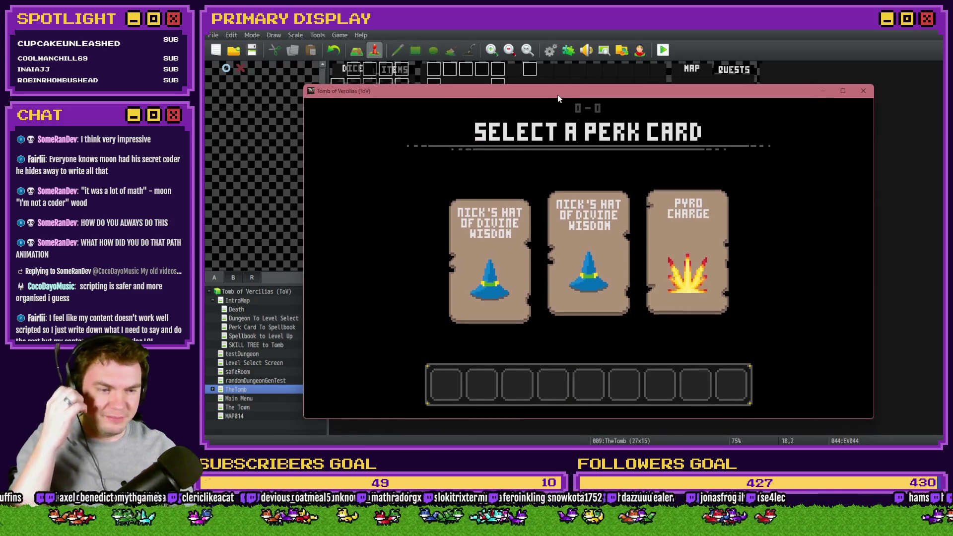
left_click(590, 239)
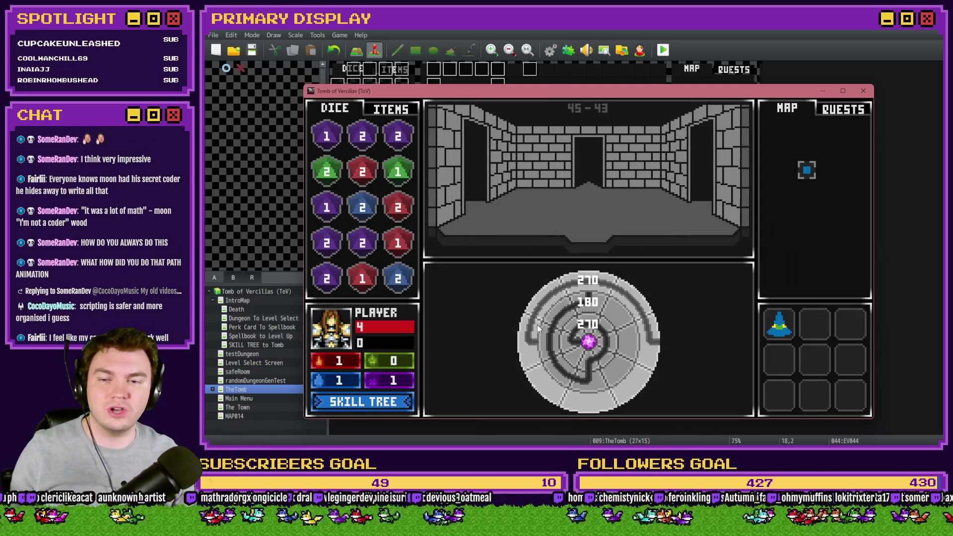
left_click(537, 324)
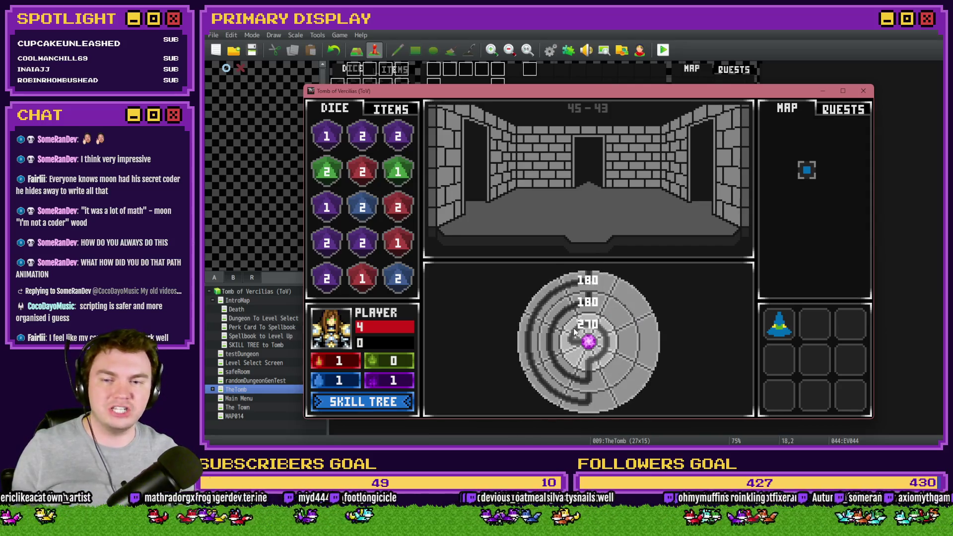
left_click(588, 306)
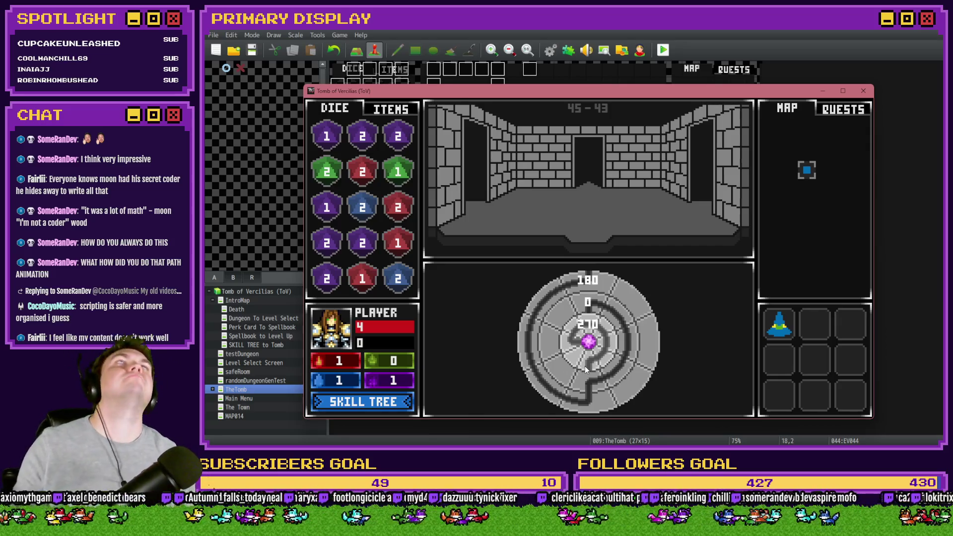
left_click(585, 366)
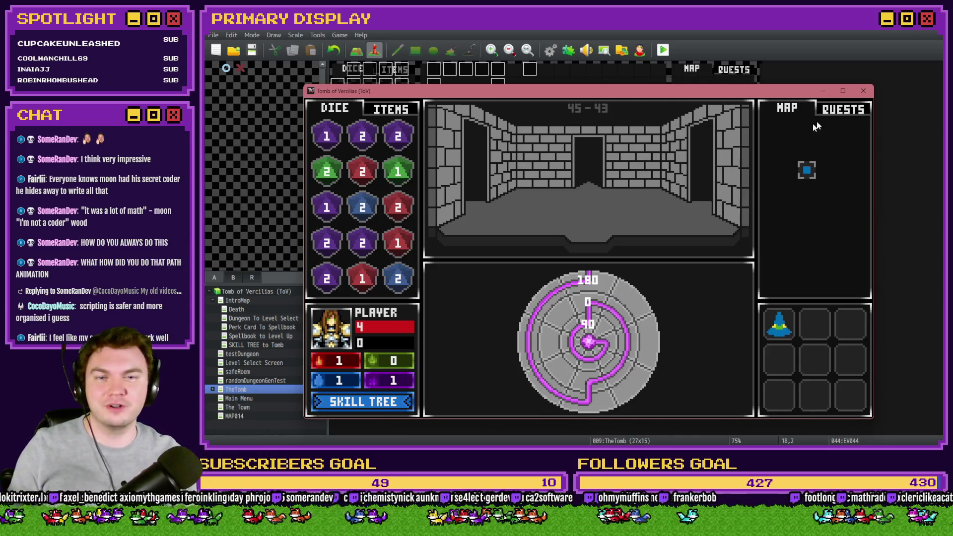
left_click(864, 90)
- Set portalPuzzle_dialLength3 to 3 in the RTG(Spawn) common event
left_click(550, 50)
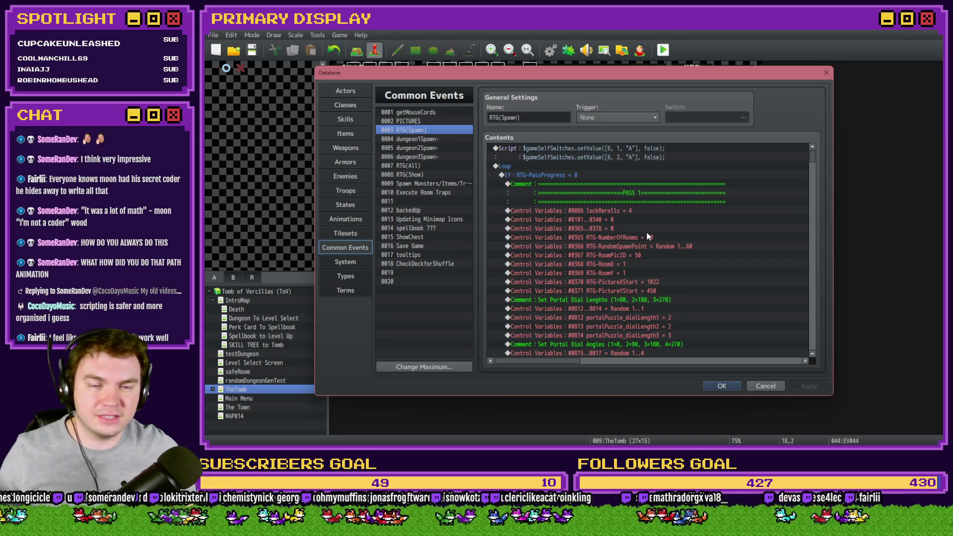
double_click(680, 334)
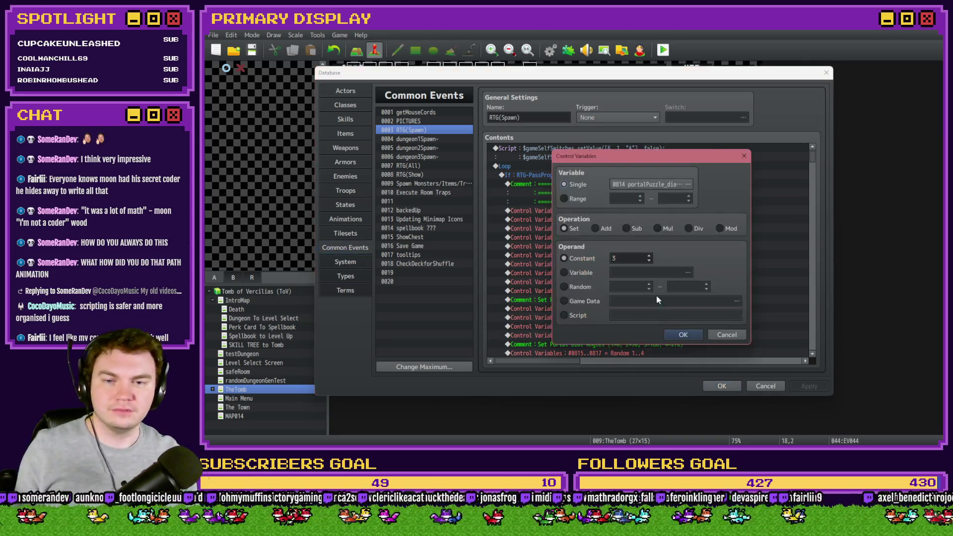
left_click(683, 335)
left_click(723, 386)
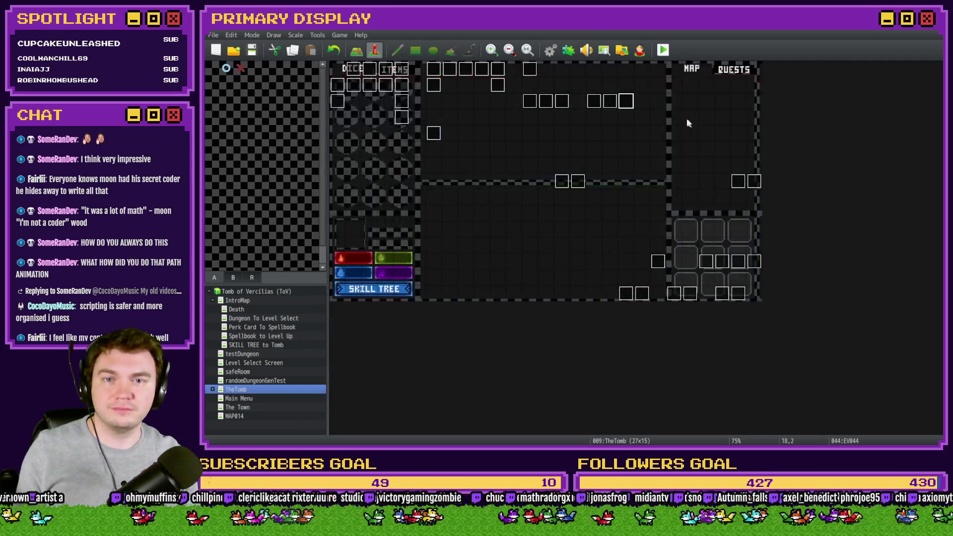
- Save and playtest the dial puzzle (dials 180, 0, 180), then close the game
left_click(663, 51)
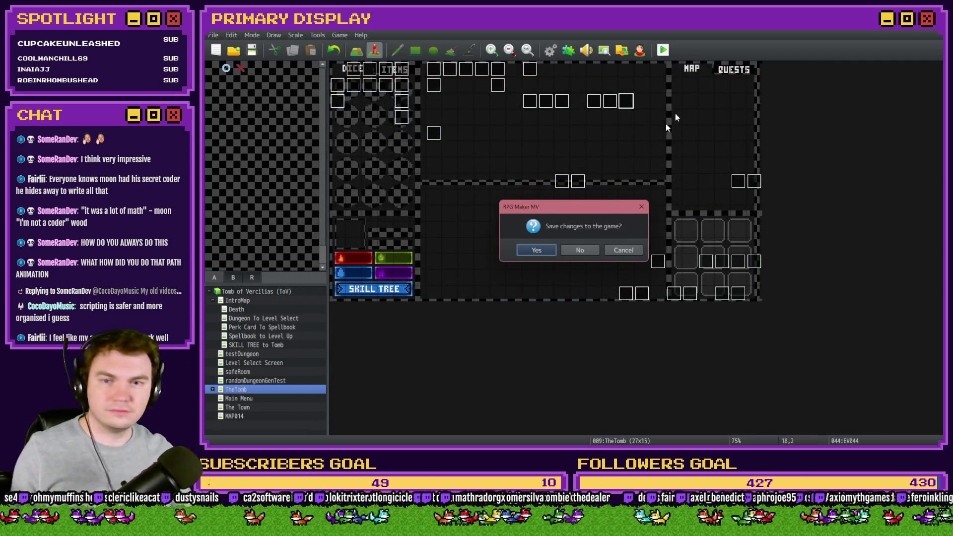
left_click(529, 250)
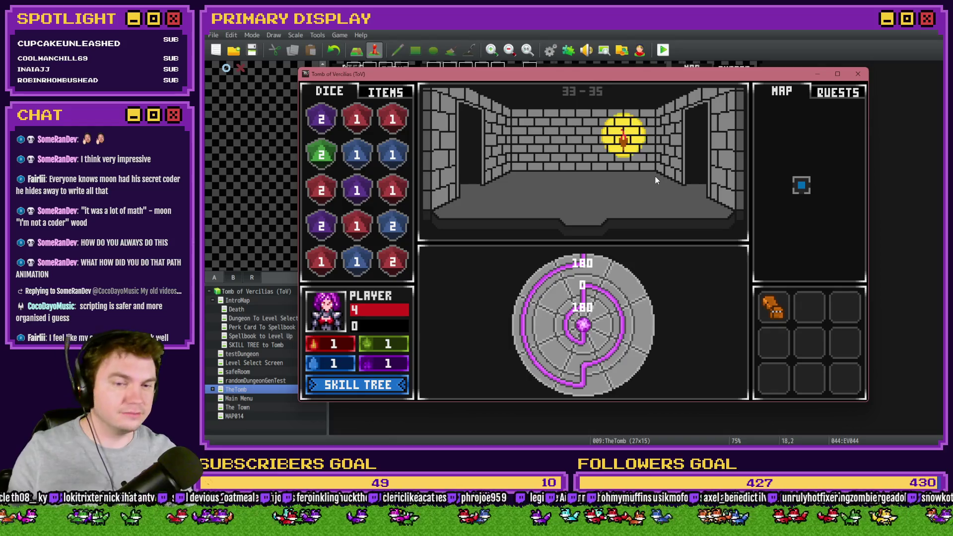
left_click(858, 73)
left_click(550, 51)
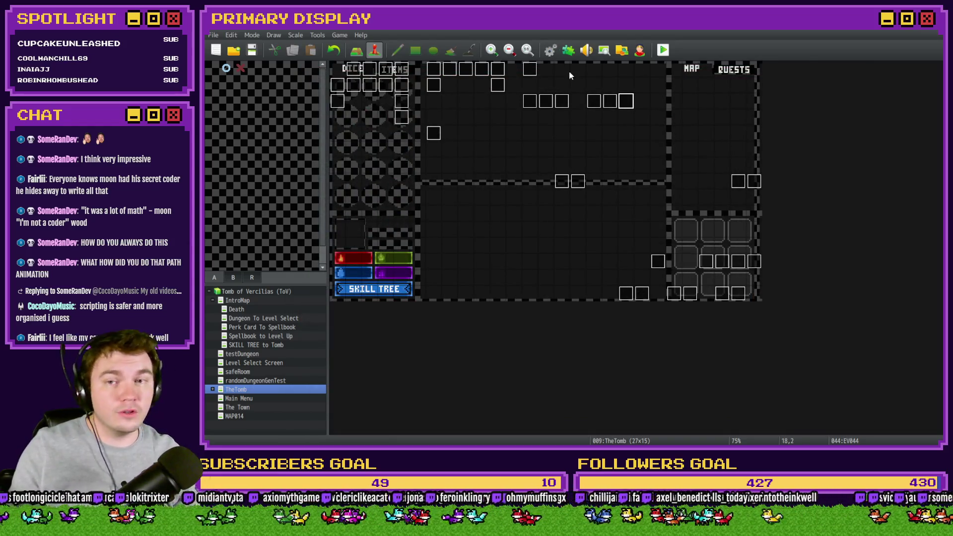
- Change portalPuzzle_dialLength3 to the constant 1 in RTG(Spawn)
left_click(653, 336)
double_click(654, 336)
type("1")
left_click(683, 334)
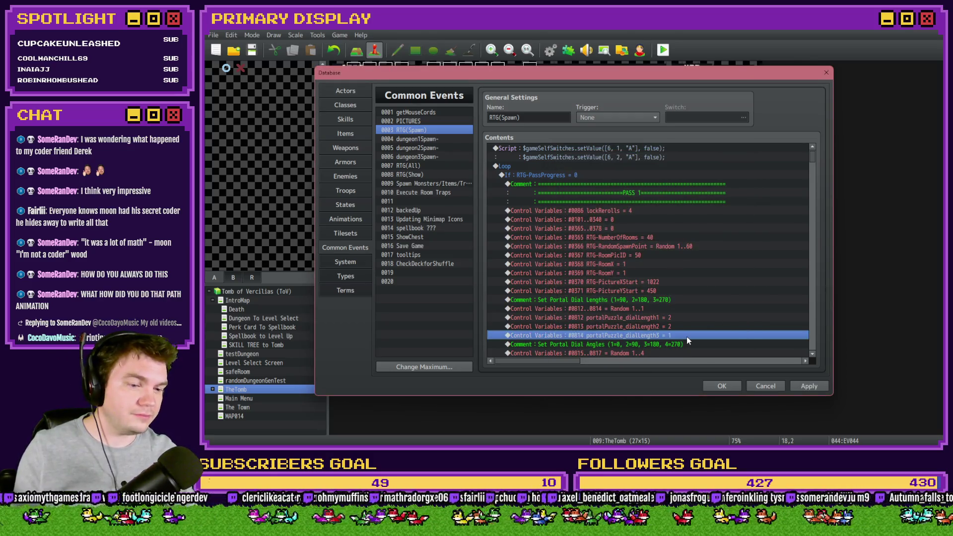
left_click(721, 387)
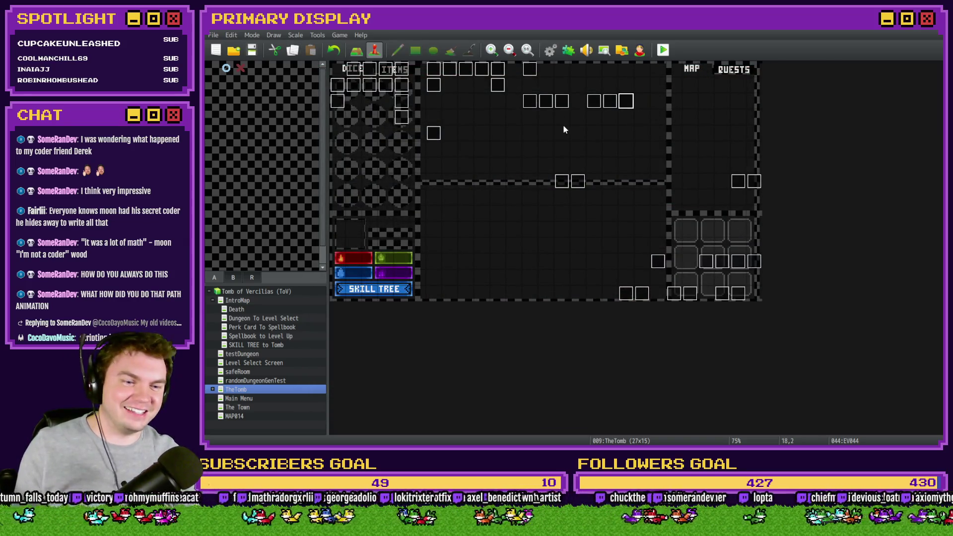
- Playtest with the daggers perk, rotate the inner dial to 270, then close the game
left_click(664, 49)
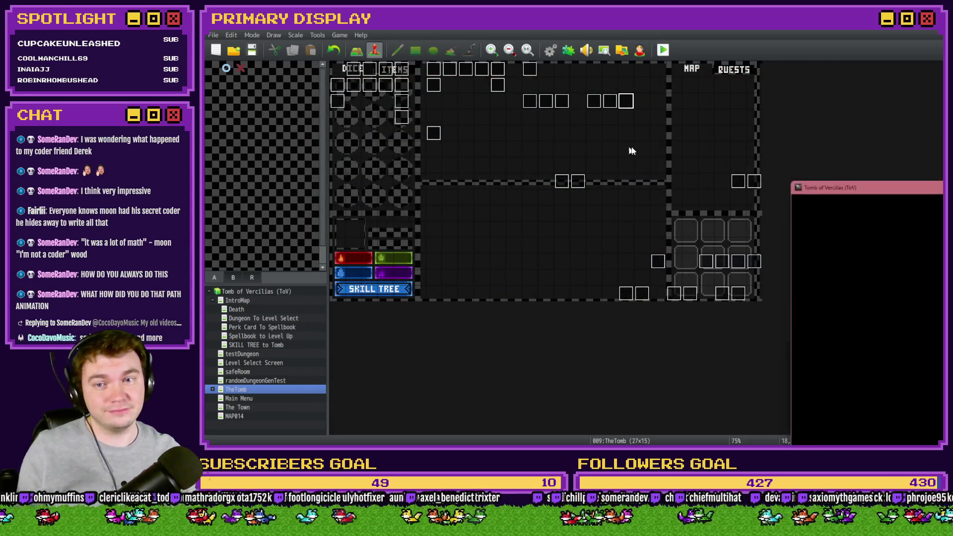
left_click_drag(792, 167, 327, 53)
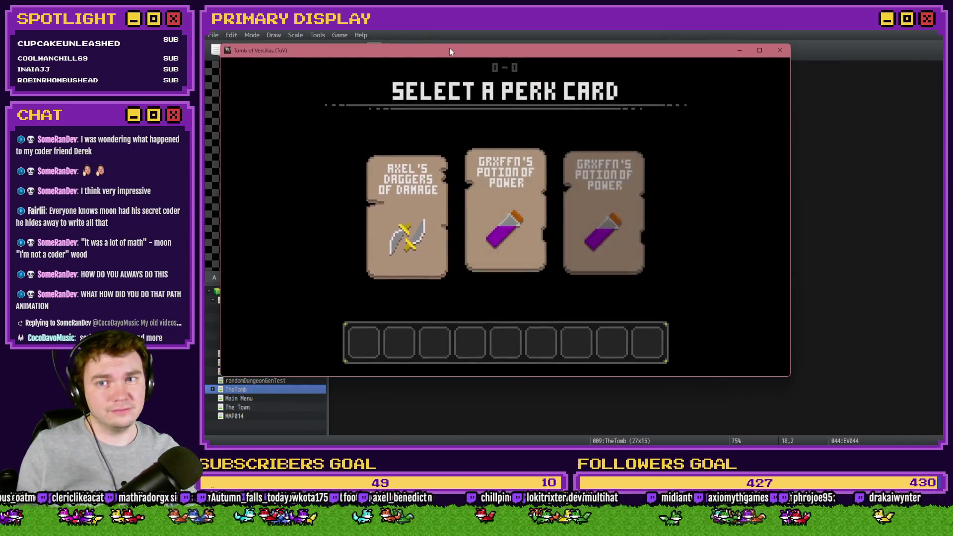
left_click_drag(445, 55, 542, 55)
left_click(518, 188)
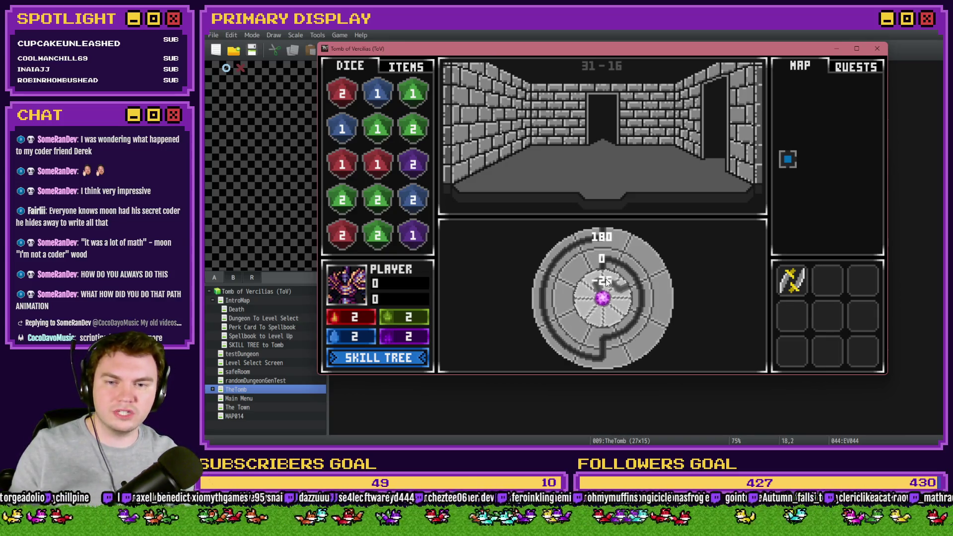
left_click(597, 317)
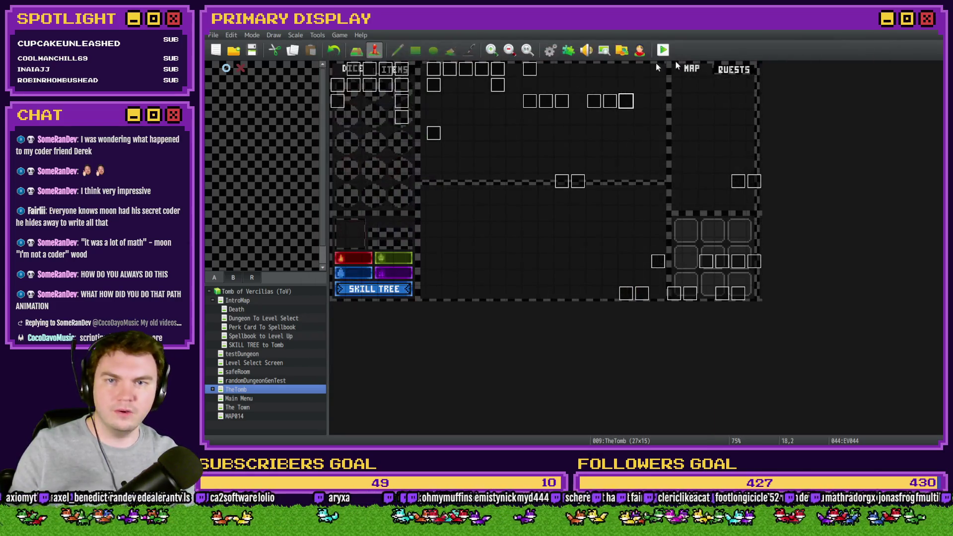
left_click(877, 48)
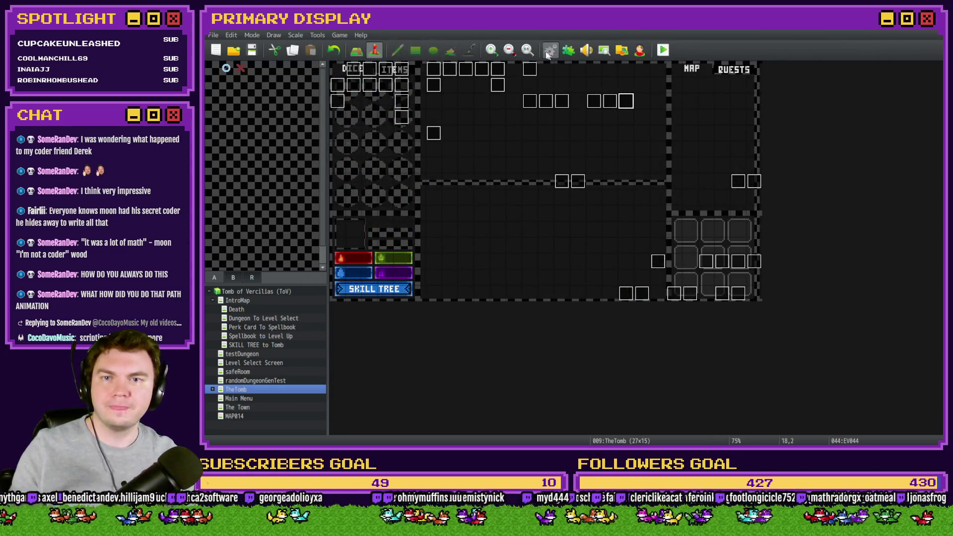
- Change portalPuzzle_dialLength1 (#0812) to 3 in RTG(Spawn) and start a playtest
key("F9")
left_click(667, 336)
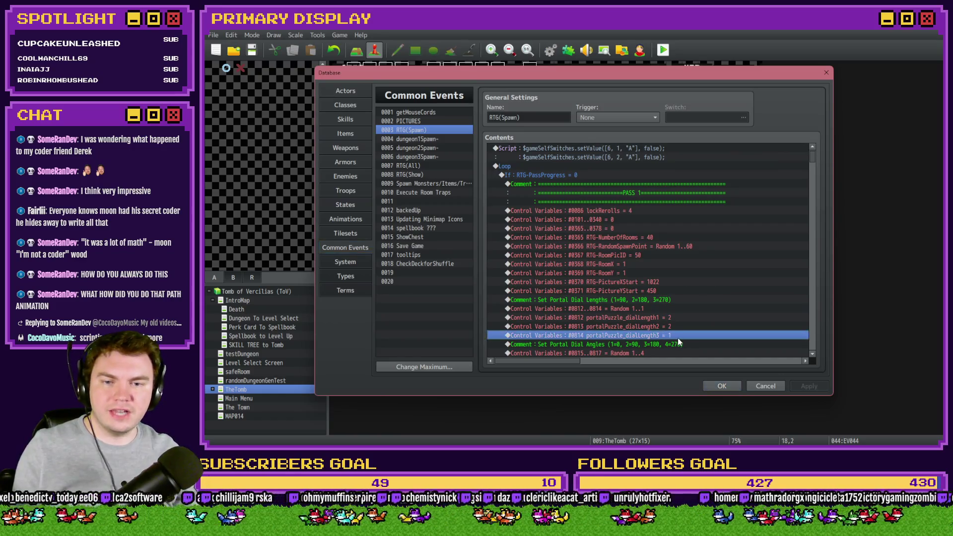
left_click(680, 330)
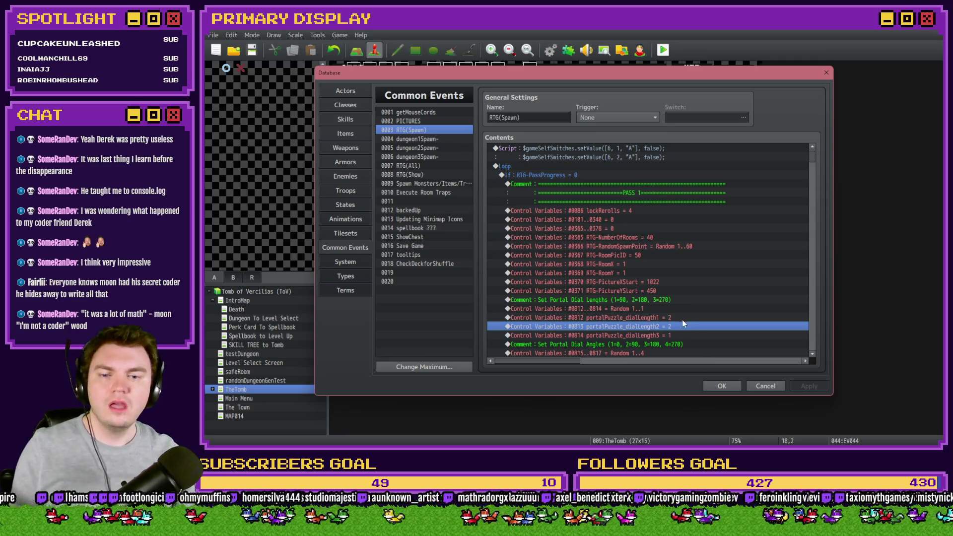
double_click(680, 326)
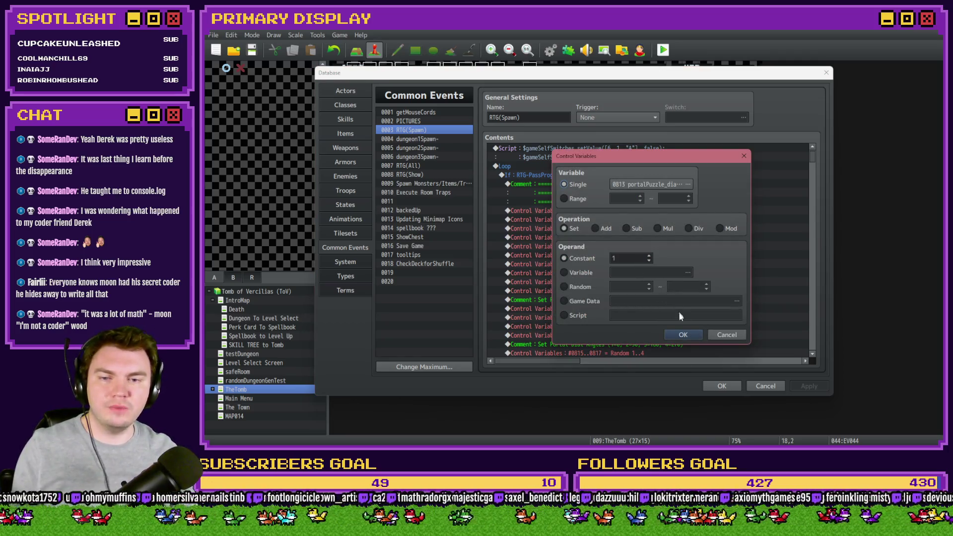
key("Return")
key("Up")
key("Return")
double_click(641, 259)
type("3")
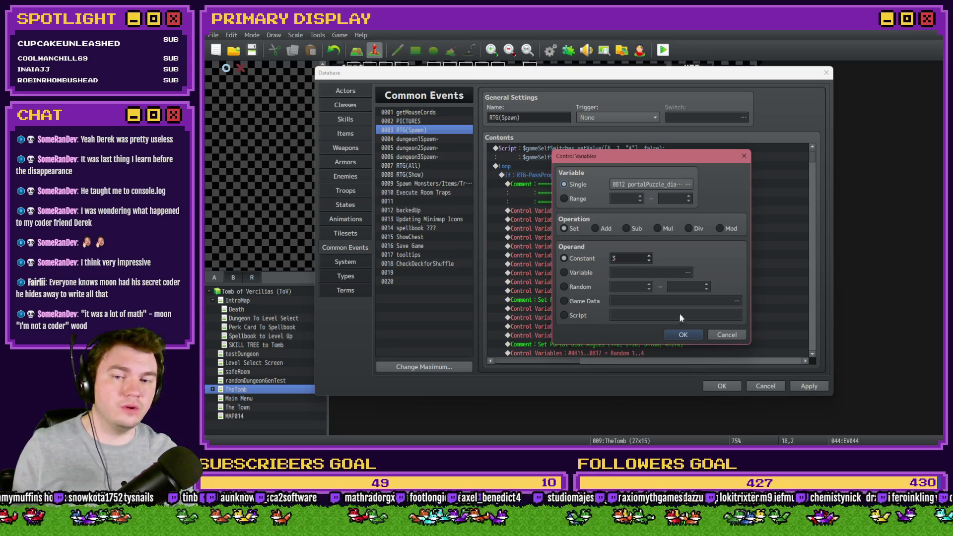
left_click(683, 335)
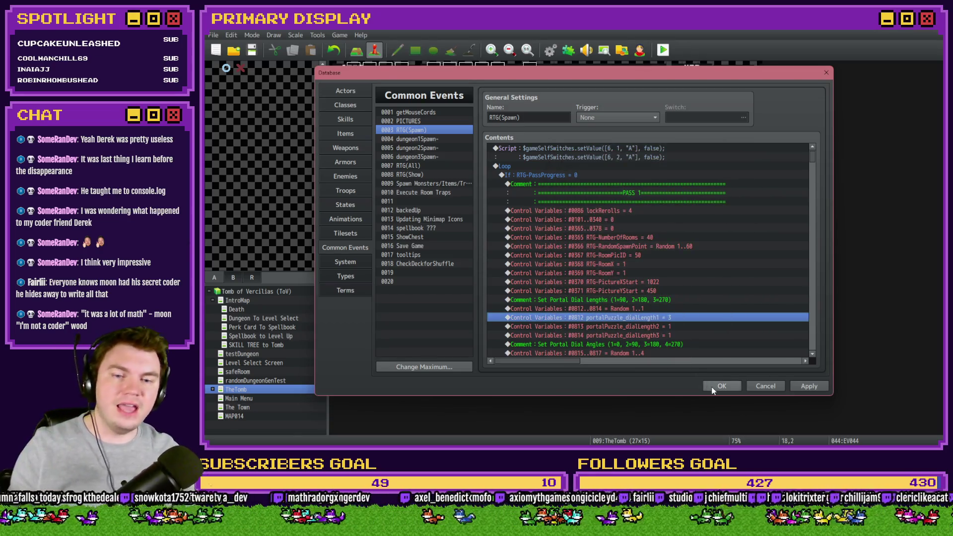
left_click(722, 386)
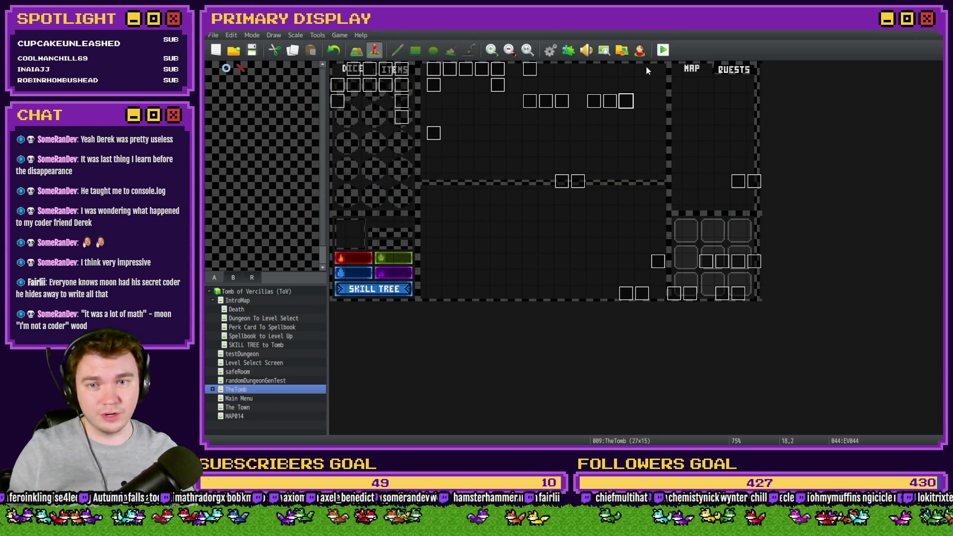
left_click(658, 54)
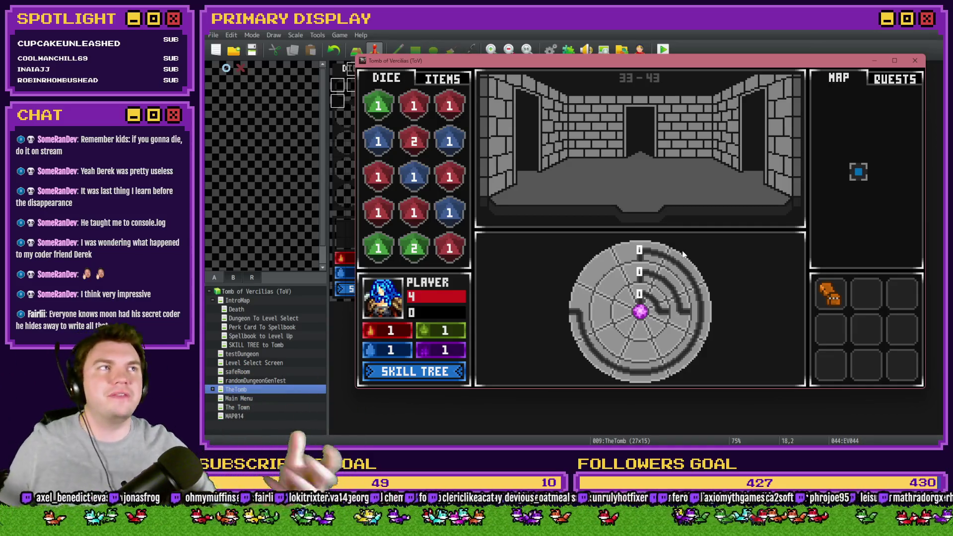
left_click(683, 254)
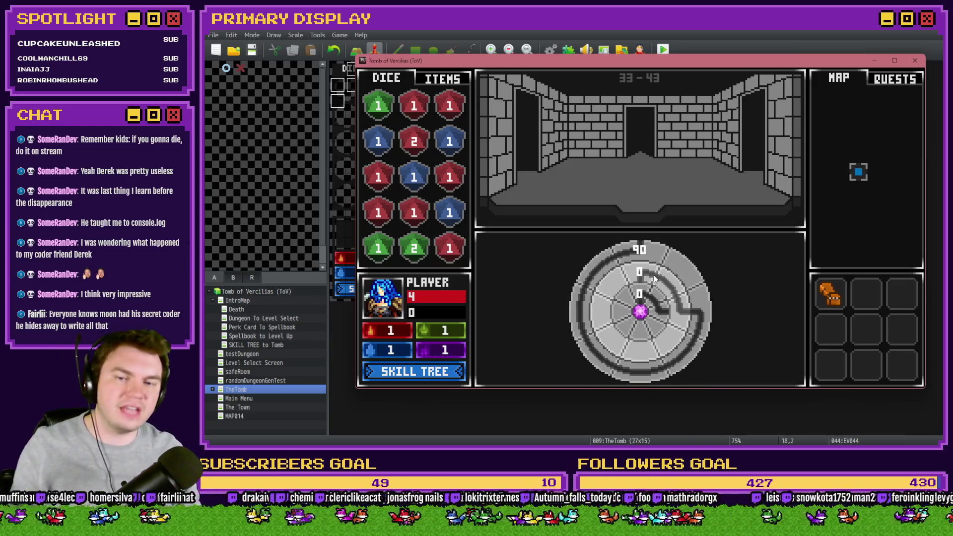
left_click(634, 314)
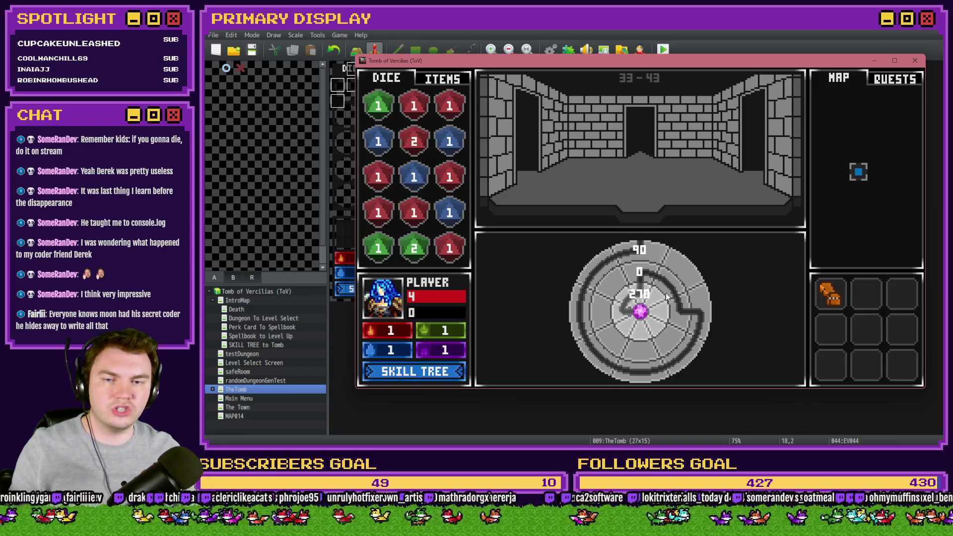
key("alt+F4")
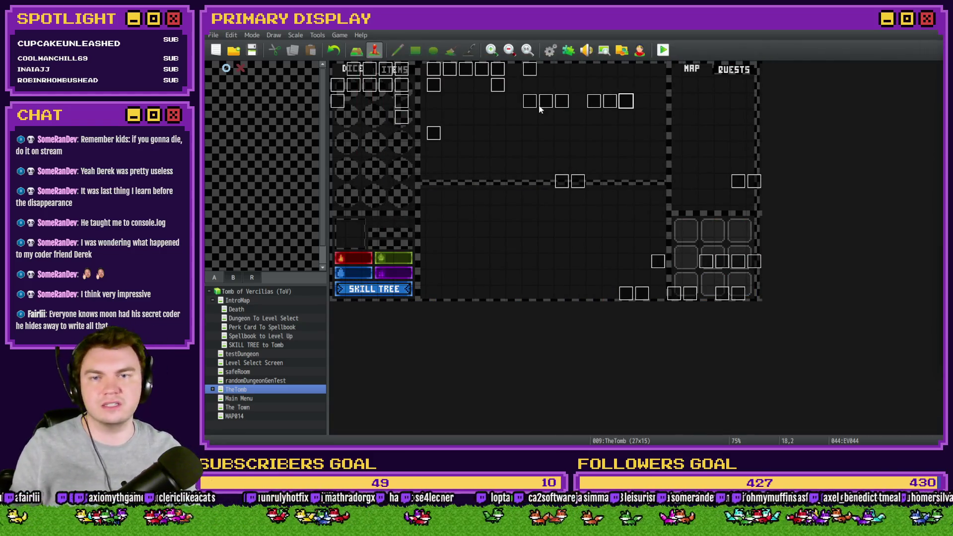
double_click(594, 97)
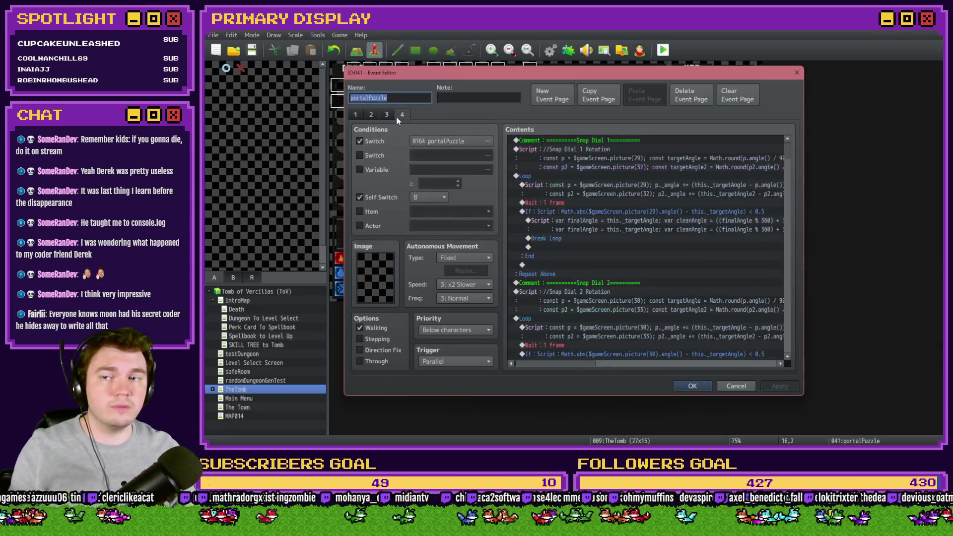
- Delete the comment line near the value(812) == 2 branch in portalPuzzle
left_click_drag(786, 154, 789, 208)
scroll(658, 234, "down", 14)
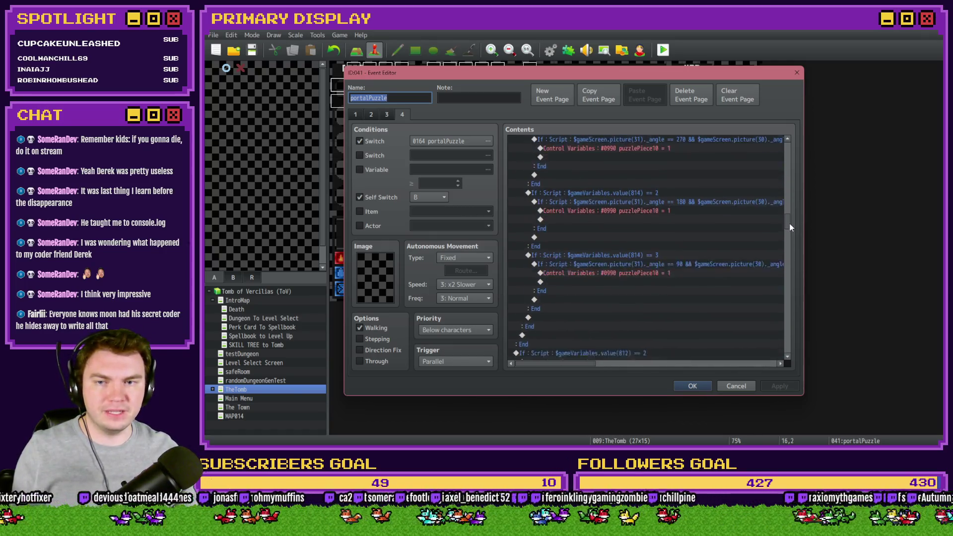
left_click(656, 222)
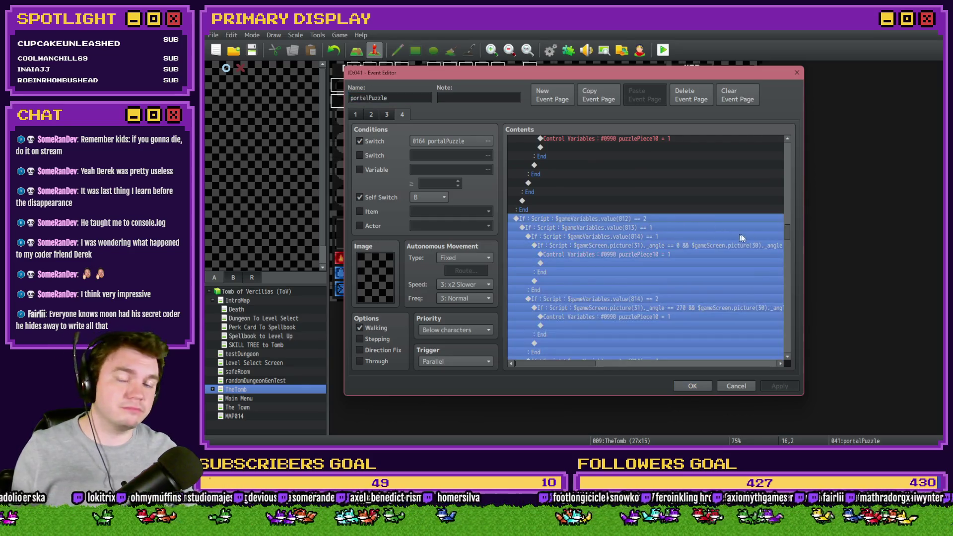
left_click(770, 241)
mouse_move(792, 234)
left_mouse_down()
mouse_move(803, 280)
mouse_move(799, 230)
left_mouse_up()
left_click(677, 224)
key("Delete")
- Remove the value(812) == 2 block and paste the copied branch in its place
left_click(597, 260)
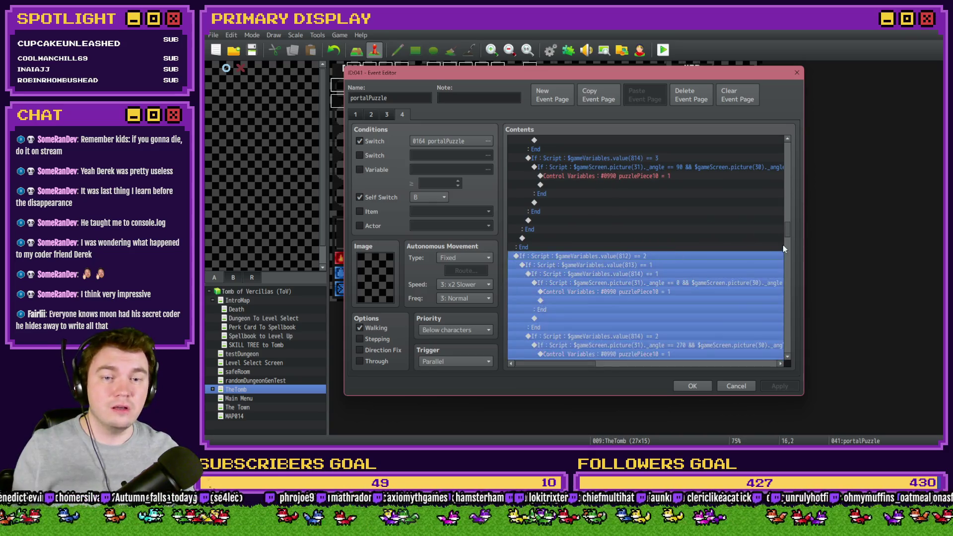
scroll(597, 261, "down", 10)
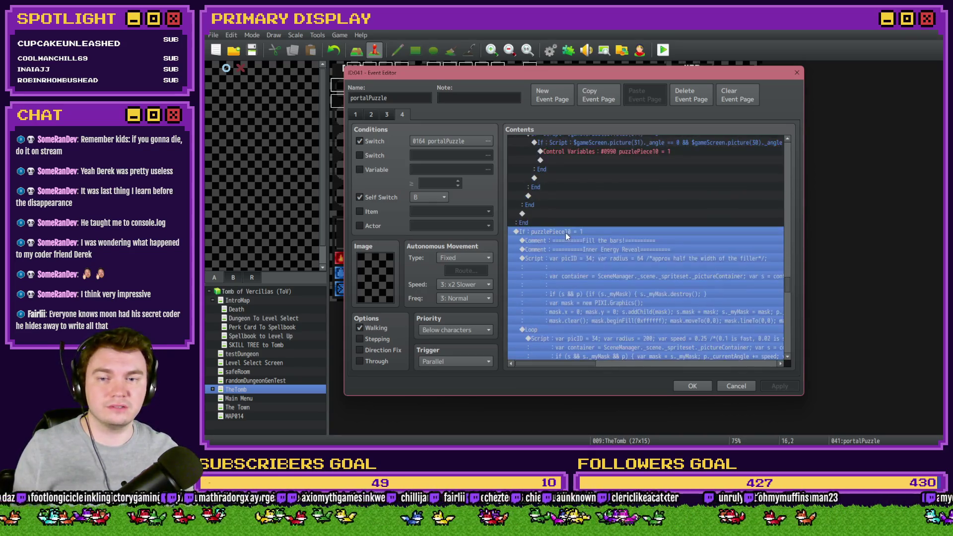
key("Delete")
scroll(788, 291, "down", 4)
left_click_drag(788, 288, 789, 262)
scroll(789, 260, "up", 3)
left_click(666, 248)
key("ctrl+v")
- Change the pasted branch condition to value(812) == 3
double_click(666, 255)
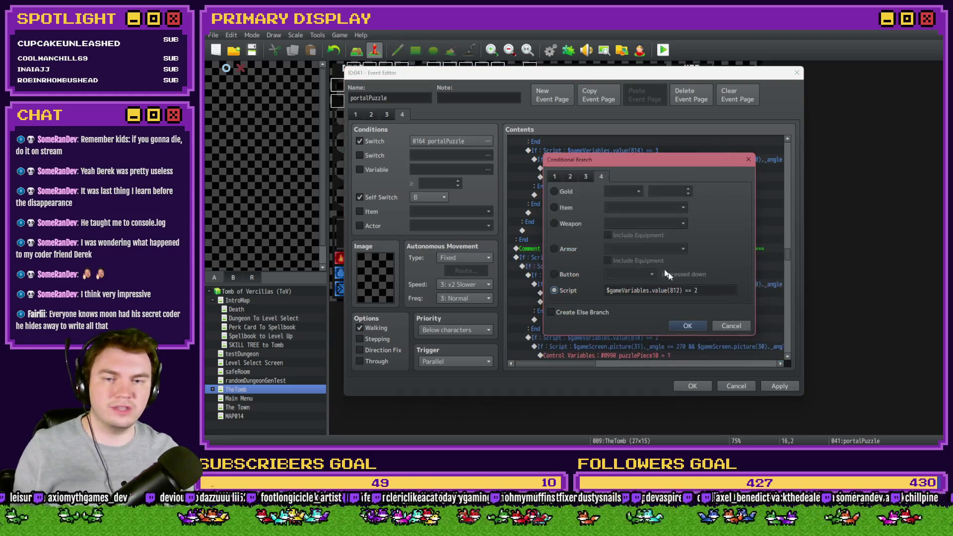
left_click(713, 291)
key("BackSpace")
type("3")
key("Return")
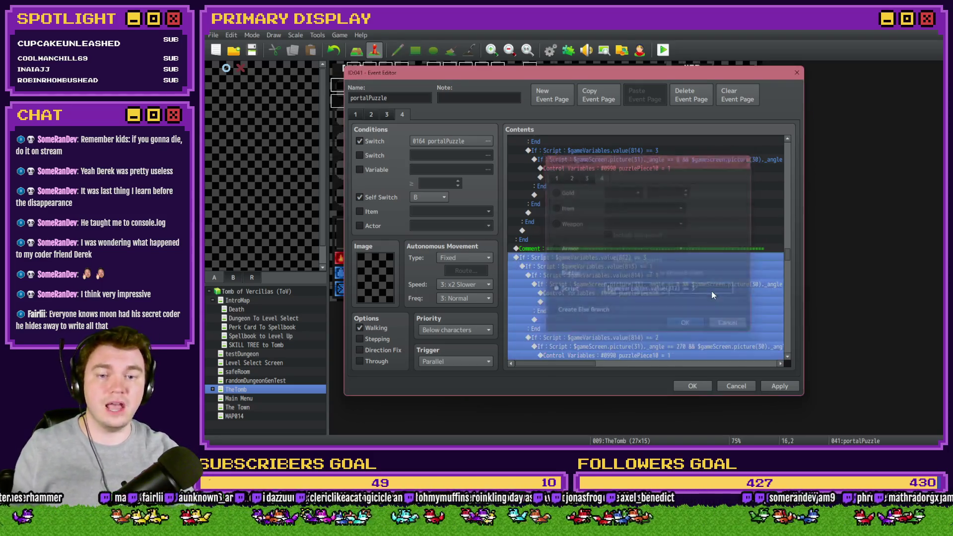
- Edit the dial angle check so picture 29 must be at angle 90
left_click(655, 266)
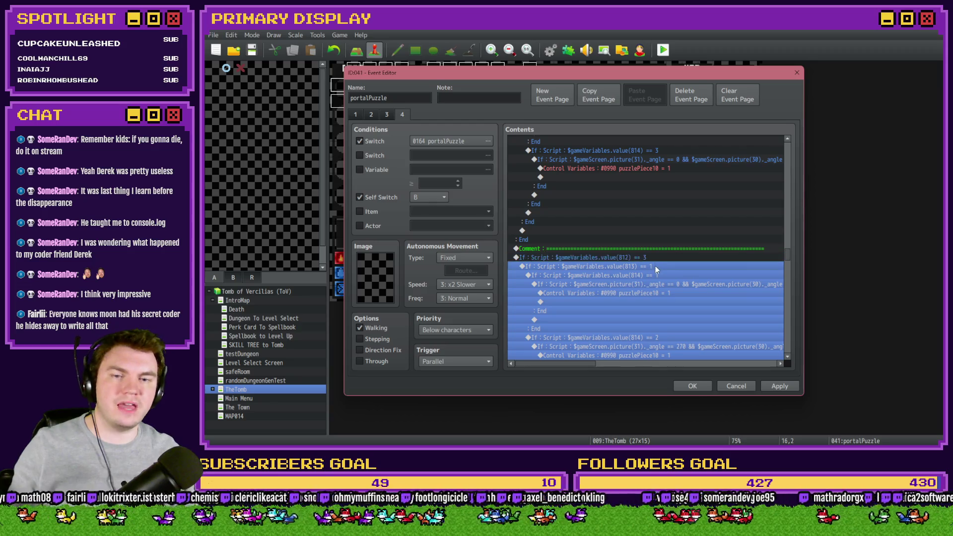
left_click(663, 275)
left_click(664, 284)
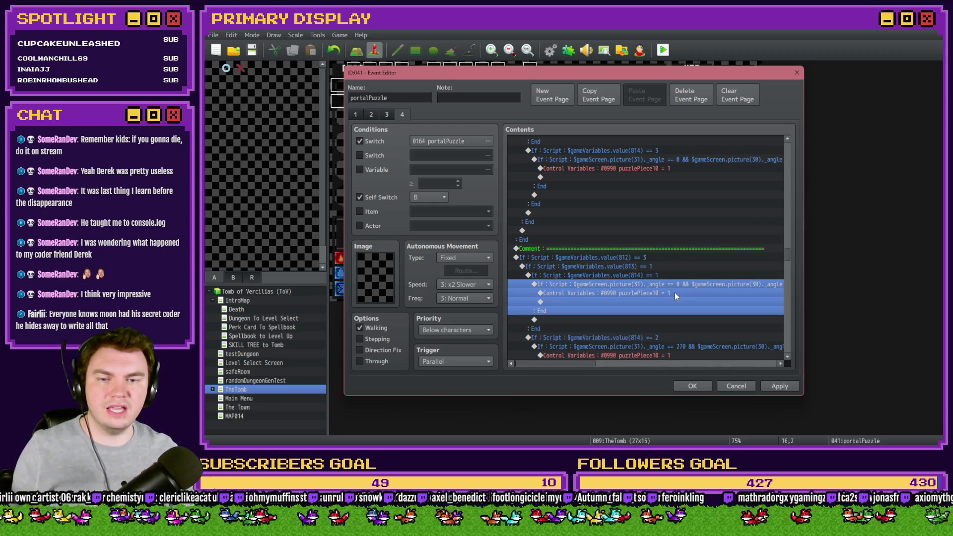
key("Return")
left_click(711, 290)
left_click(711, 291)
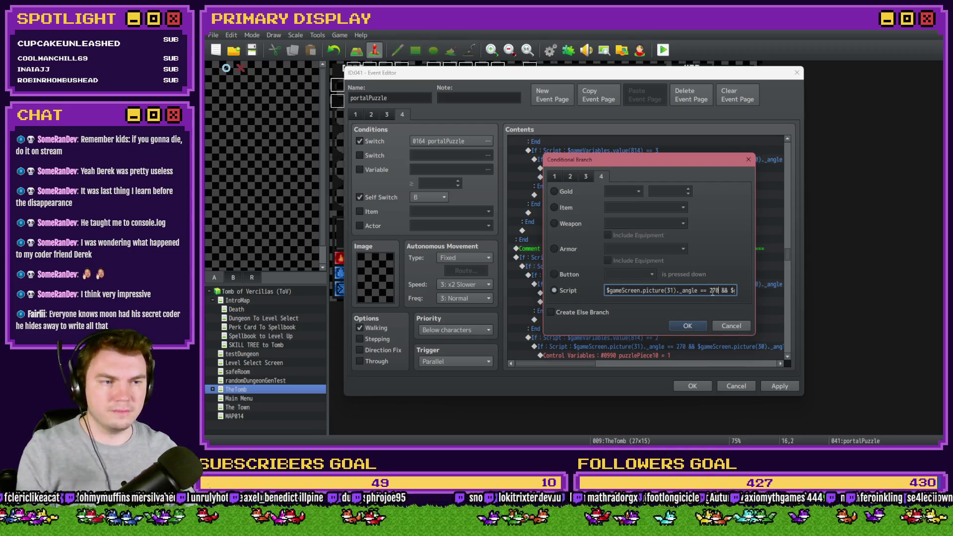
key("Right")
key("Right")
key("Right")
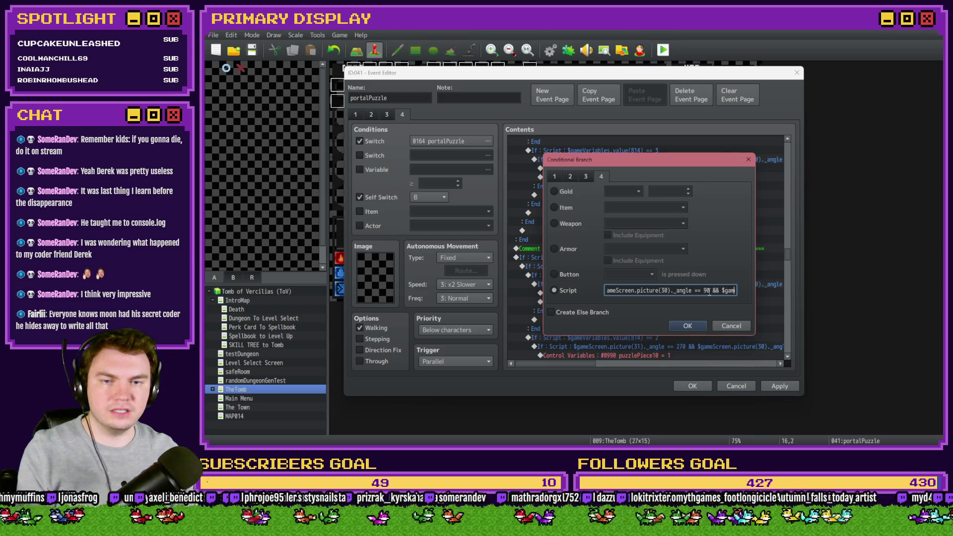
key("End")
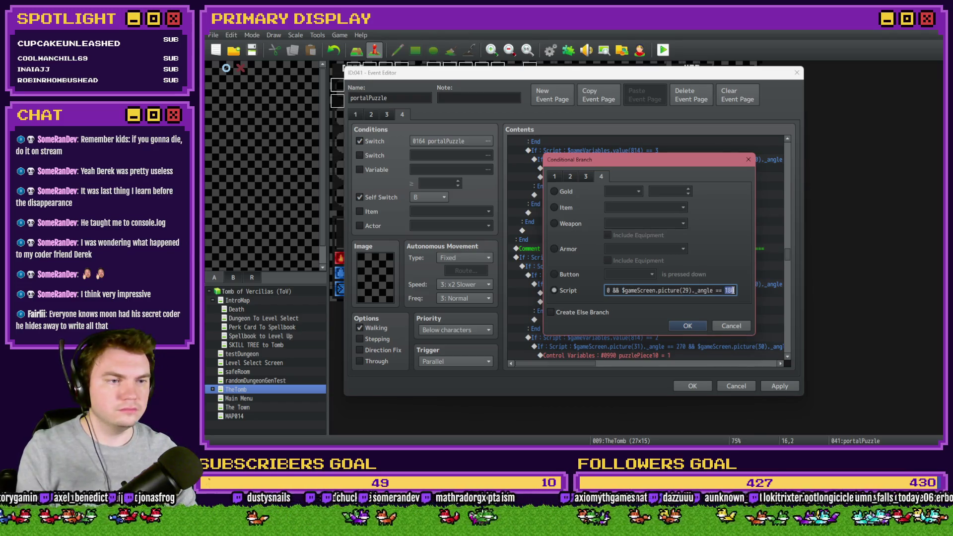
type("90")
left_click(688, 326)
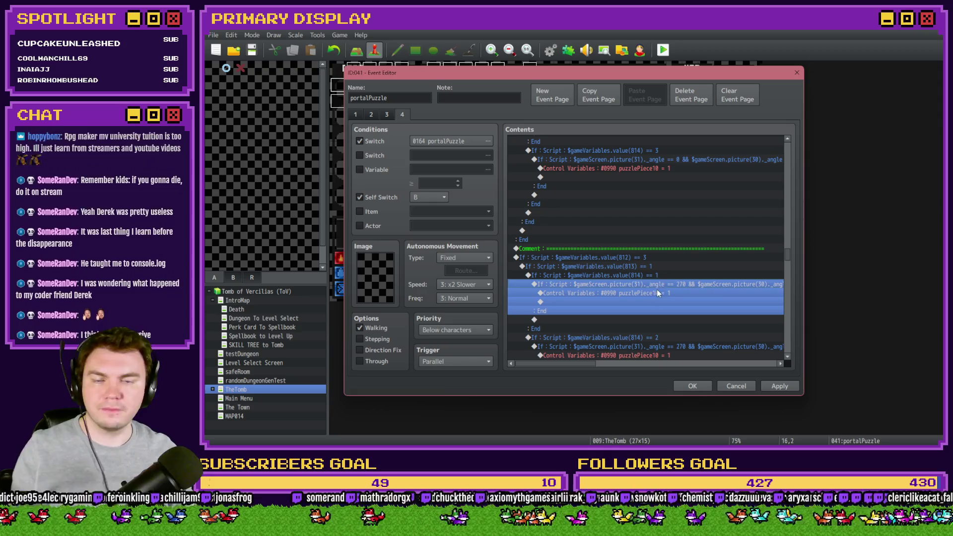
- Move the separator comment above the value(814) == 2 branch and close the event
left_click(664, 251)
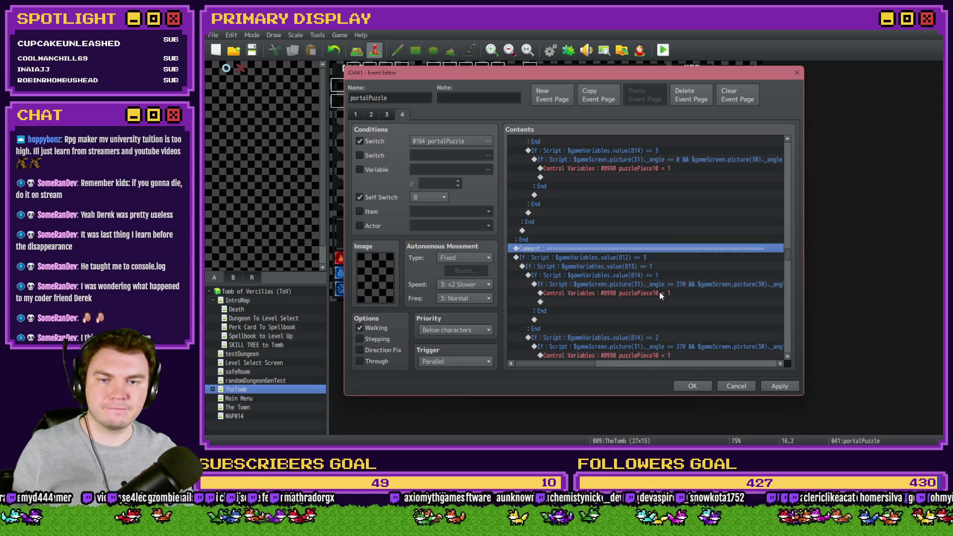
key("ctrl+x")
scroll(661, 293, "down", 2)
left_click(666, 276)
key("ctrl+v")
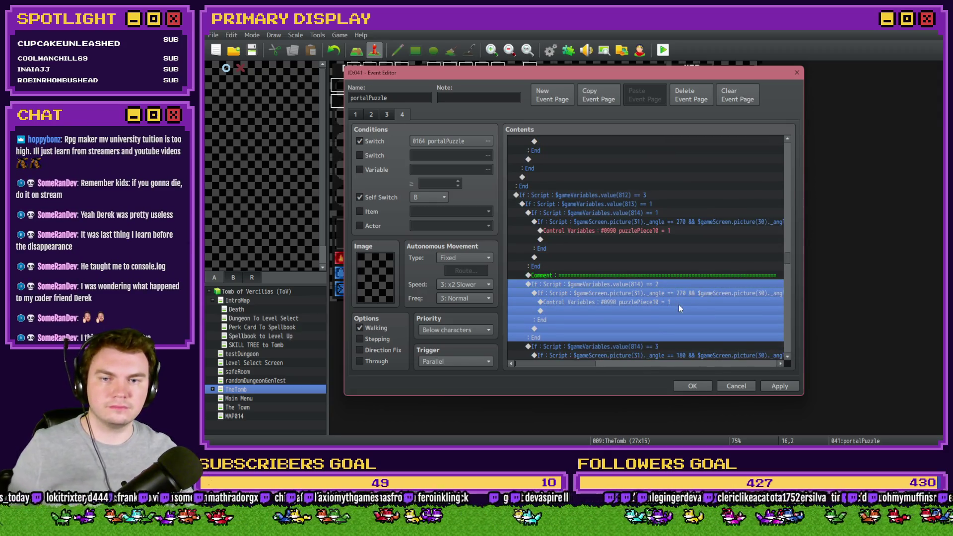
left_click(693, 387)
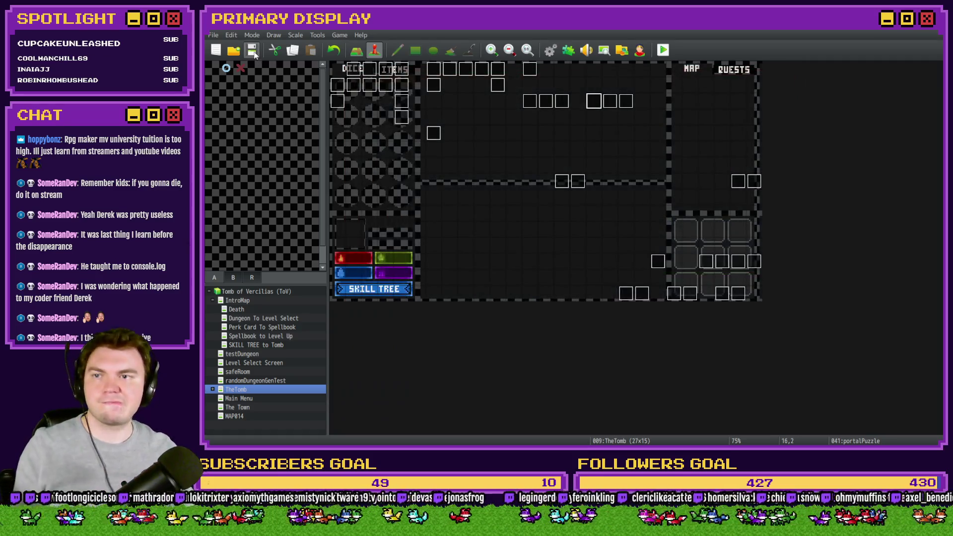
- Set the dial-length variable #0814 to the constant 2 in Common Events
key("F9")
left_click(661, 326)
double_click(661, 335)
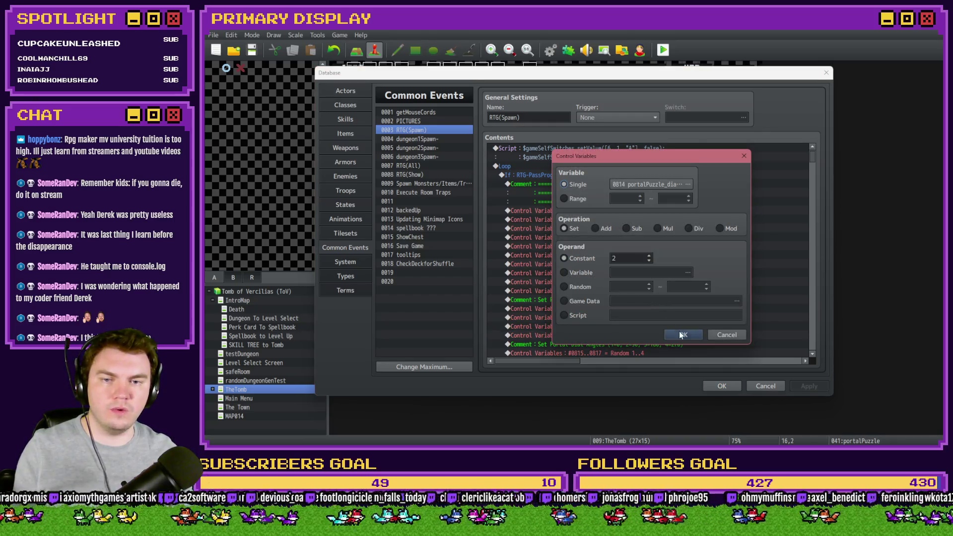
left_click(681, 335)
left_click(719, 385)
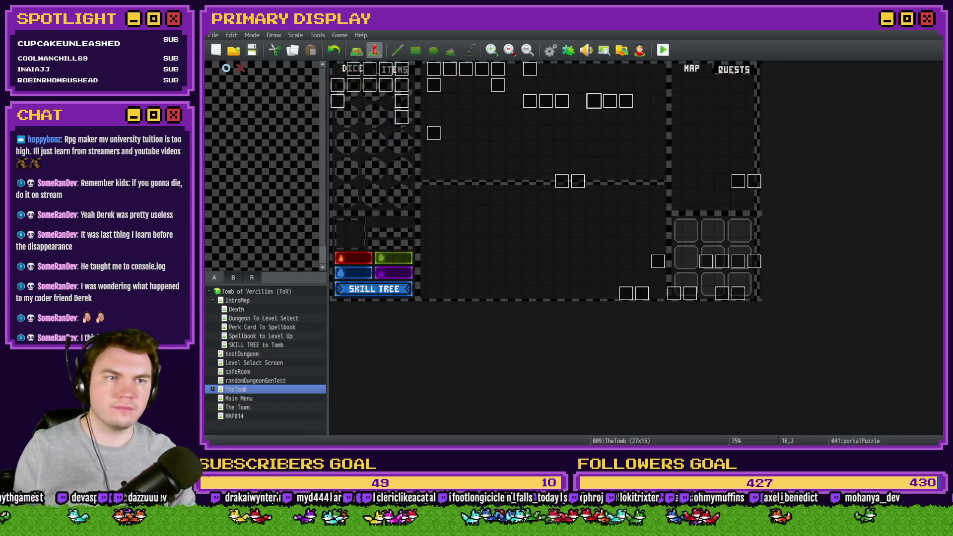
- Playtest with the gauntlets perk, rotate a dial ring, then reopen the portalPuzzle event
key("ctrl+r")
left_click_drag(775, 73, 563, 63)
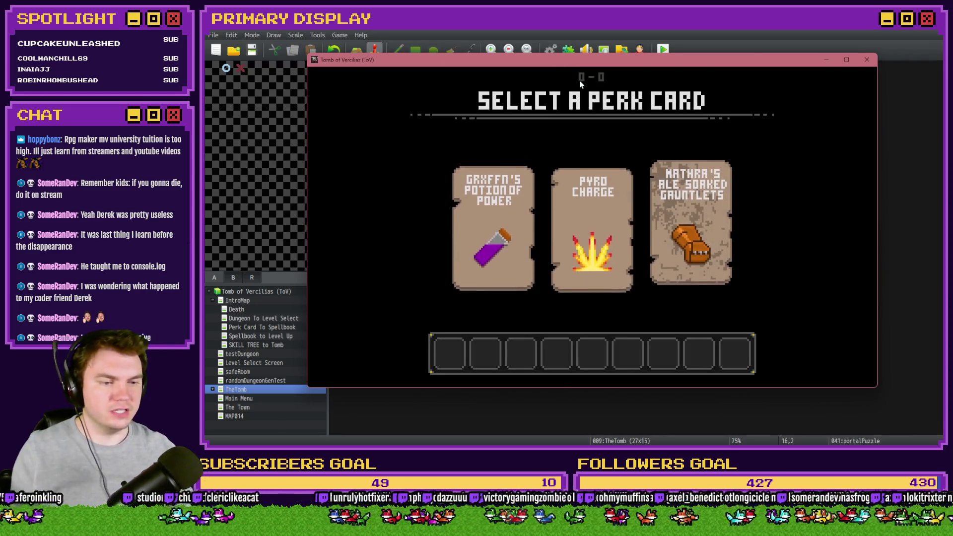
left_click(664, 198)
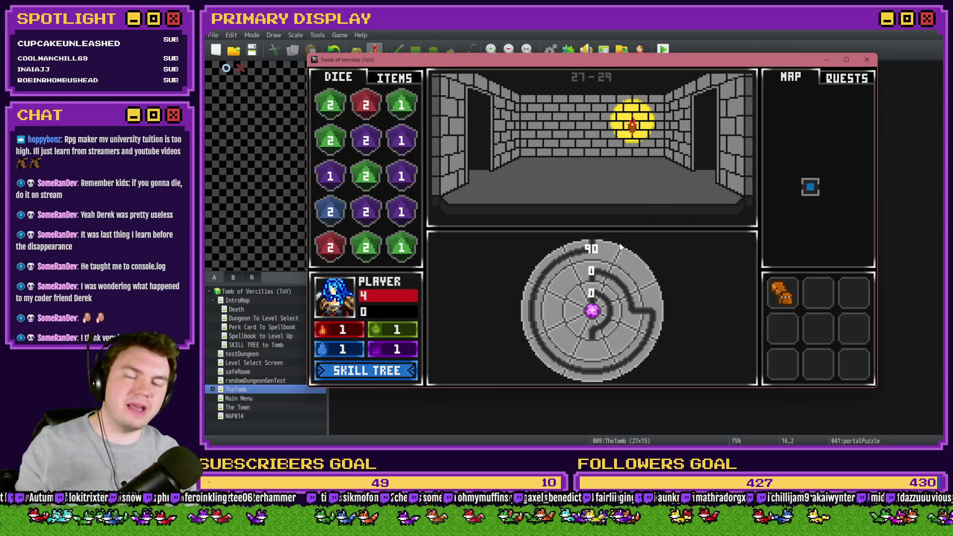
left_click(655, 280)
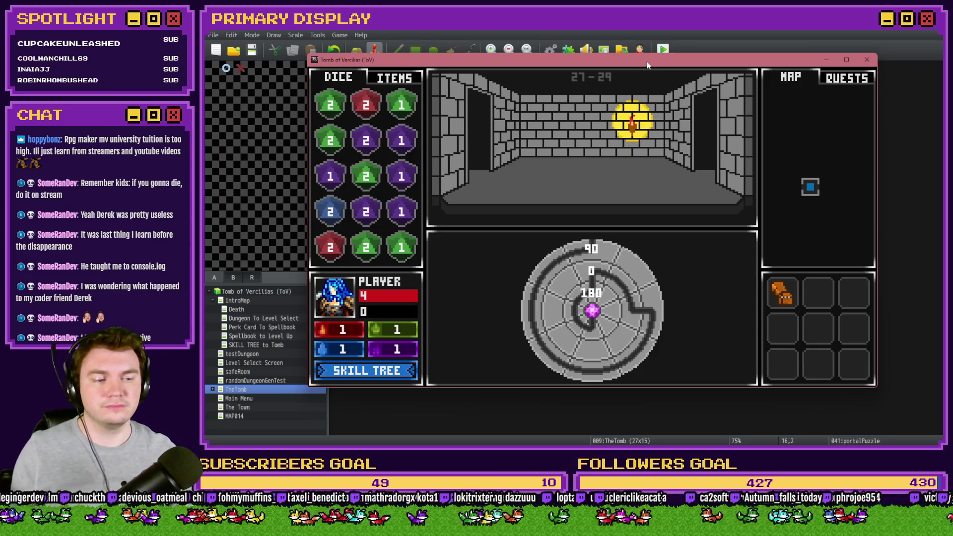
left_click_drag(648, 65, 952, 63)
double_click(595, 101)
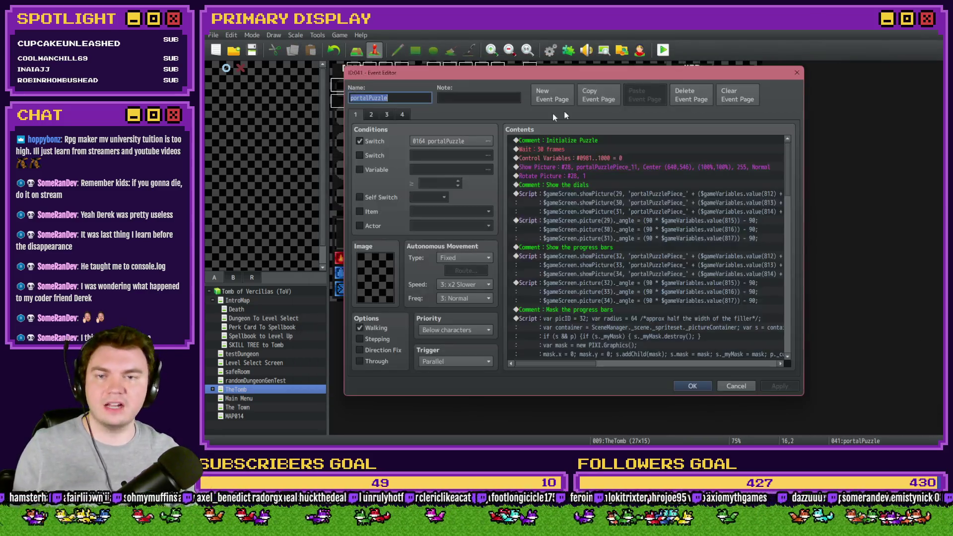
- On page 4, change the value(814) == 2 branch's picture 31 angle from 270 to 180
left_click(403, 115)
mouse_move(786, 149)
left_mouse_down()
mouse_move(800, 267)
mouse_move(799, 255)
left_mouse_up()
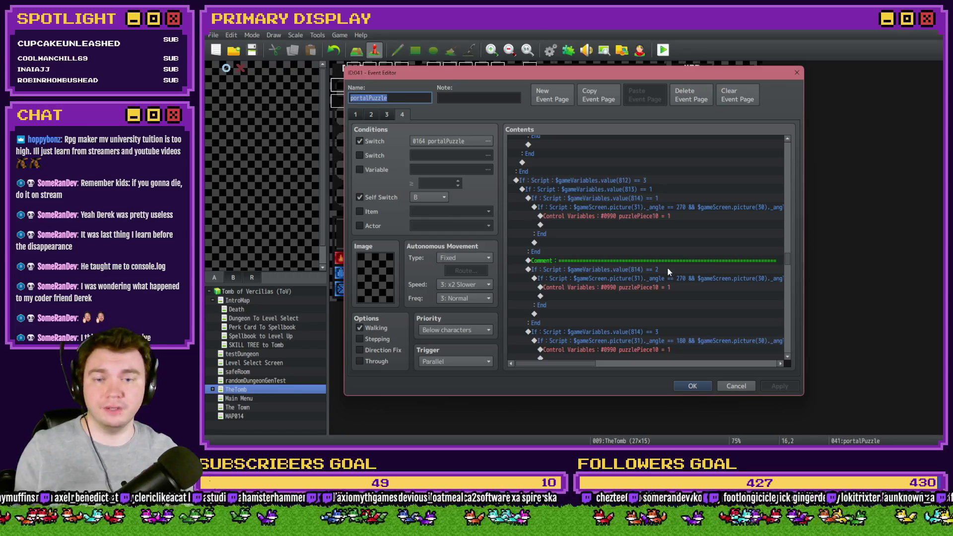
left_click(670, 271)
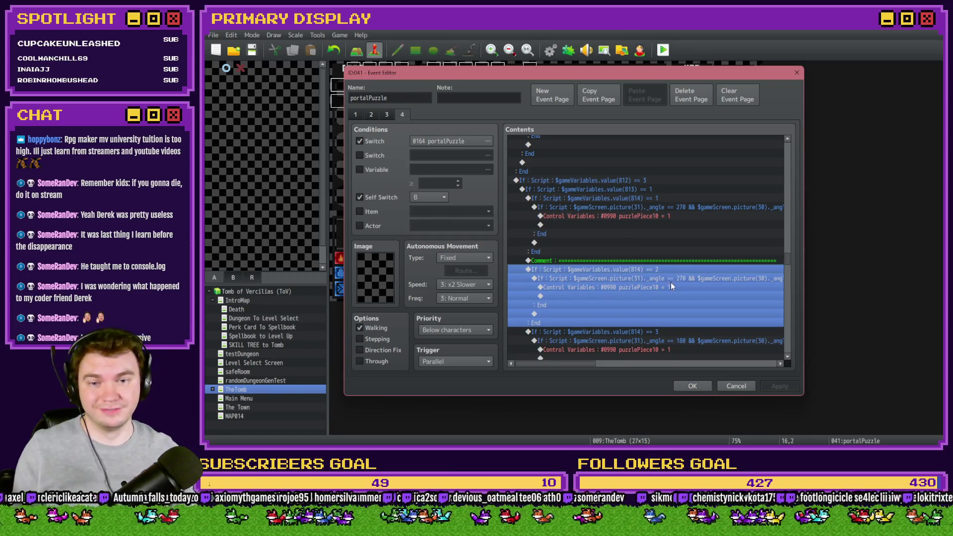
left_click(678, 286)
double_click(680, 278)
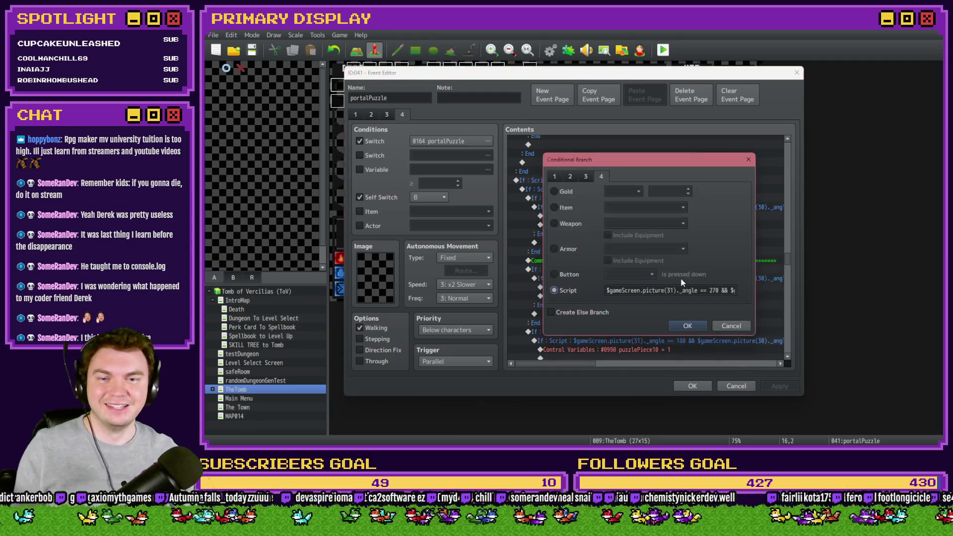
double_click(714, 291)
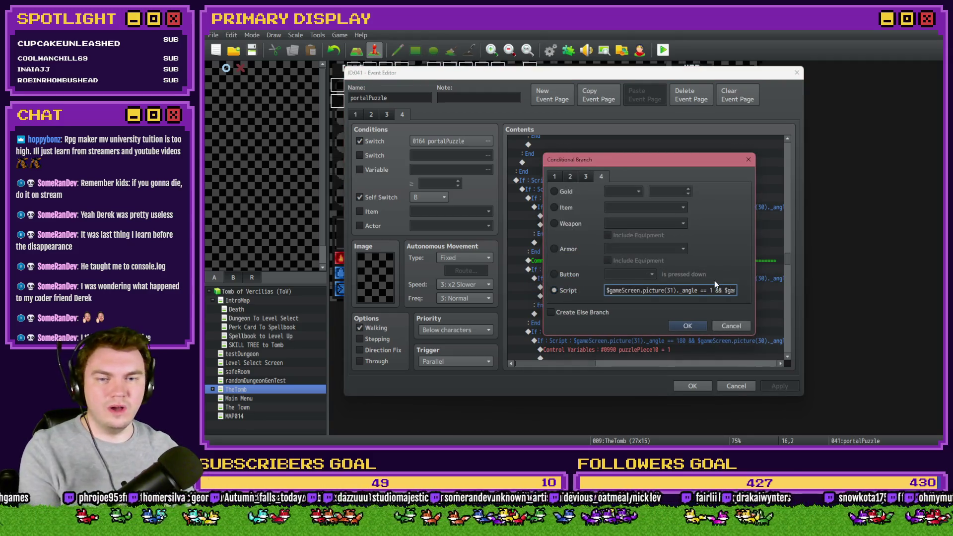
key("Right")
key("Right")
key("Right")
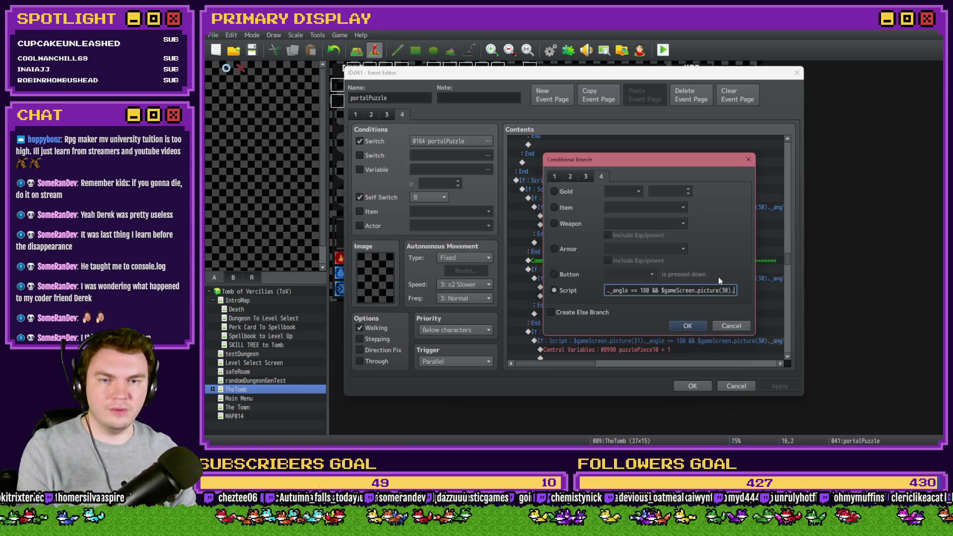
double_click(700, 290)
key("End")
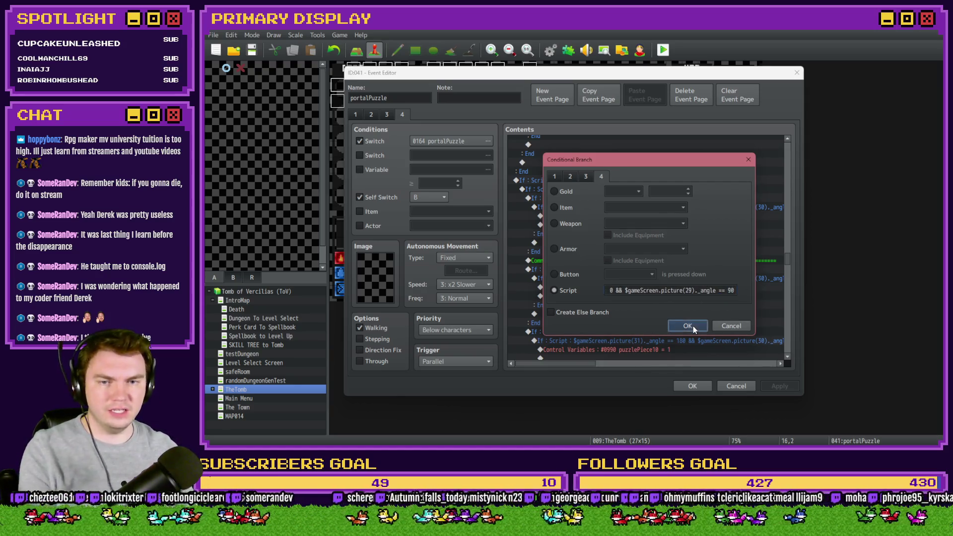
left_click(688, 326)
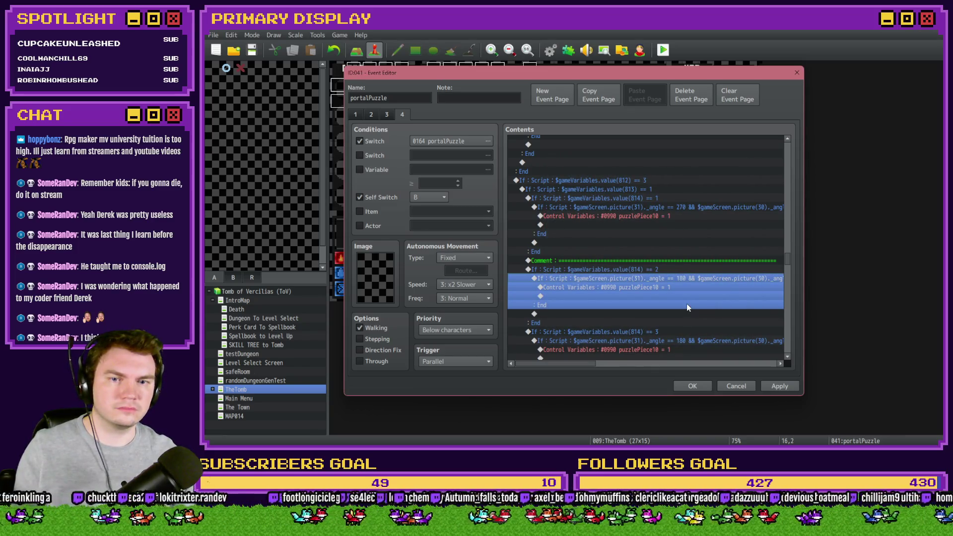
- Paste the separator comment above the value(814) == 3 block and close the event
left_click(669, 270)
scroll(668, 268, "down", 2)
left_click(668, 267)
key("ctrl+v")
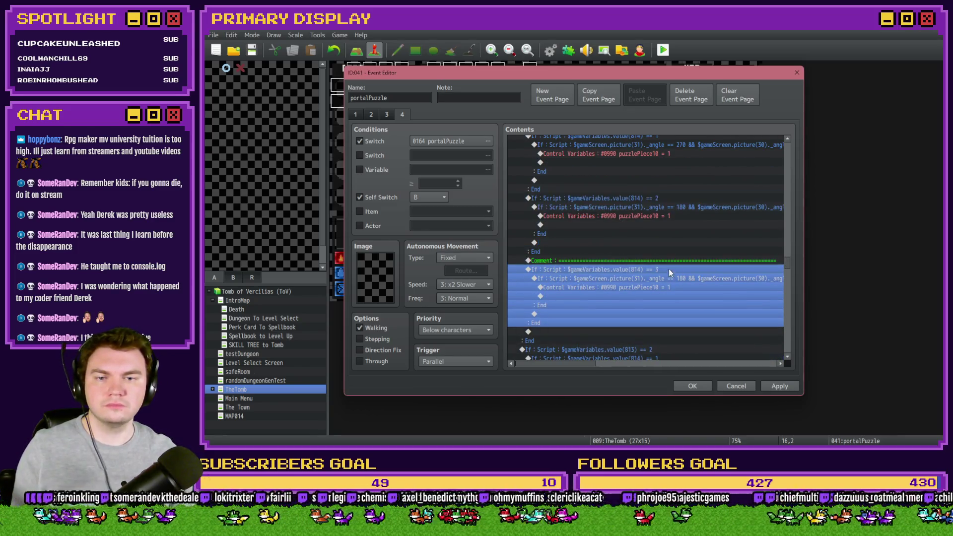
left_click(684, 387)
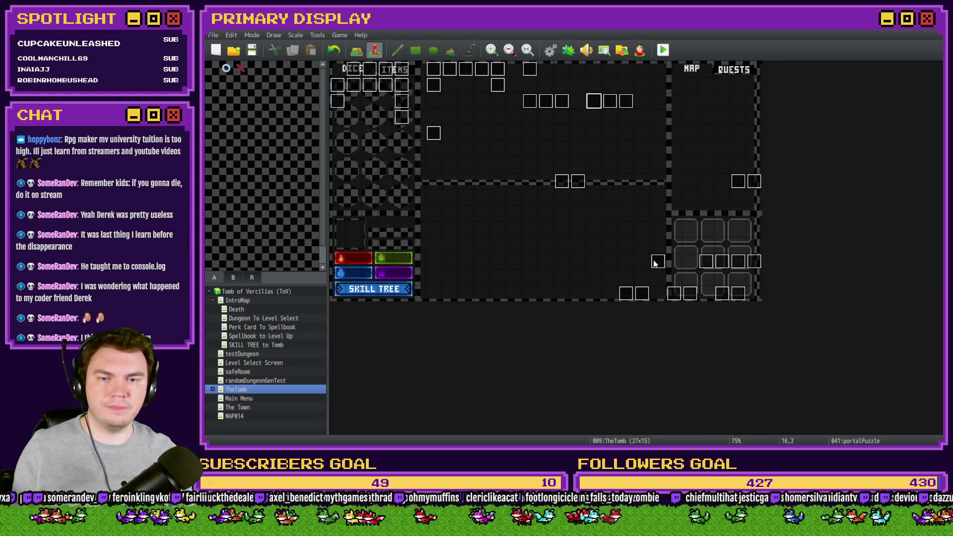
- Set Control Variables #0814 (dial length) to constant 3 in the common events and save the database
key("F9")
double_click(672, 332)
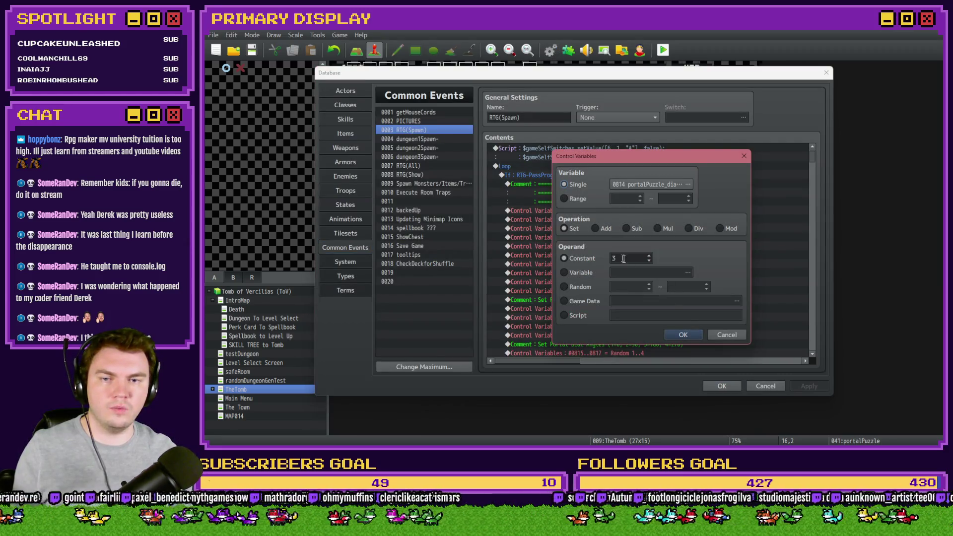
left_click(695, 335)
left_click(723, 385)
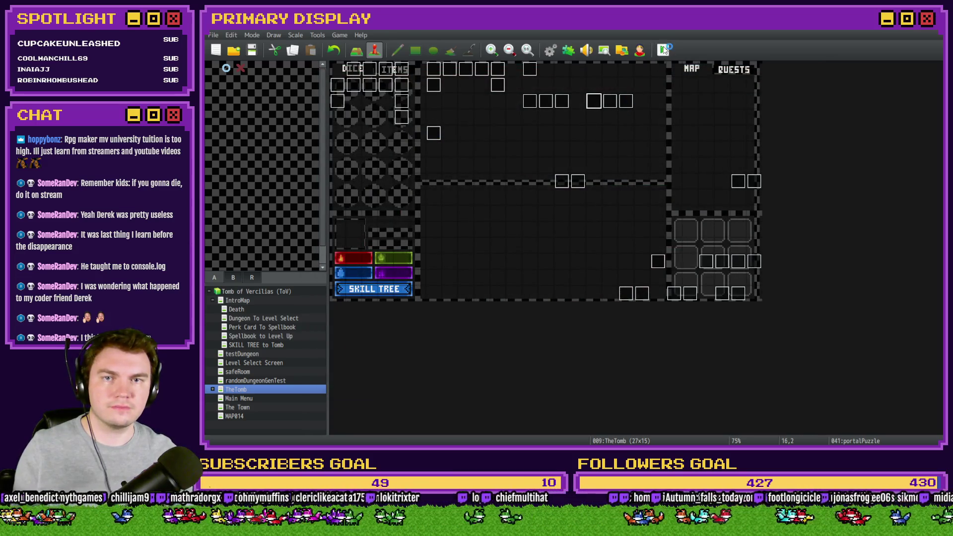
- Playtest with the gauntlets perk, turning the outer and inner dial rings to 90, then close the game
key("ctrl+r")
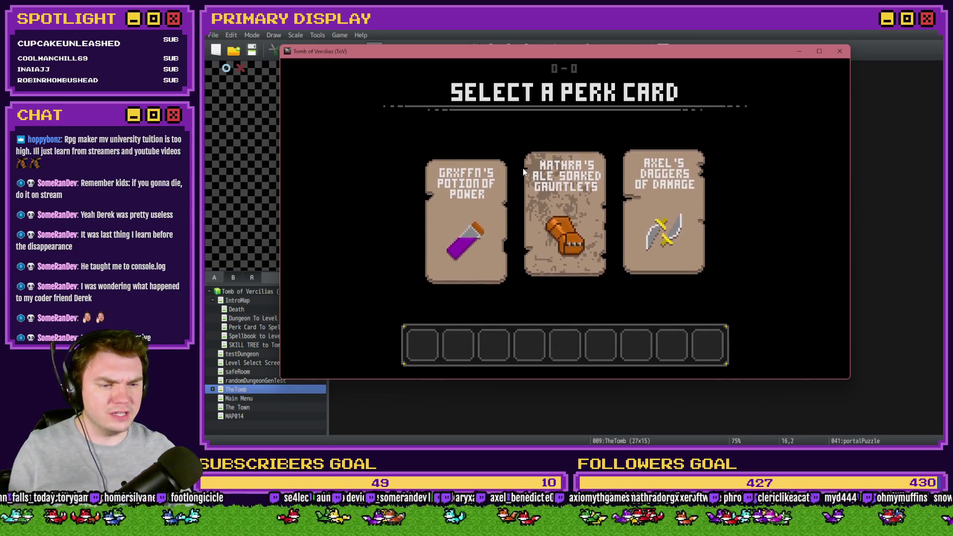
left_click(528, 171)
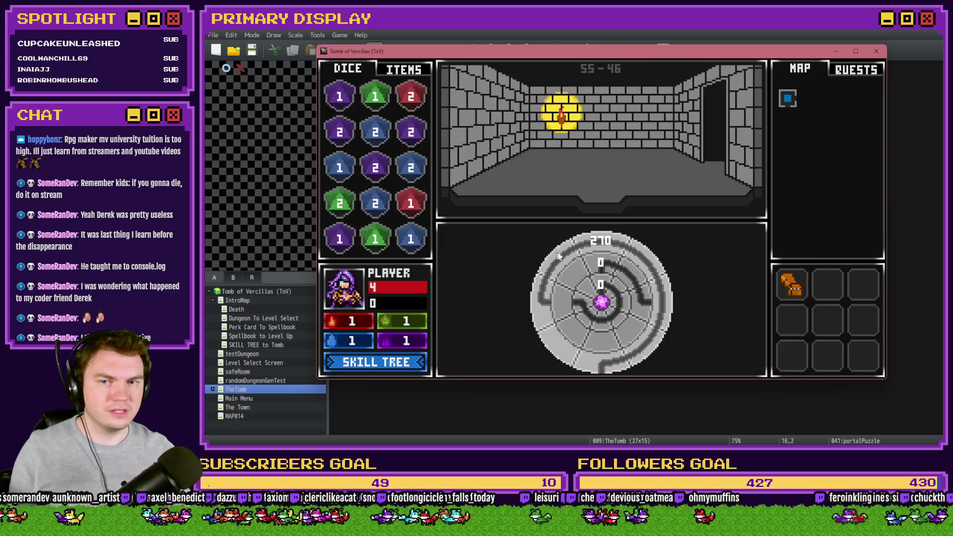
left_click(551, 263)
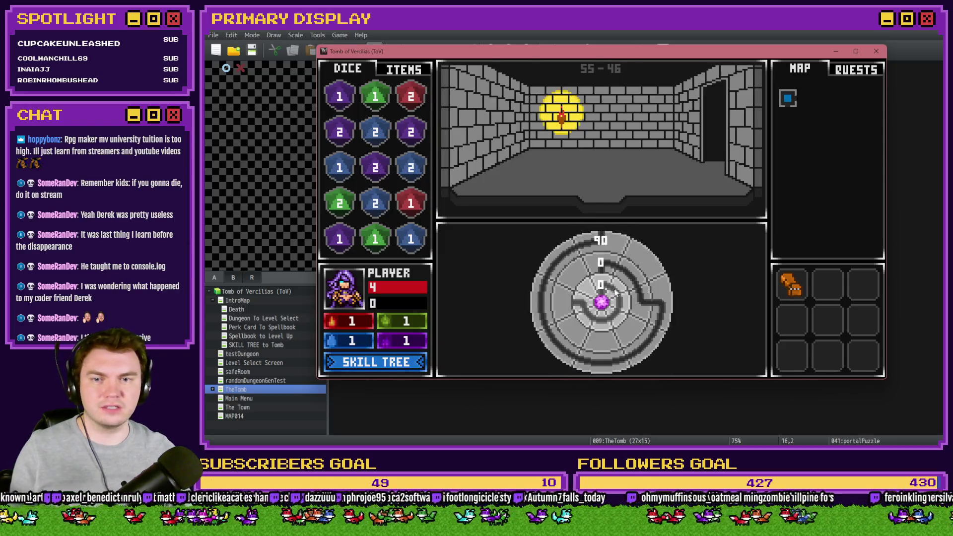
left_click(595, 293)
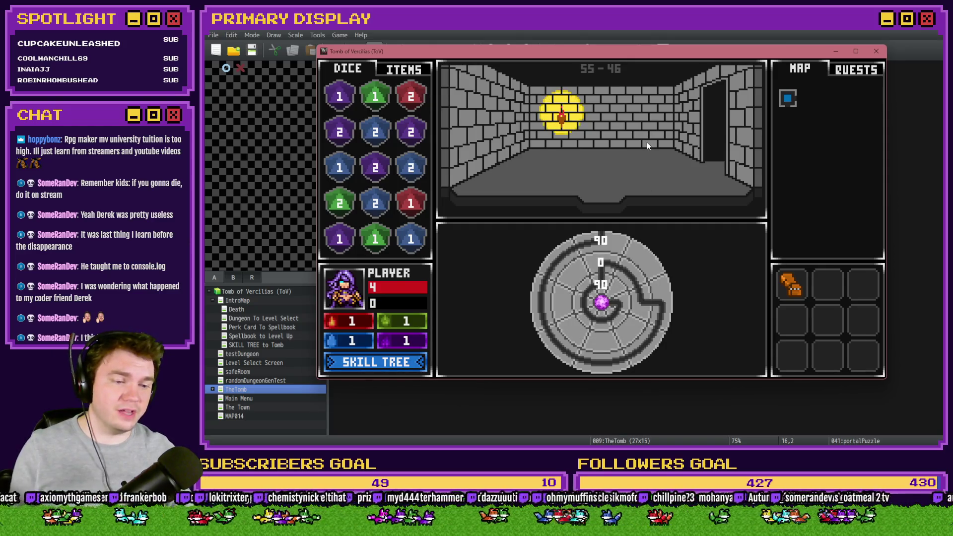
mouse_move(596, 52)
left_mouse_down()
mouse_move(951, 55)
mouse_move(600, 81)
mouse_move(591, 73)
left_mouse_up()
key("alt+F4")
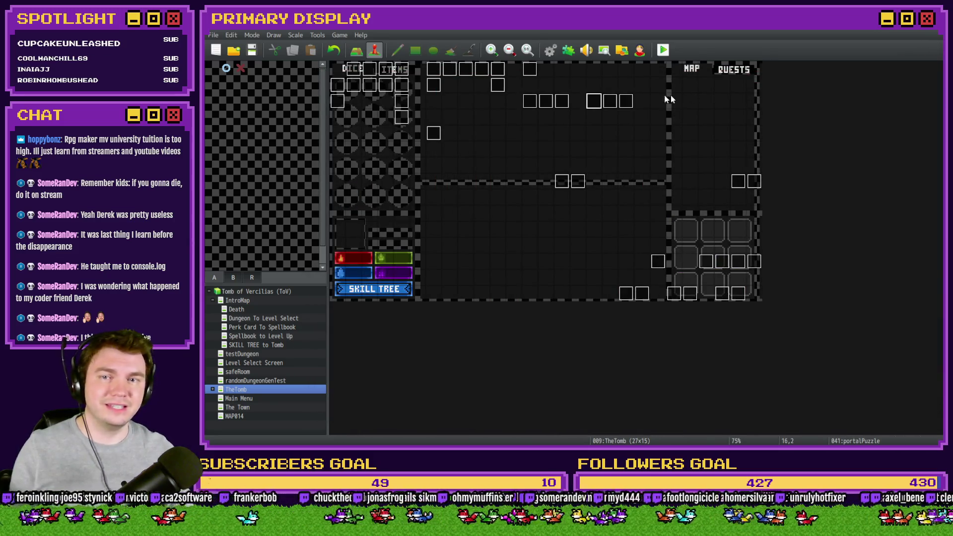
- On page 4 of portalPuzzle, change the dial-length 3 branch's three 180 angle values to 90
double_click(592, 99)
left_click(407, 117)
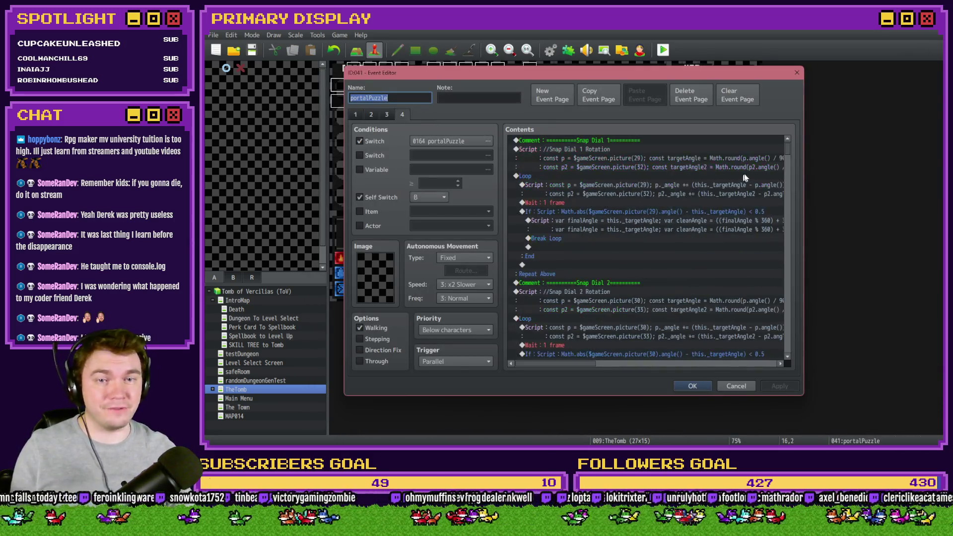
left_click_drag(786, 147, 787, 262)
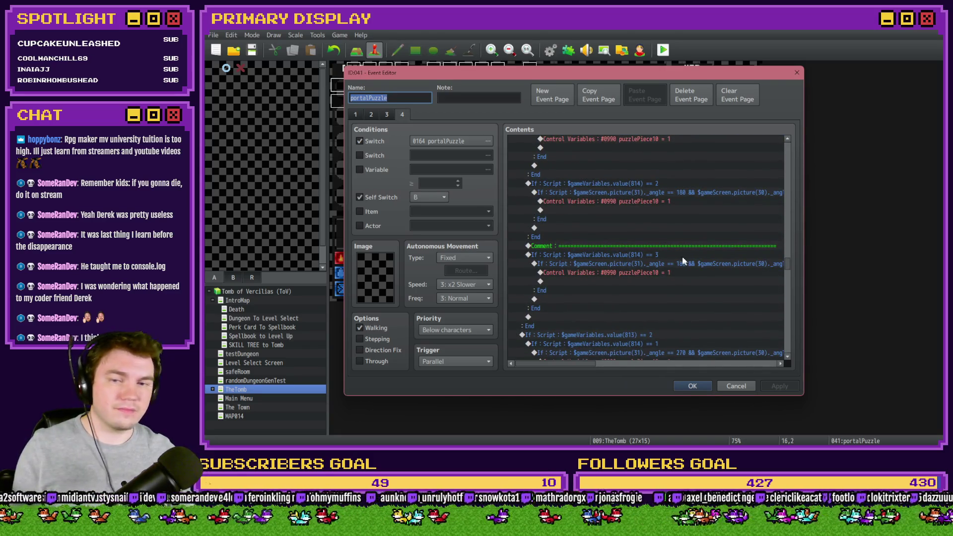
left_click(664, 253)
double_click(663, 264)
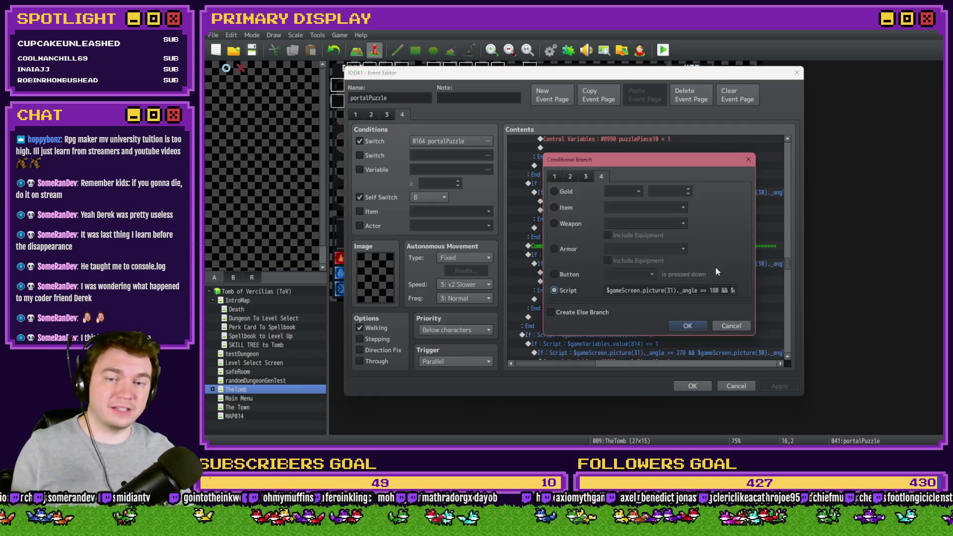
double_click(714, 290)
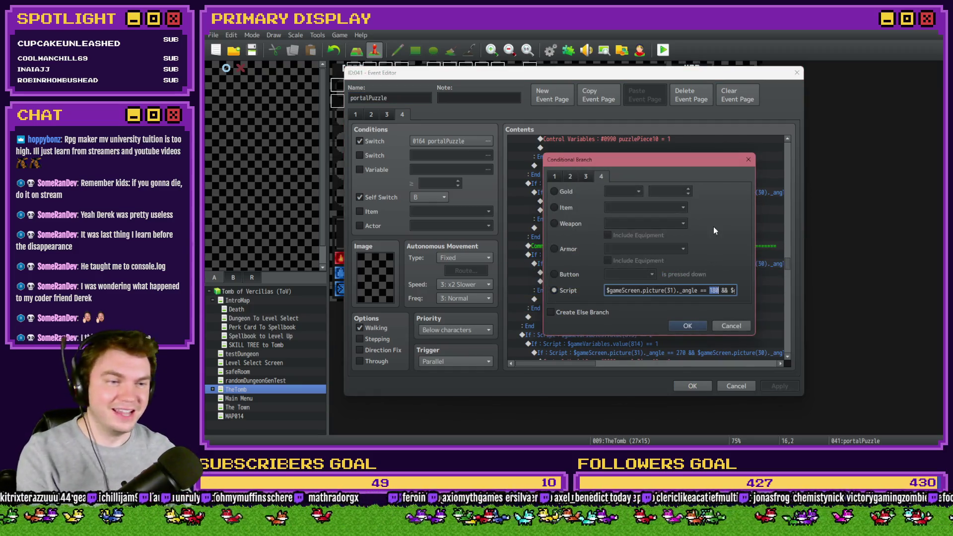
type("90")
key("Right")
key("Right")
key("Right")
key("Right")
key("Right")
key("Right")
double_click(695, 290)
type("90")
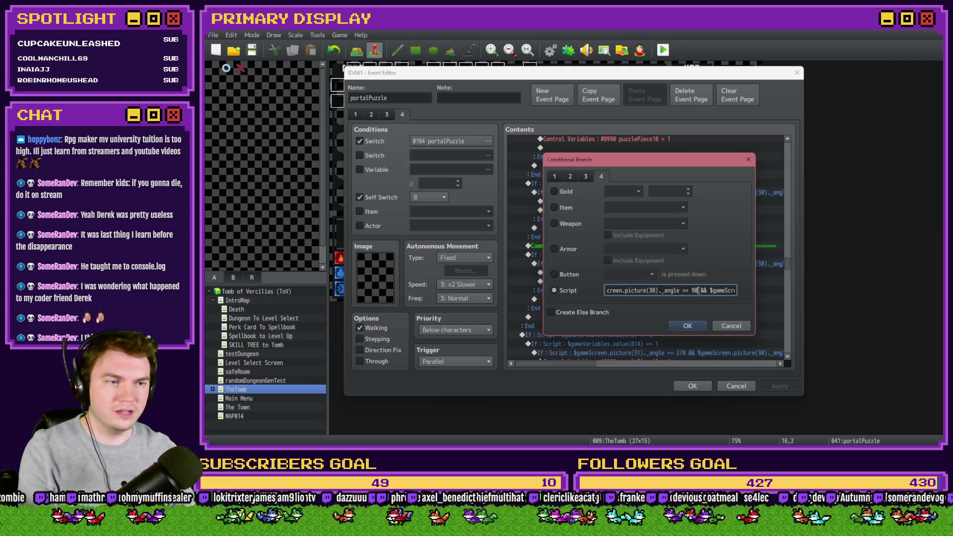
key("End")
type("90")
key("Return")
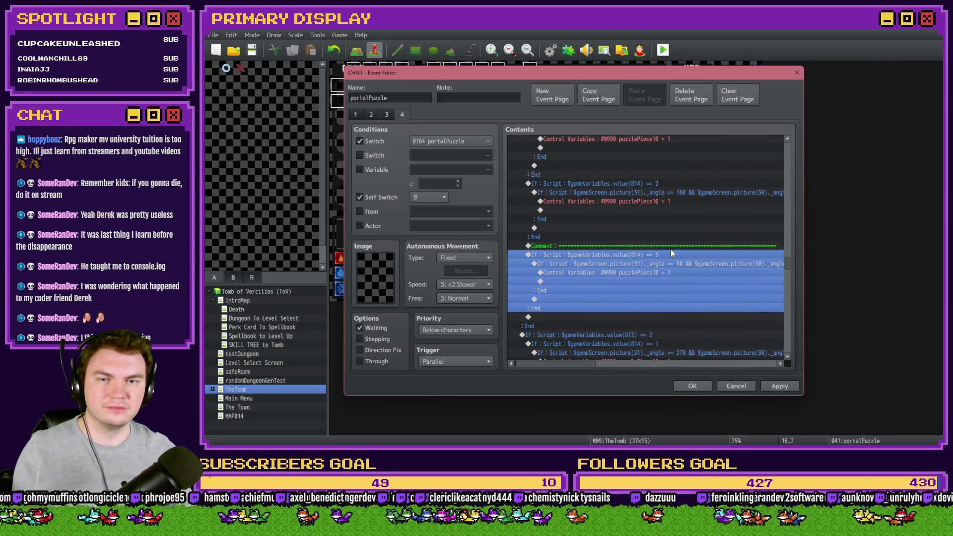
- Move the divider comment above the value(813) == 2 branch and save the event
left_click(671, 250)
key("Delete")
scroll(665, 294, "down", 2)
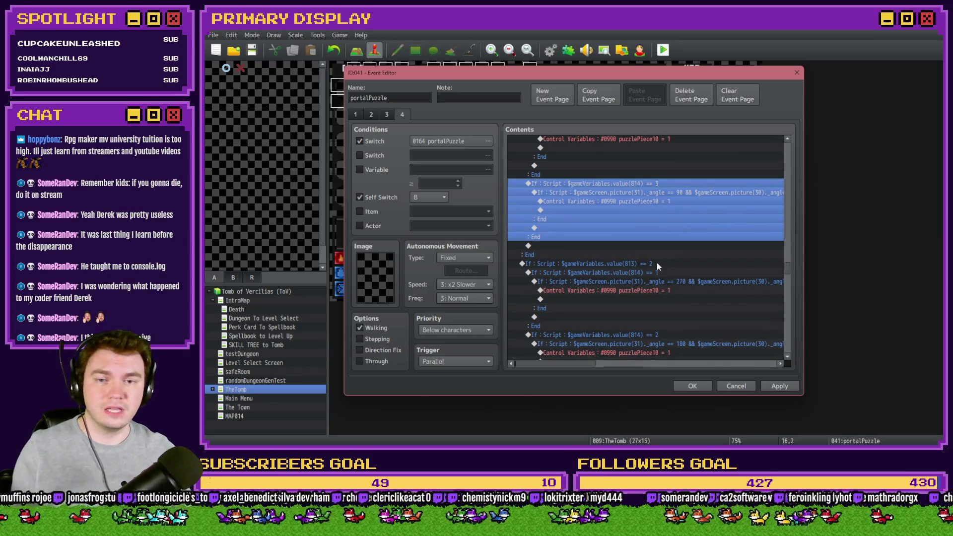
left_click(657, 263)
key("ctrl+v")
left_click(664, 265)
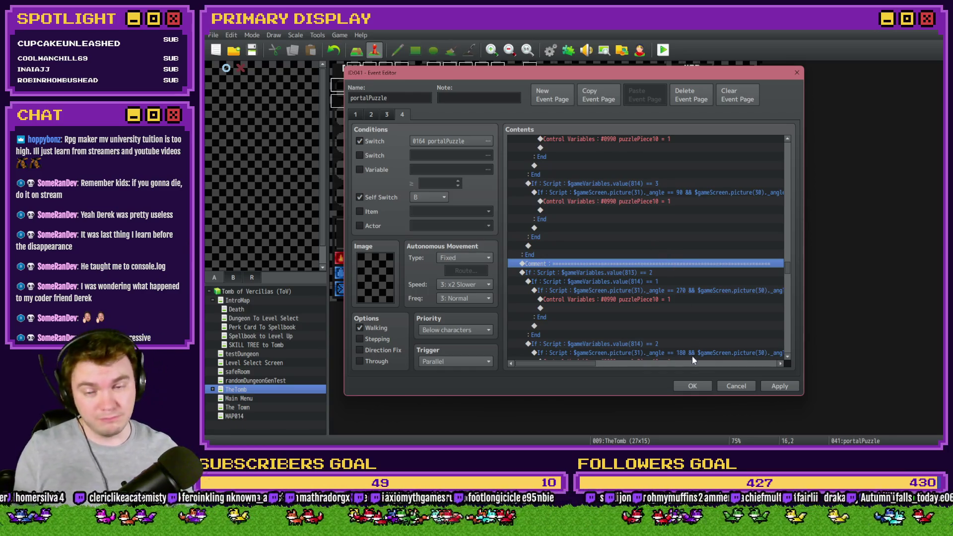
left_click(693, 386)
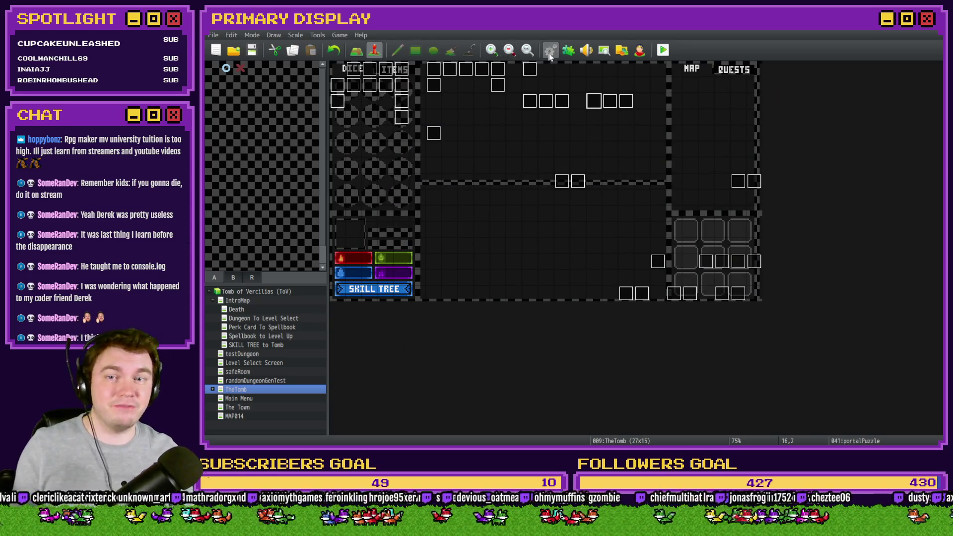
- In RTG(Spawn), set Control Variables #0813 (dialLength2) to constant 2
key("F9")
scroll(651, 267, "down", 3)
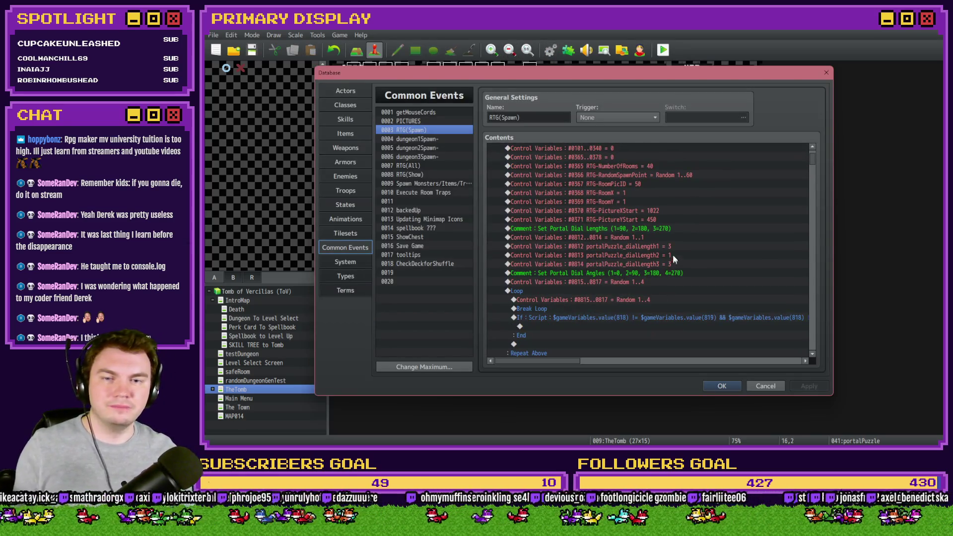
double_click(648, 256)
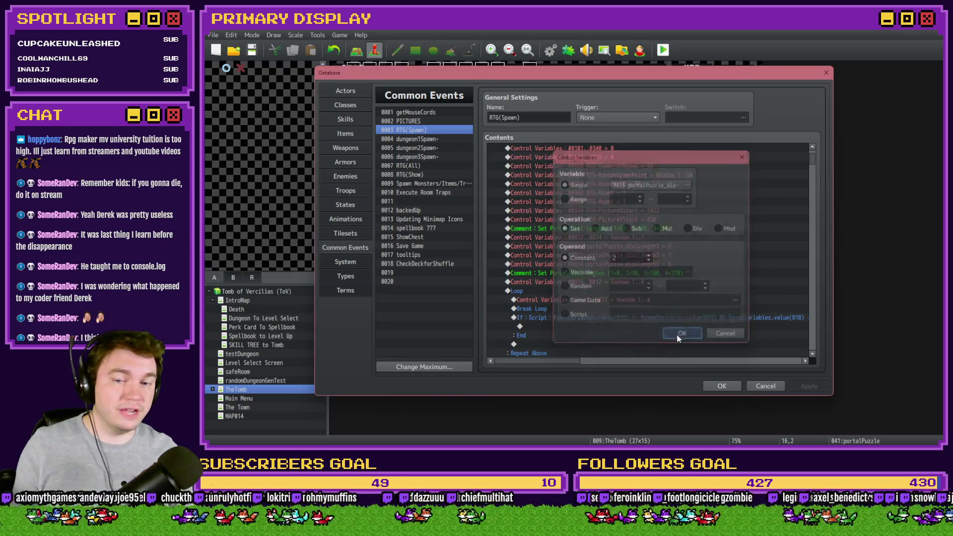
left_click(683, 335)
- Set #0814 (third dial length) to 2, save the database, and launch a playtest
double_click(658, 273)
key("Escape")
left_click(661, 265)
double_click(661, 266)
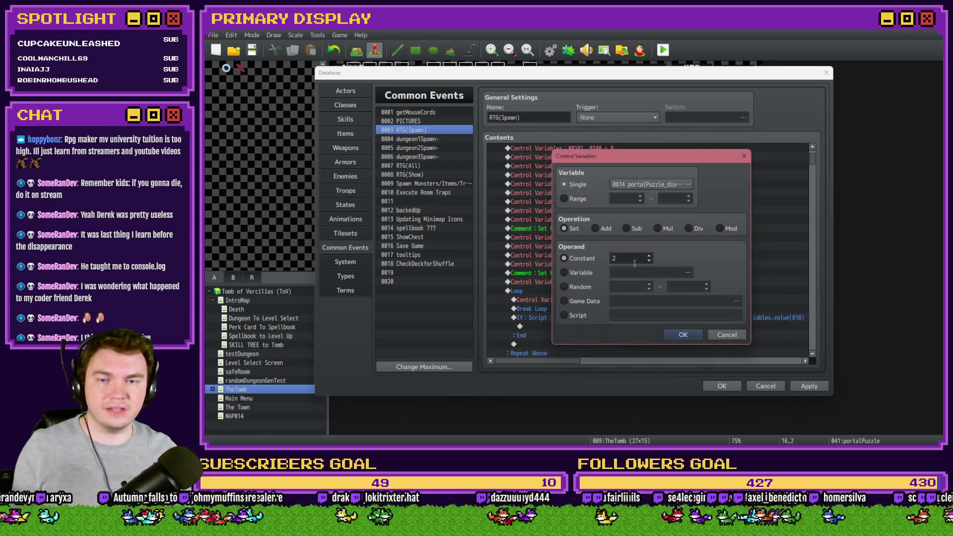
left_click(683, 335)
left_click(722, 386)
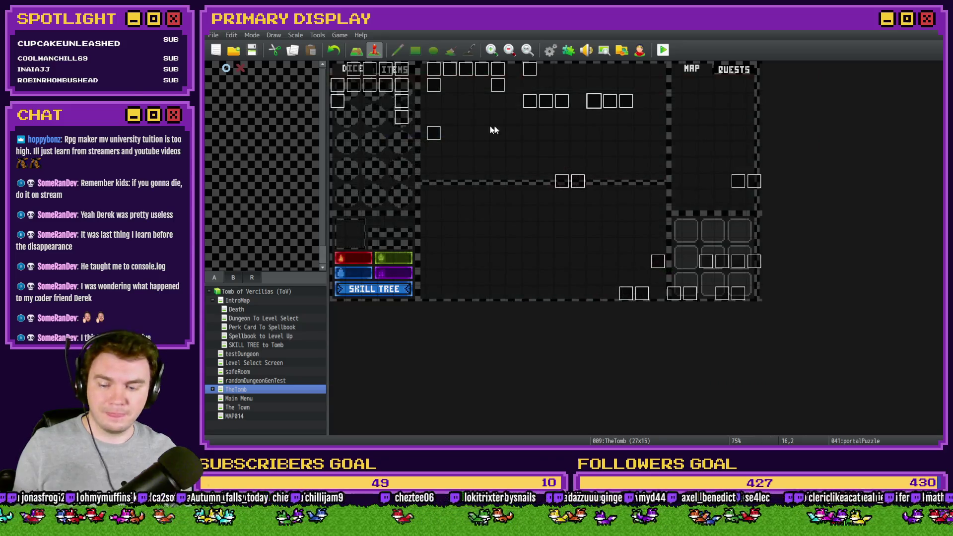
key("ctrl+r")
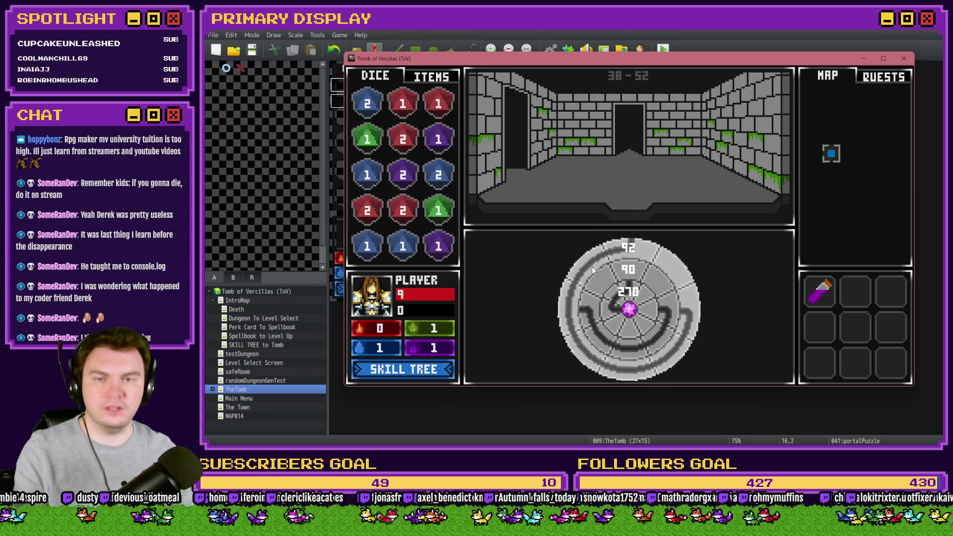
- In the playtest, turn the middle dial to 270 and the inner dial to 180, then end it
left_click(598, 316)
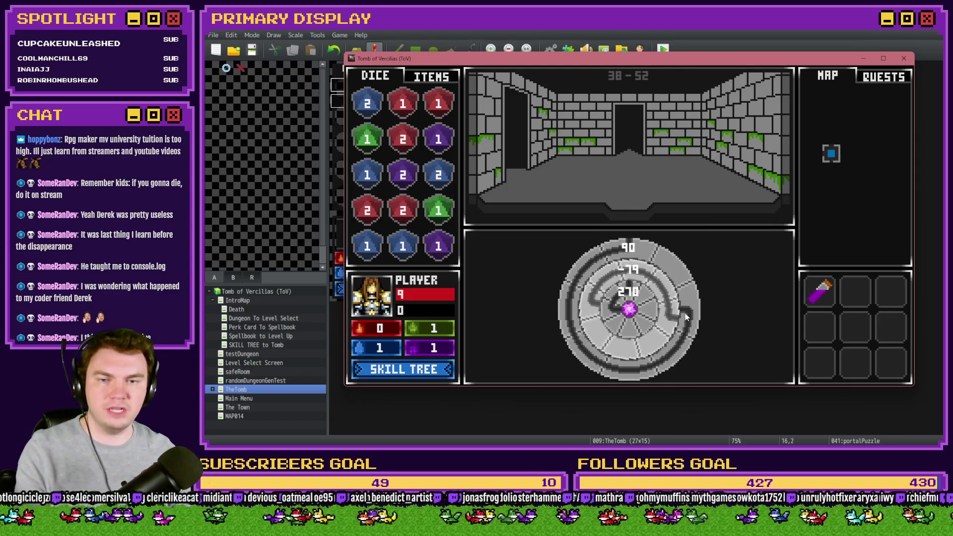
left_click(635, 296)
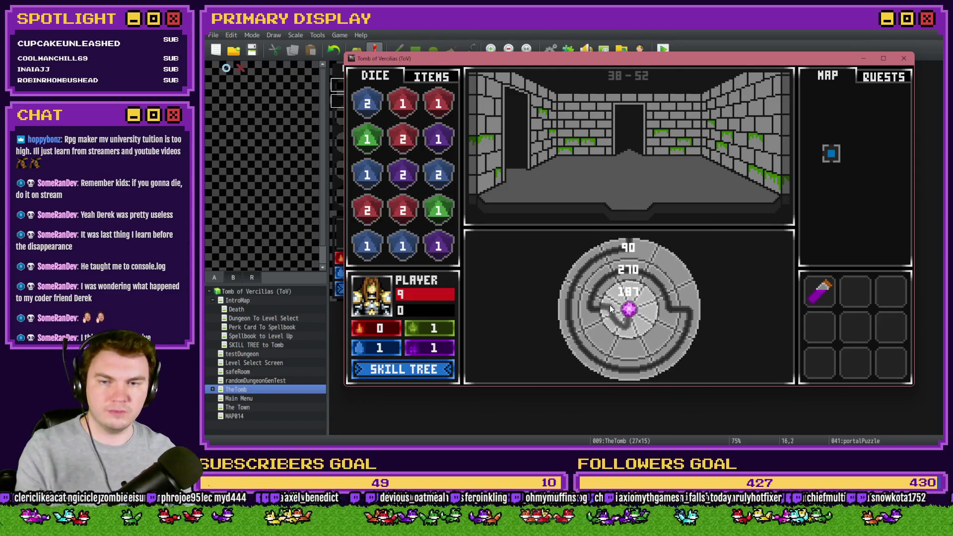
left_click(904, 58)
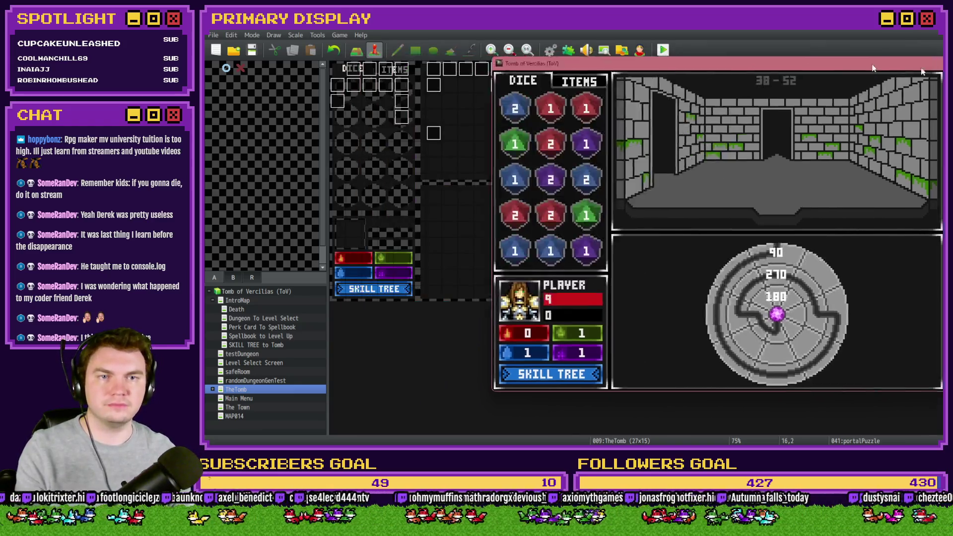
- Review portalPuzzle's dial length 2 and 1 branches and their 270 angle check, then glance at the database
double_click(591, 102)
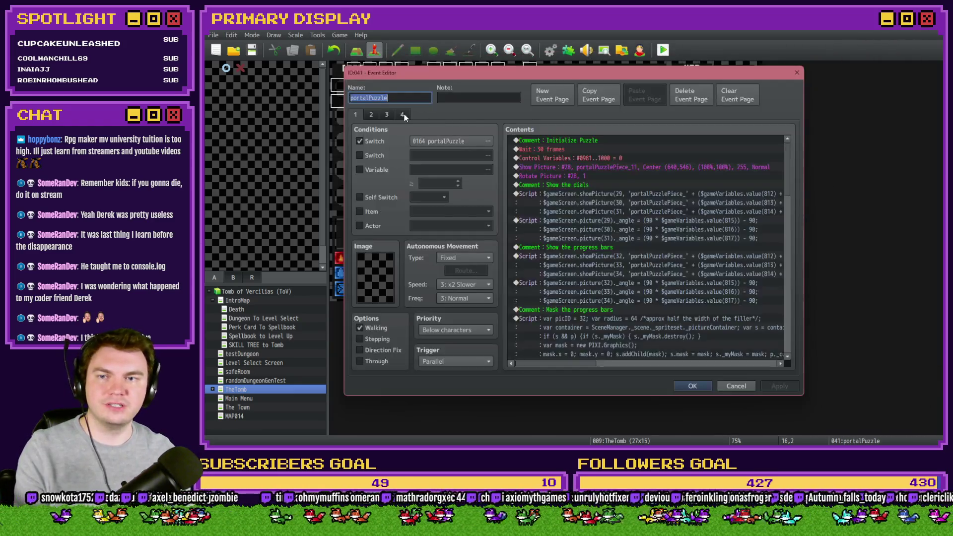
left_click_drag(791, 147, 786, 269)
left_click(660, 222)
left_click(663, 218)
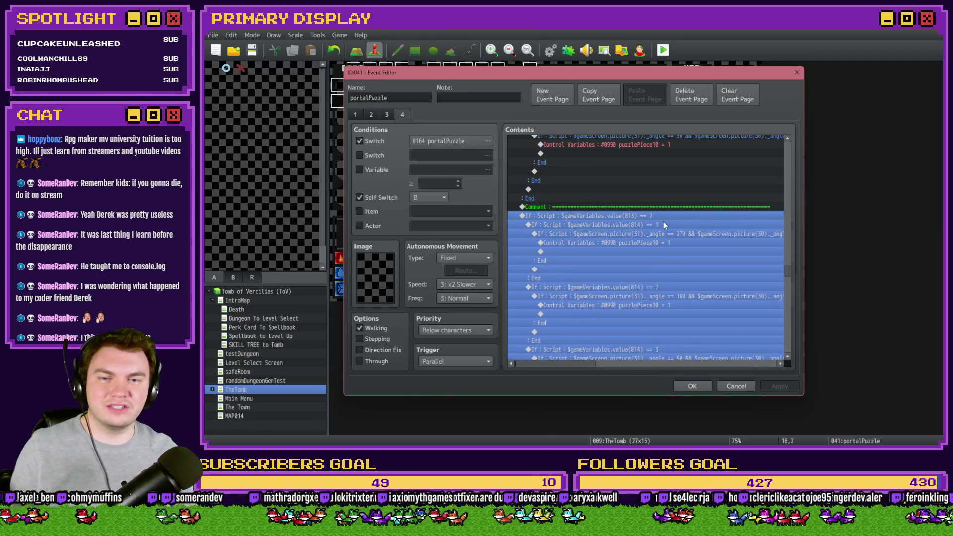
left_click(663, 234)
left_click(667, 218)
left_click(666, 225)
left_click(667, 233)
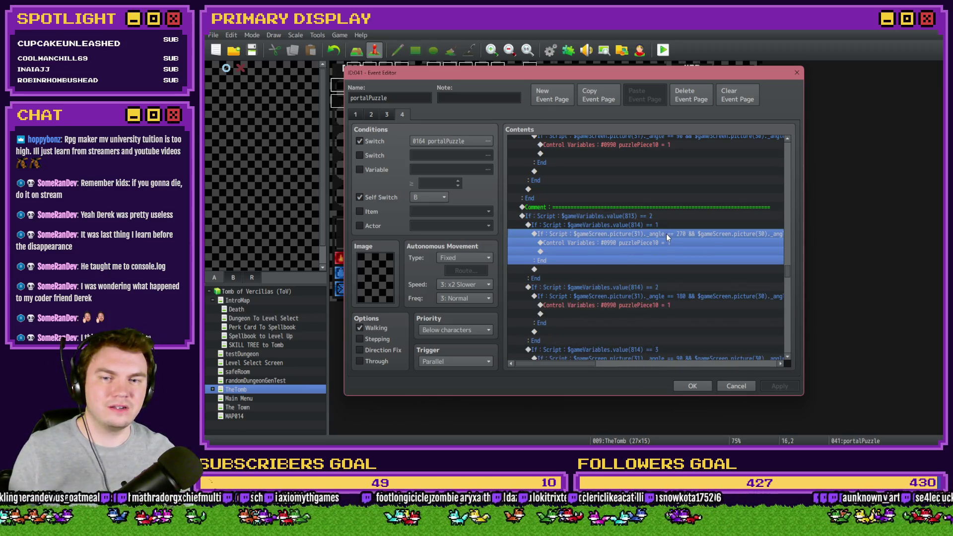
left_click(693, 386)
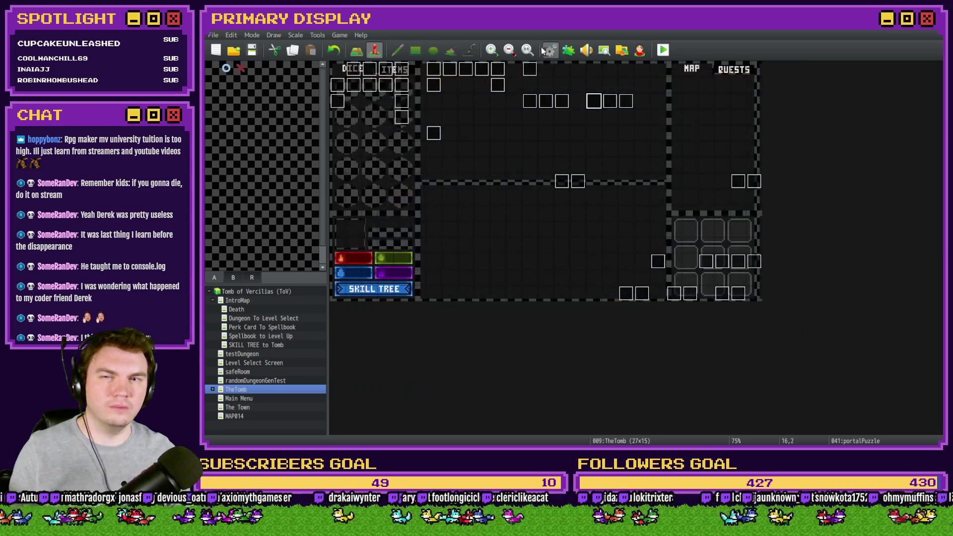
left_click(551, 50)
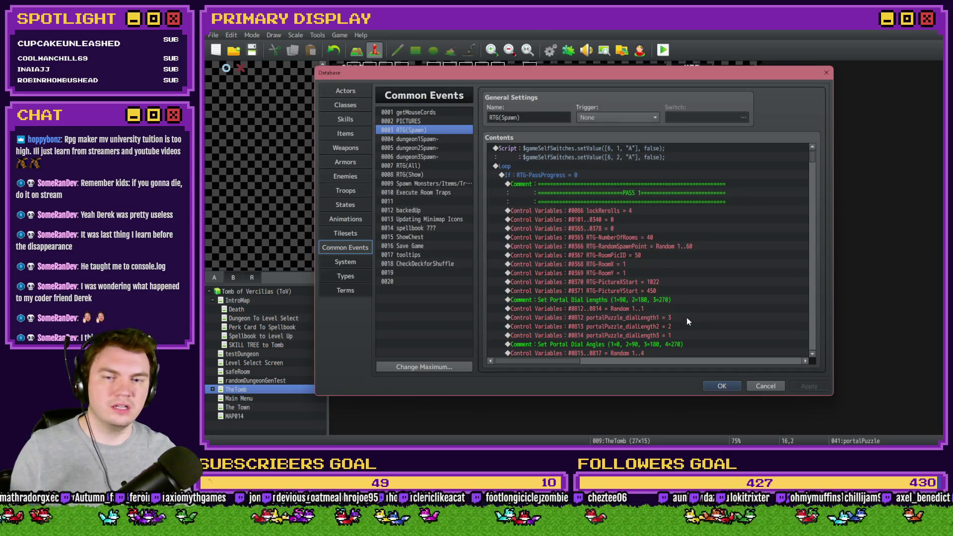
key("Escape")
- Edit the 814 == 1 branch's angle condition so it checks 180, 270 and 180
double_click(594, 107)
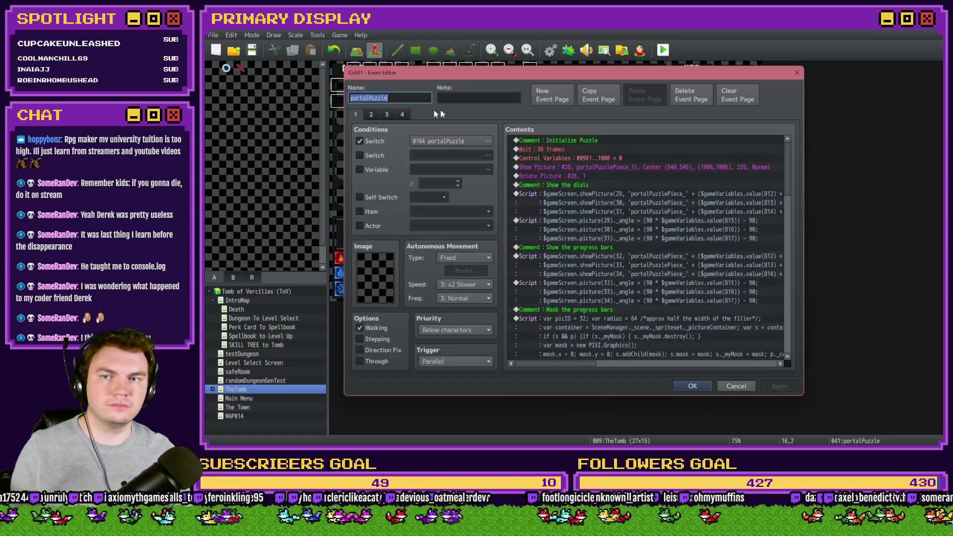
mouse_move(792, 152)
left_mouse_down()
mouse_move(790, 297)
mouse_move(793, 271)
left_mouse_up()
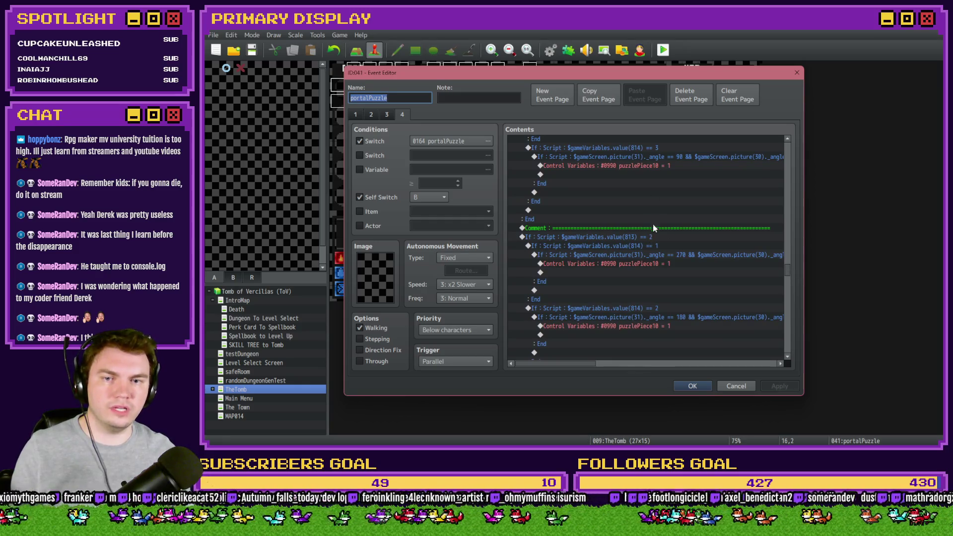
left_click(653, 236)
double_click(661, 255)
double_click(717, 291)
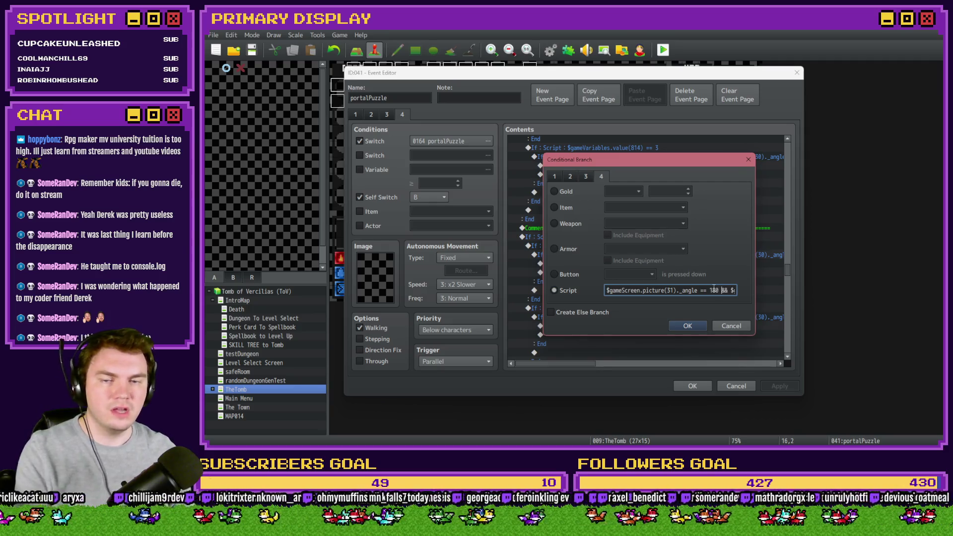
key("Right")
key("Right")
key("Right")
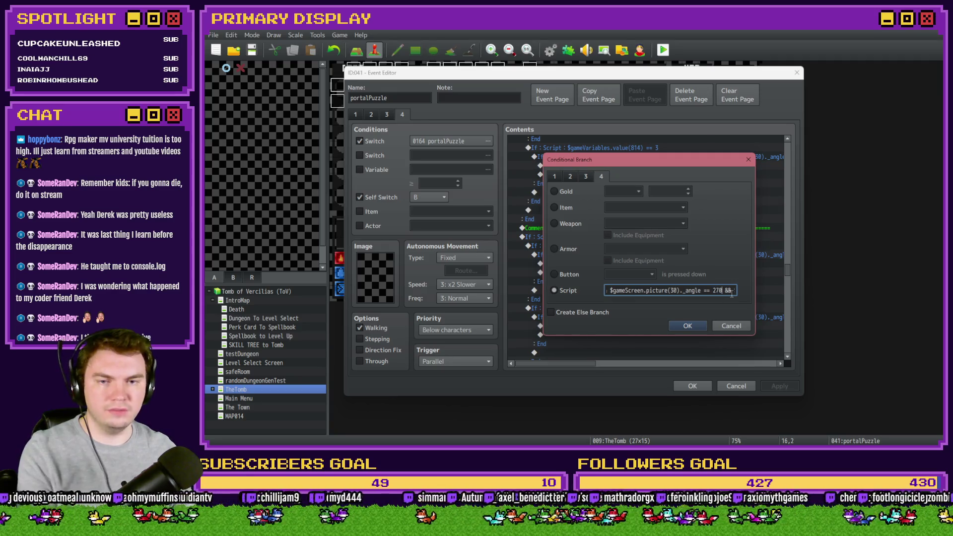
key("End")
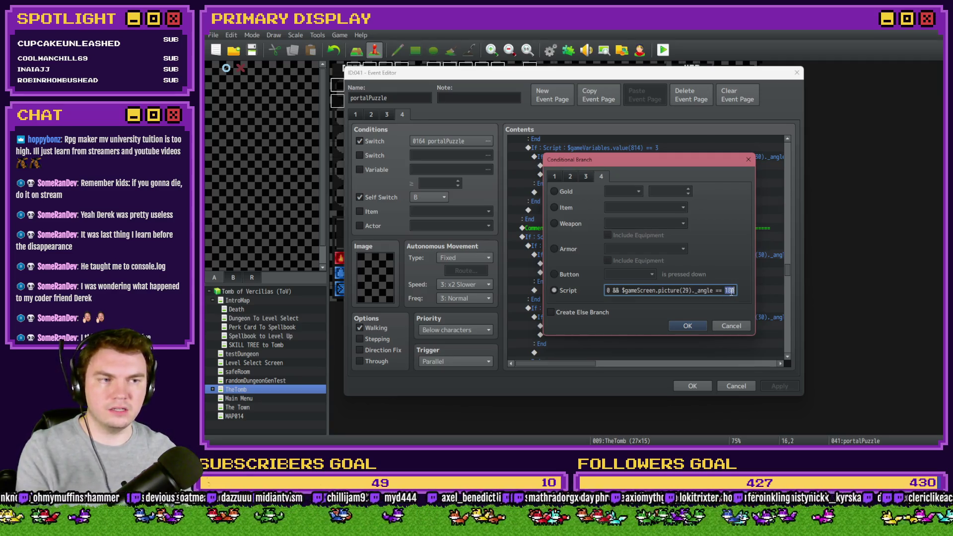
type("0")
left_click(687, 326)
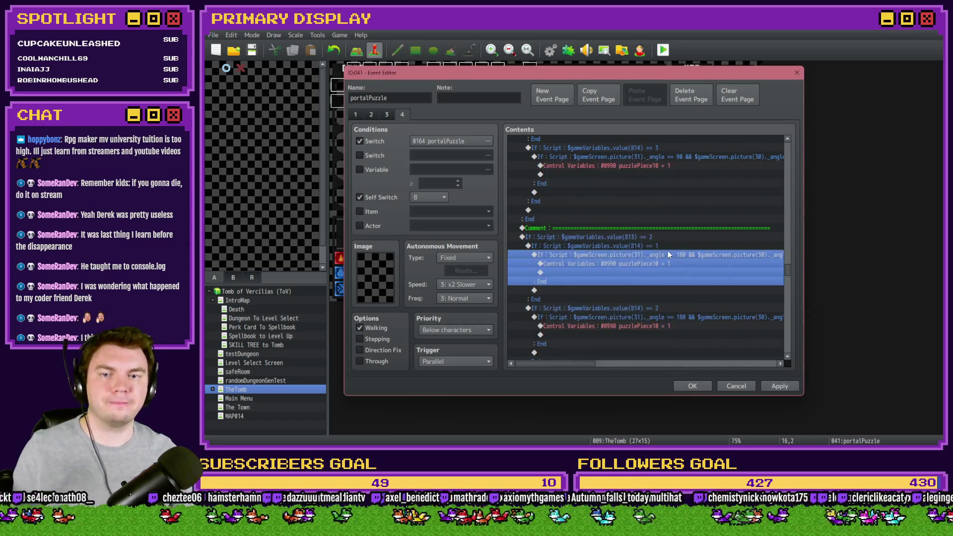
- Move the divider comment above the 814 == 2 branch and save the event
left_click(665, 229)
key("ctrl+x")
left_click(656, 300)
key("ctrl+v")
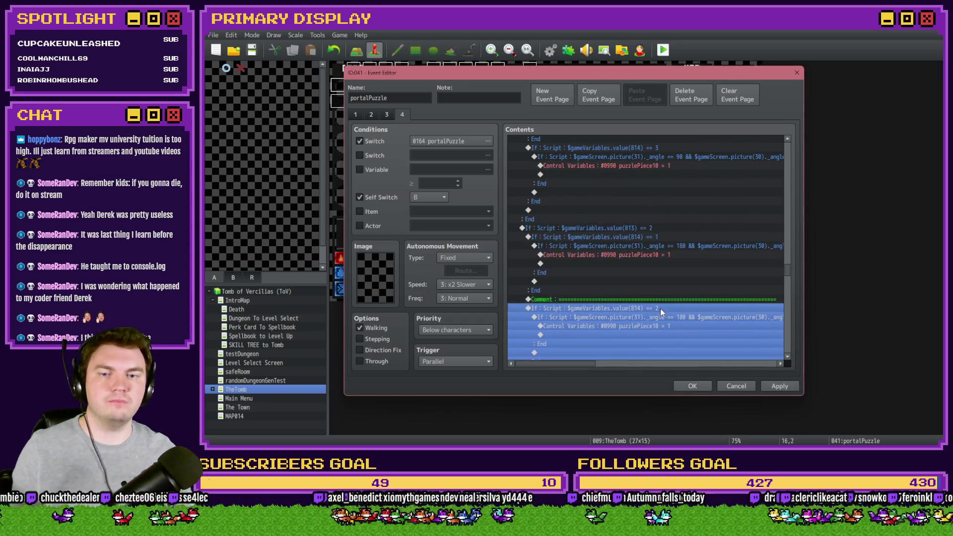
left_click(692, 386)
left_click(550, 50)
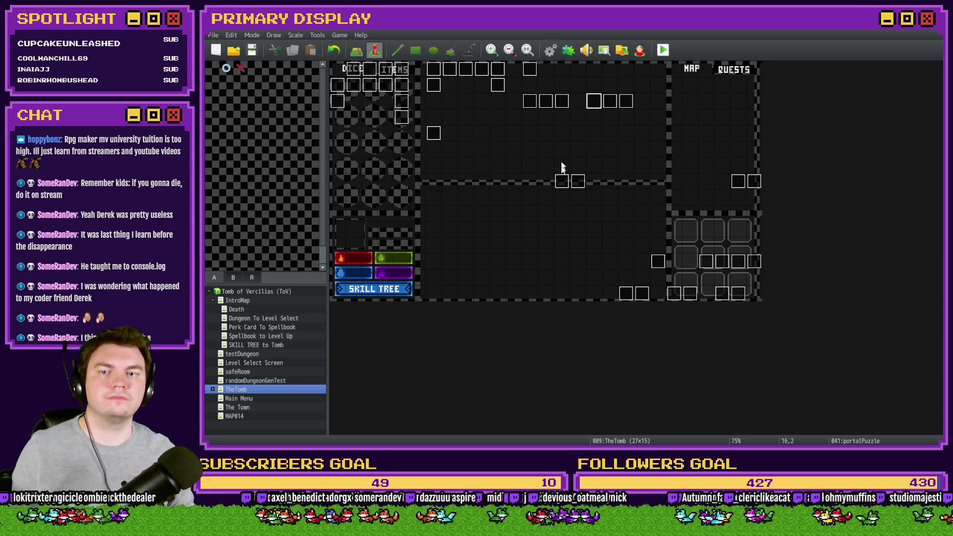
- Confirm the third dial length (#0814) value in RTG(Spawn) and close the database
double_click(657, 336)
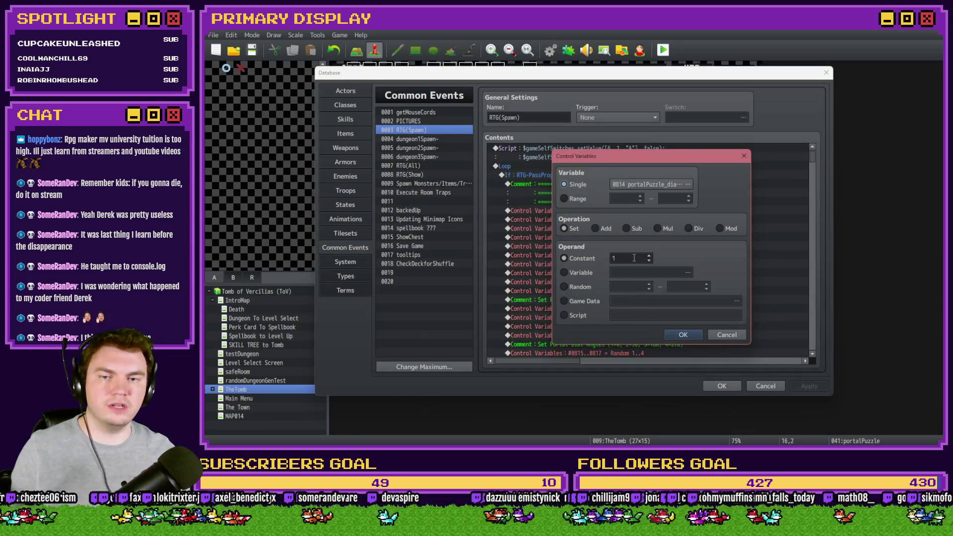
left_click(683, 334)
left_click(722, 386)
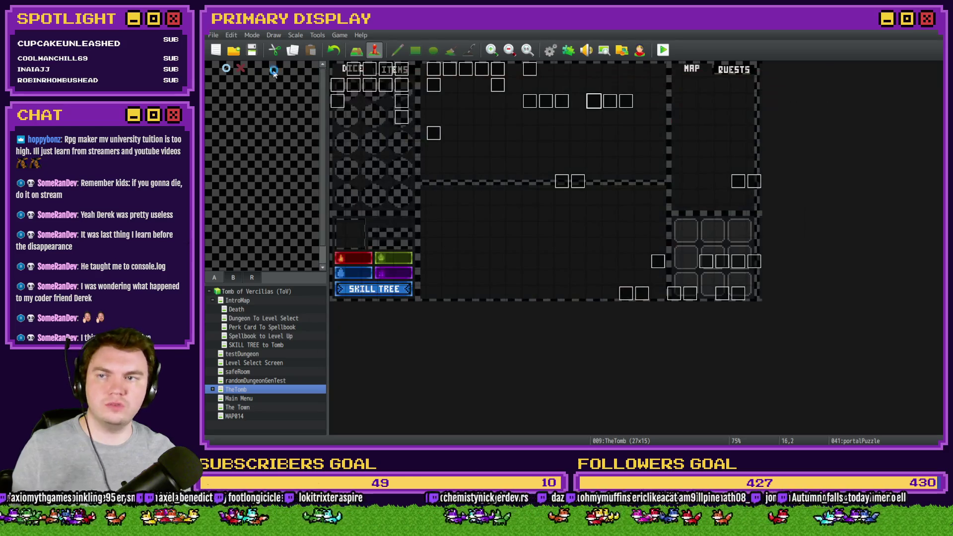
- Playtest with the gauntlets perk, turning the outer and inner rings to 90, then close the game
key("alt+Tab")
key("F5")
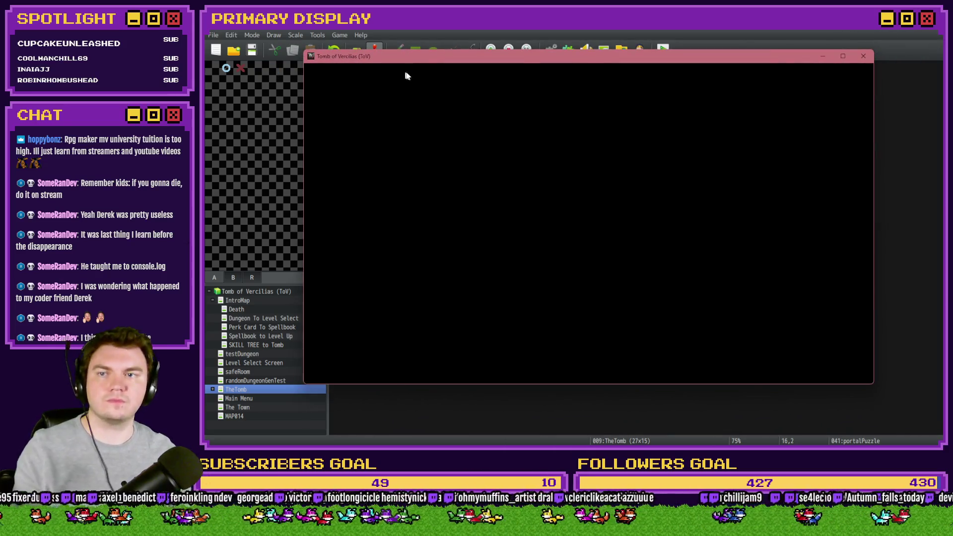
left_click(516, 213)
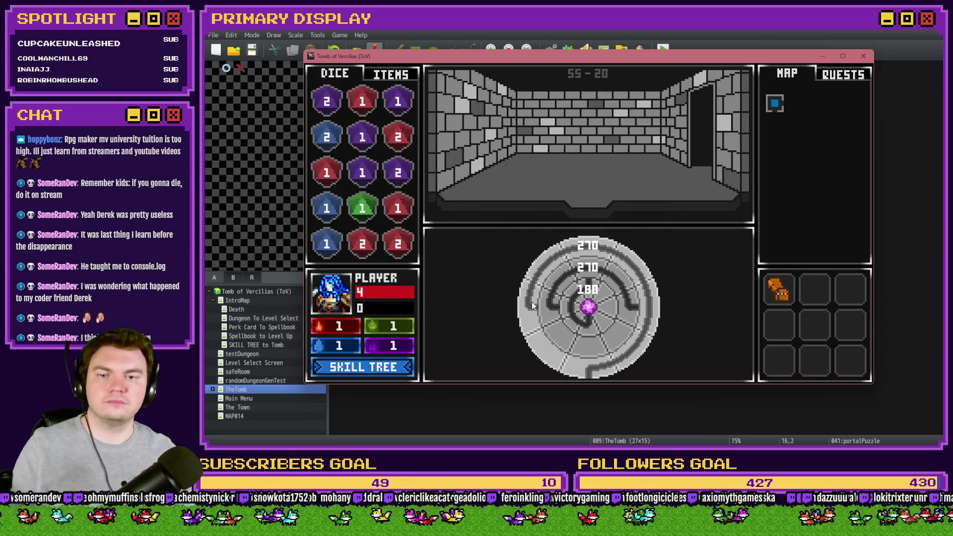
left_click(532, 308)
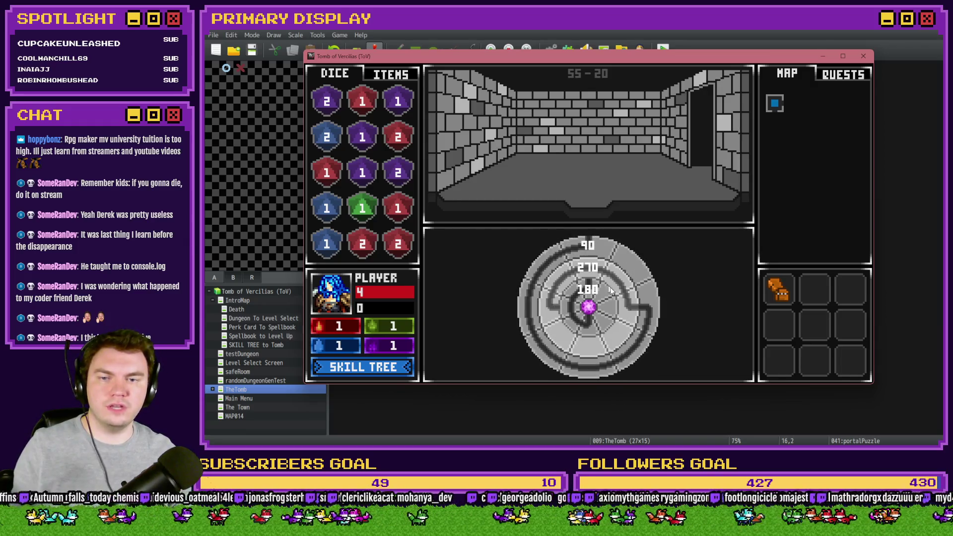
left_click(633, 309)
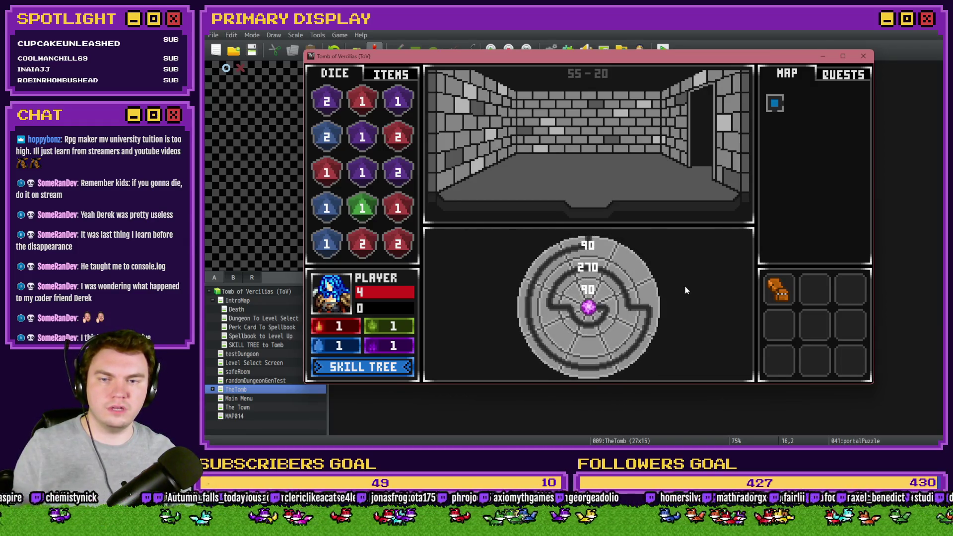
key("alt+F4")
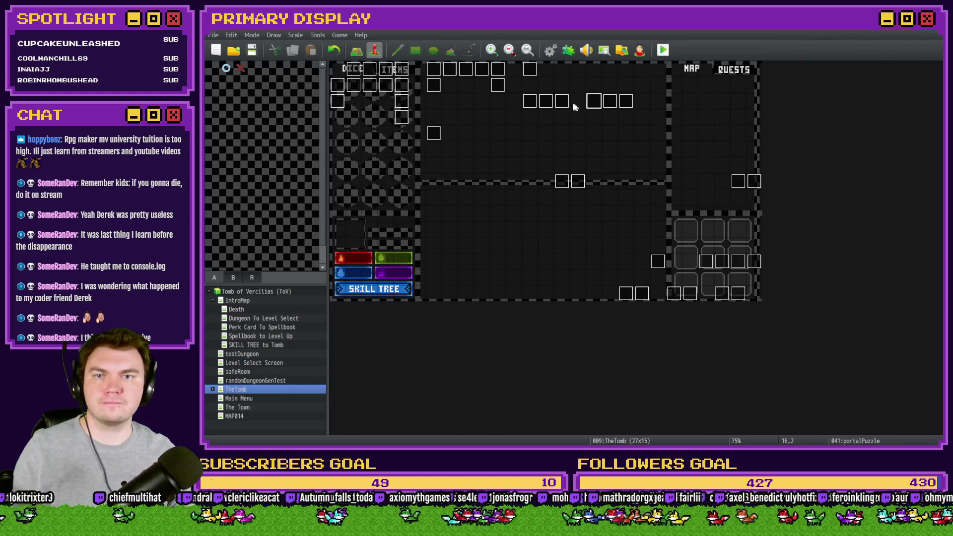
- Change the 814 == 2 branch's 180 angle values to 90 in portalPuzzle
double_click(590, 101)
left_click_drag(783, 153, 796, 274)
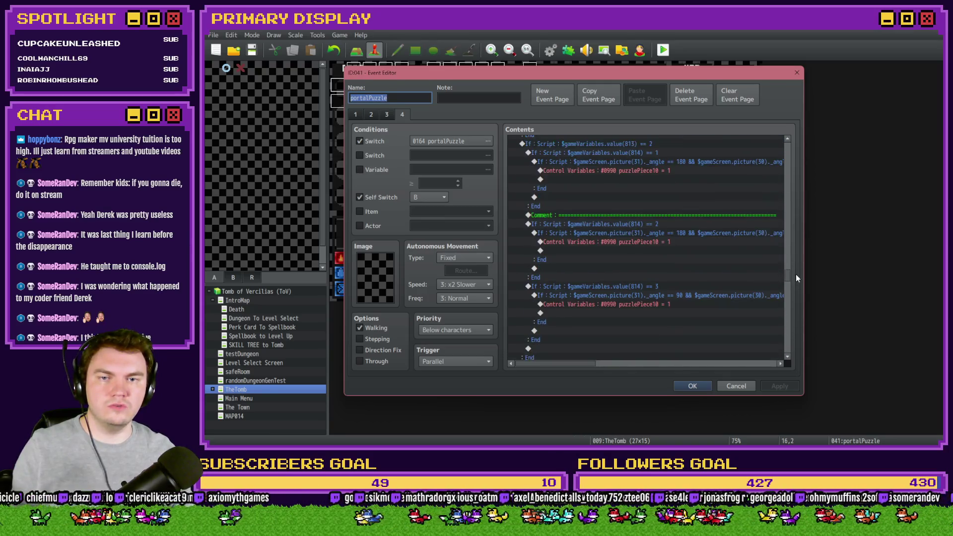
double_click(695, 238)
double_click(714, 290)
type("90")
key("Right")
key("Right")
key("Right")
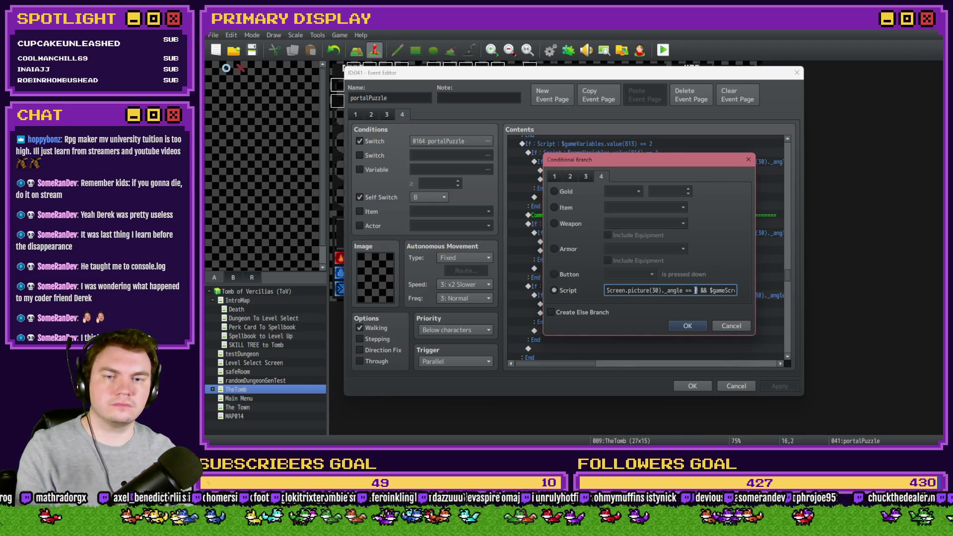
key("End")
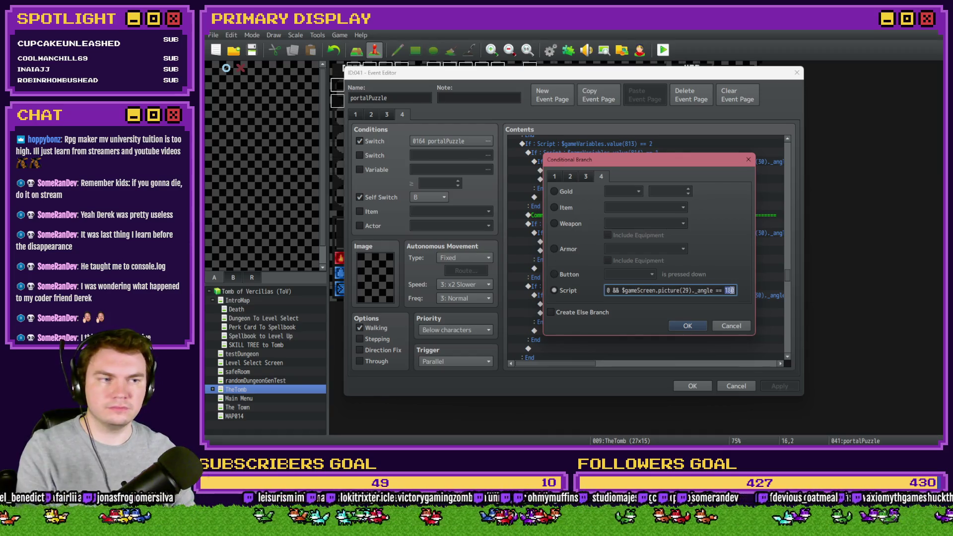
type("90")
left_click(688, 326)
- Delete the comment line in portalPuzzle's event list and save the event
left_click(650, 215)
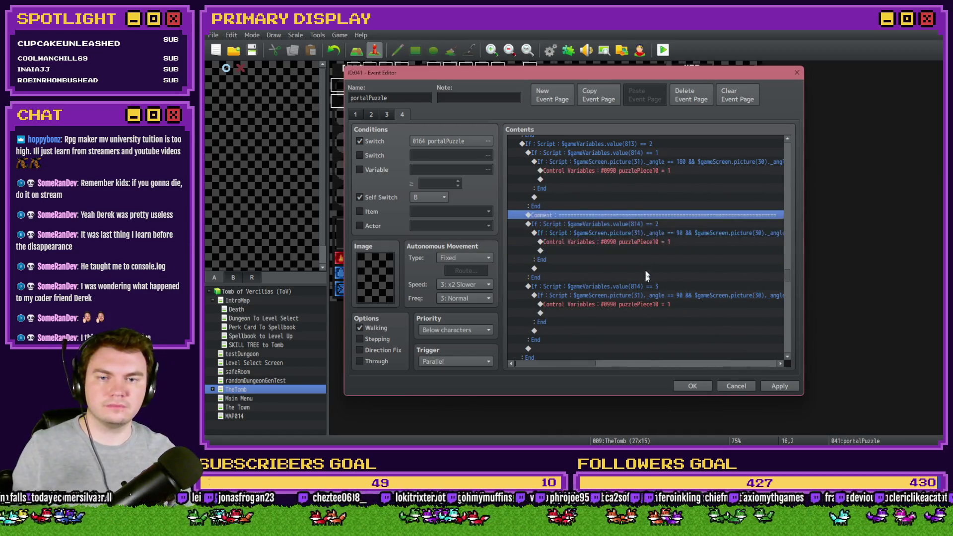
key("Delete")
left_click(652, 287)
left_click(662, 278)
left_click(693, 386)
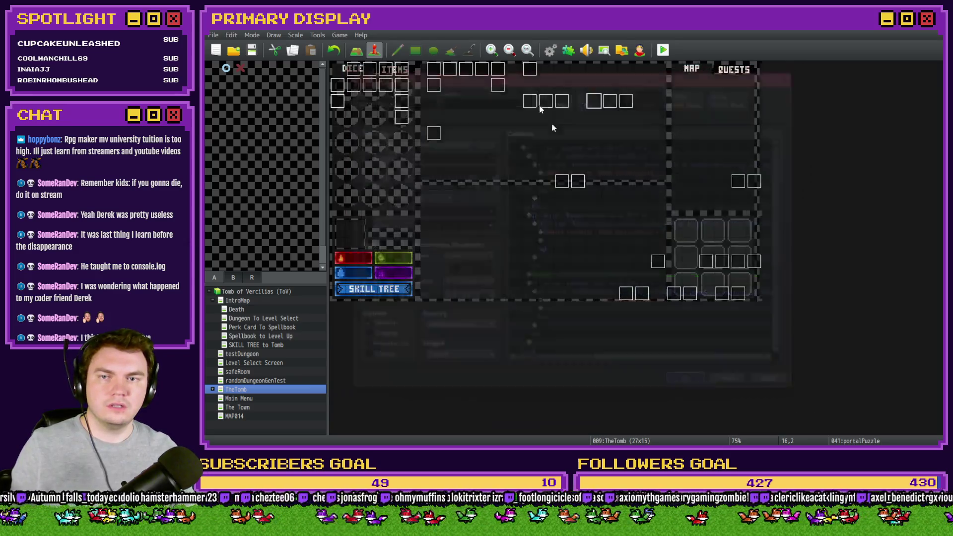
- Set #0814 (third dial length) to constant 3 in RTG(Spawn) and close the database
left_click(549, 49)
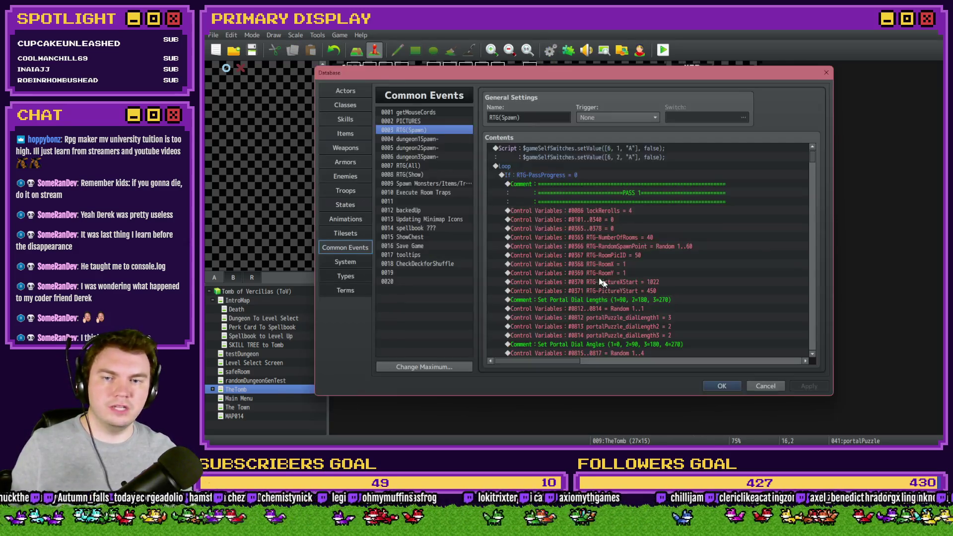
double_click(661, 334)
left_click(683, 335)
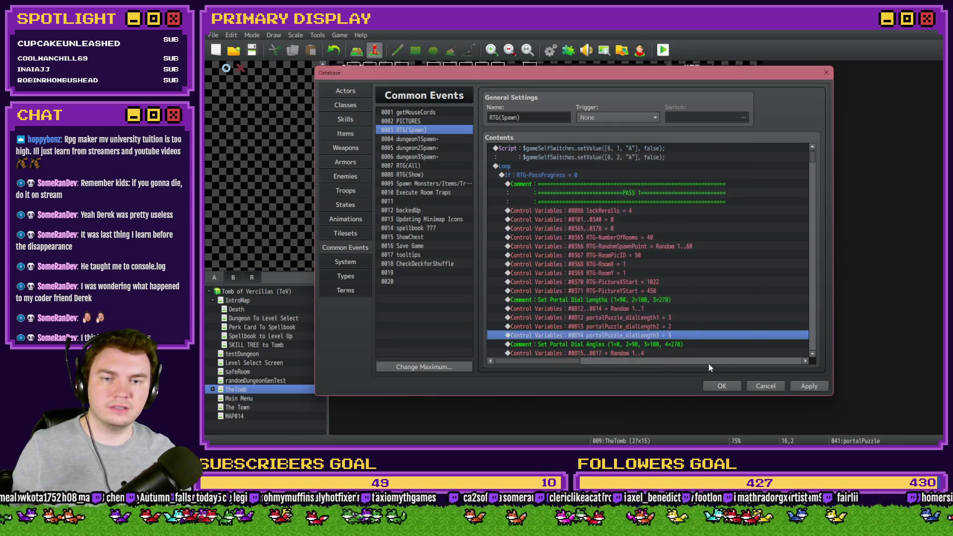
left_click(722, 385)
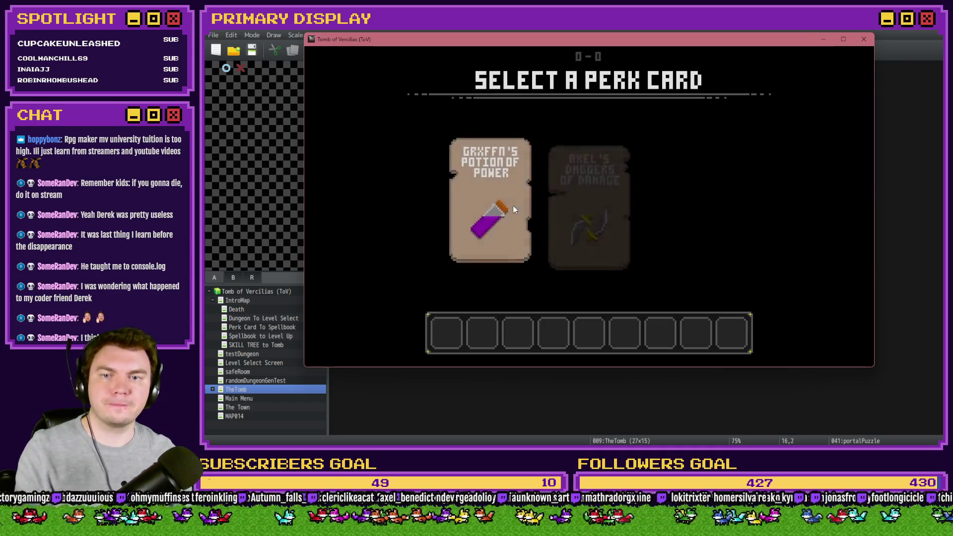
- Playtest with the potion perk, turning the outer ring to 90 and inner ring to 0, then move the game aside
left_click(499, 204)
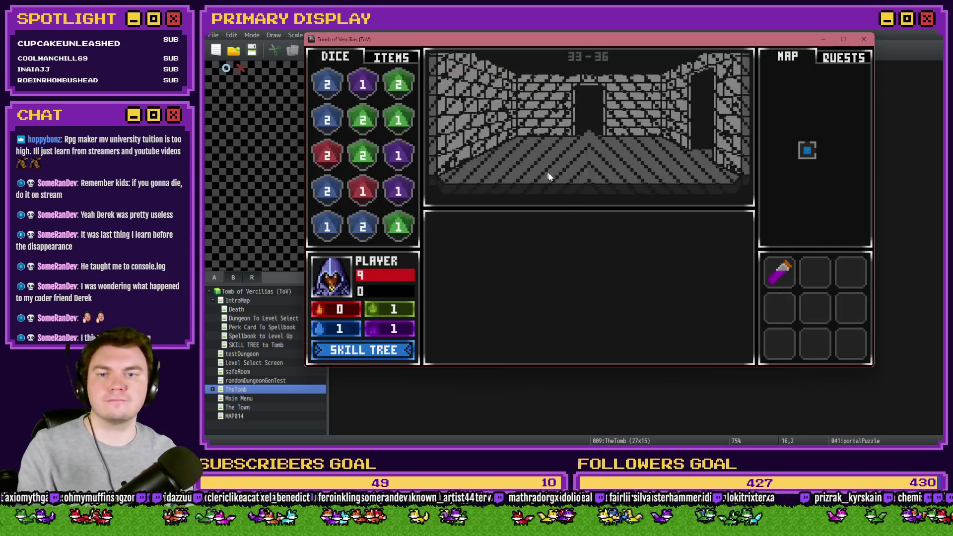
left_click(592, 233)
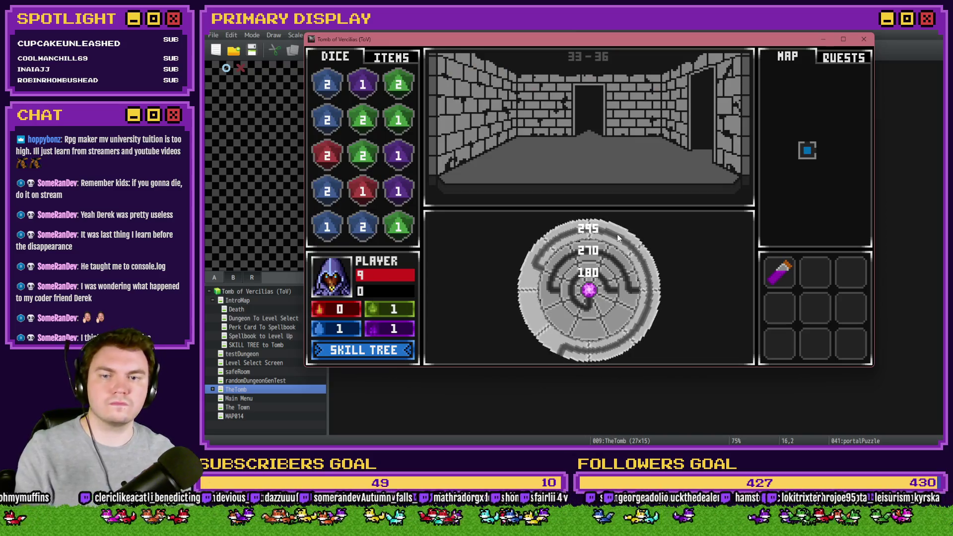
left_click(573, 284)
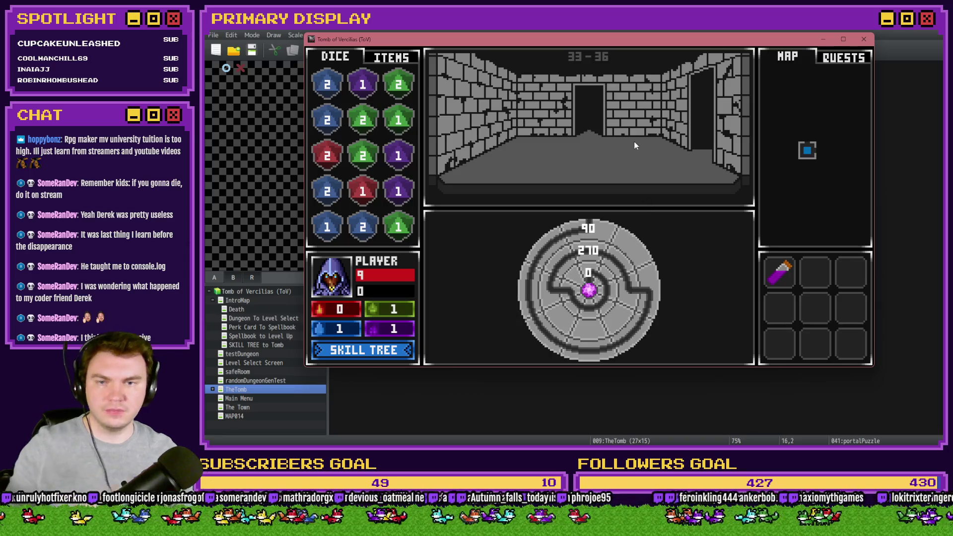
left_click_drag(627, 45, 952, 48)
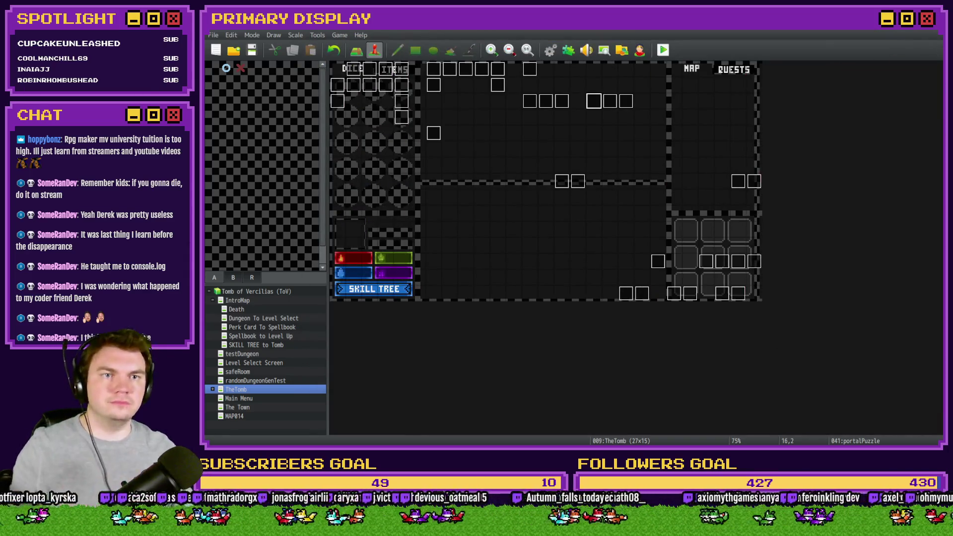
- On page 4, edit the 814 == 3 branch script so picture 31's angle must equal 0
double_click(596, 102)
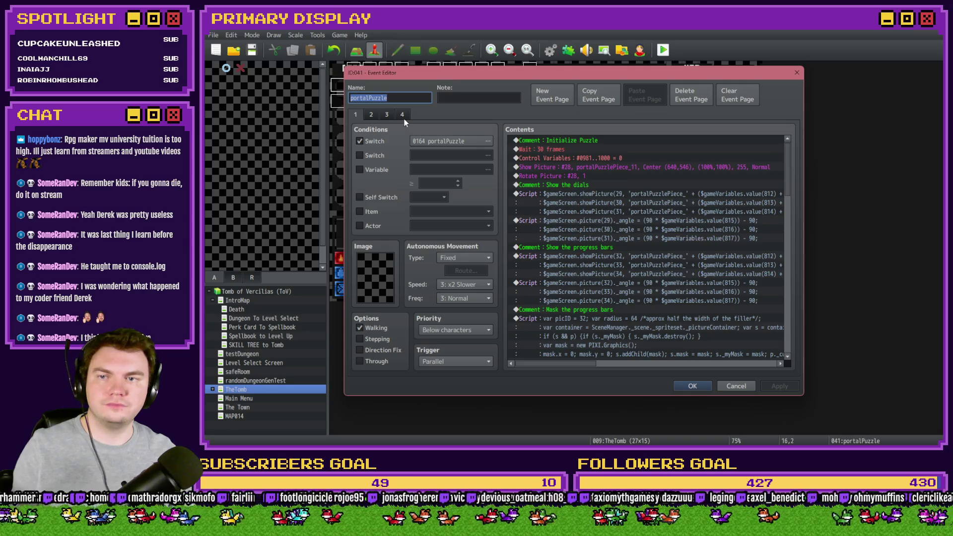
left_click(402, 116)
left_click_drag(789, 149, 799, 271)
scroll(785, 267, "down", 5)
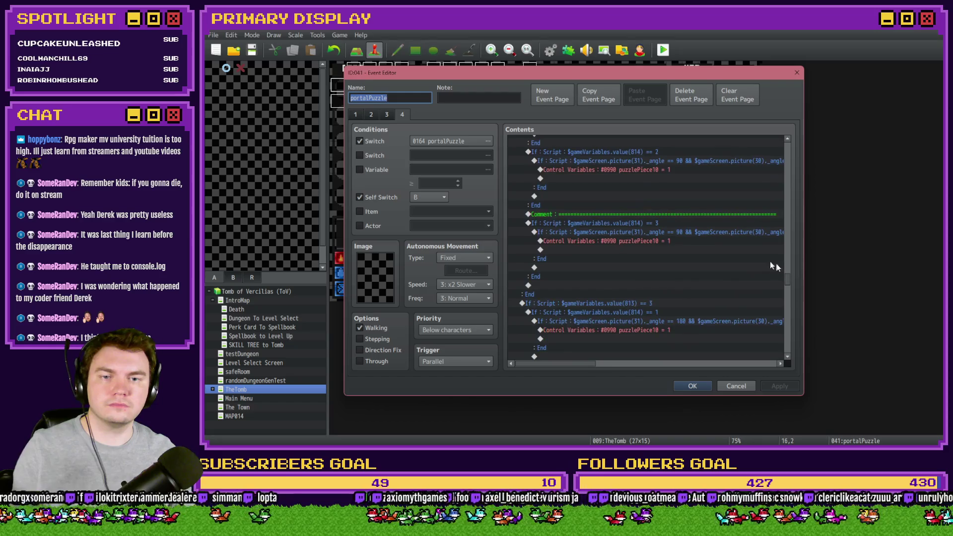
double_click(723, 235)
double_click(713, 290)
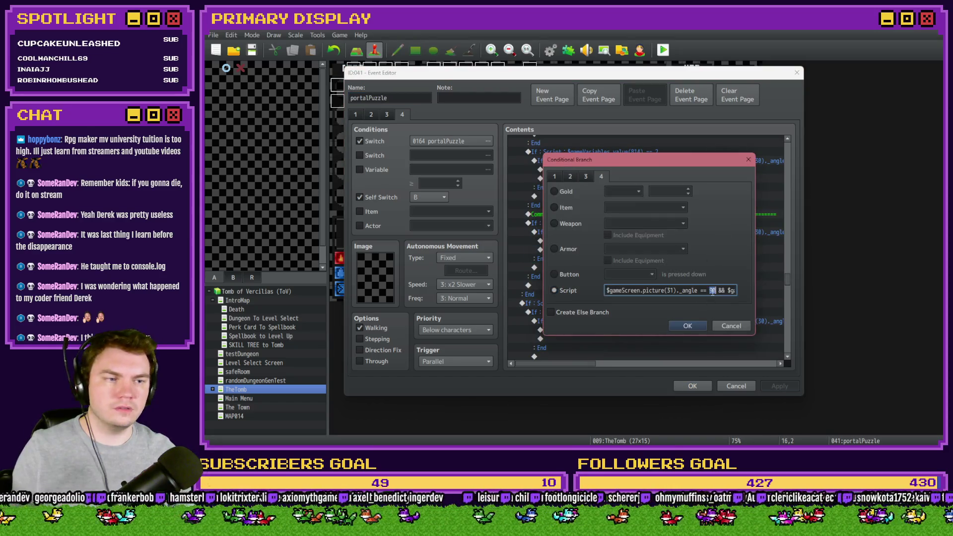
type("0")
key("Left")
key("Left")
key("Left")
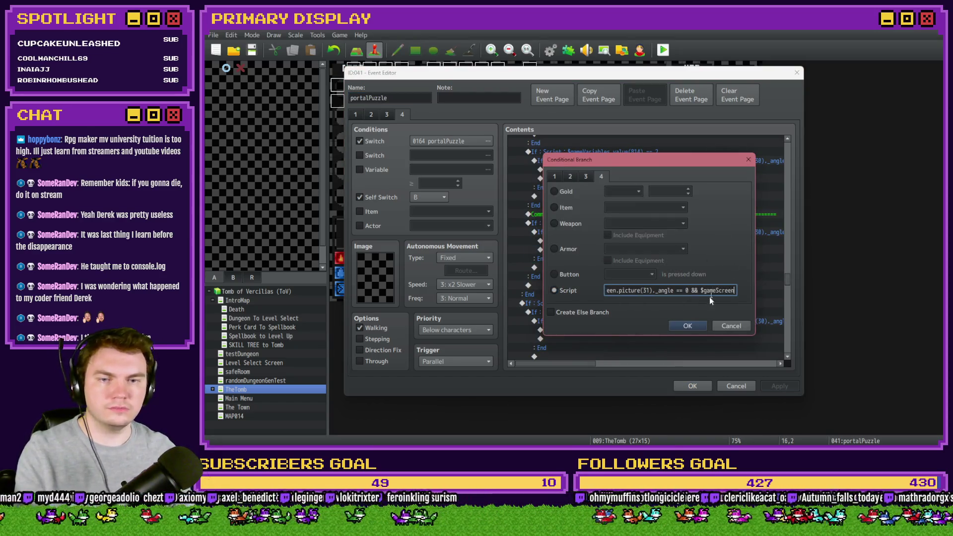
key("BackSpace")
type("0")
type("270")
double_click(728, 292)
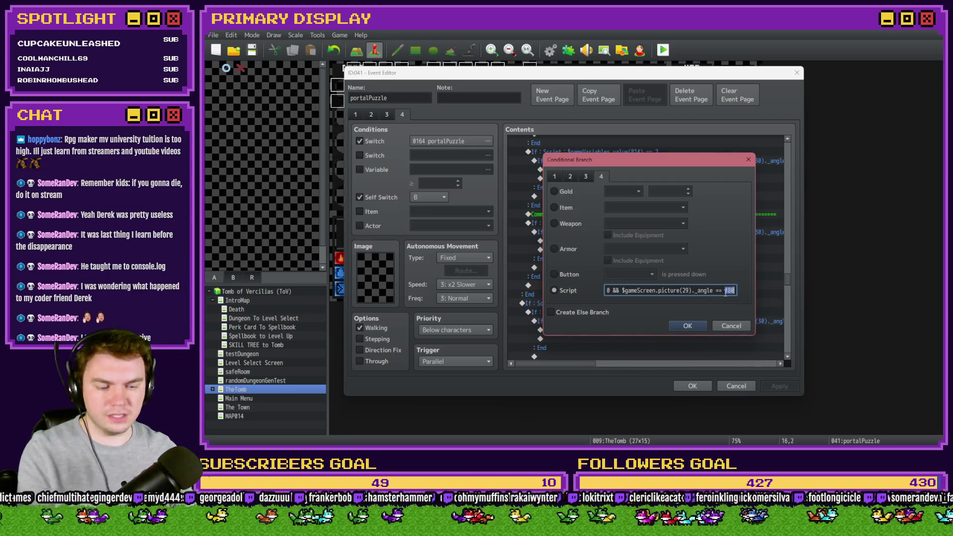
left_click(688, 325)
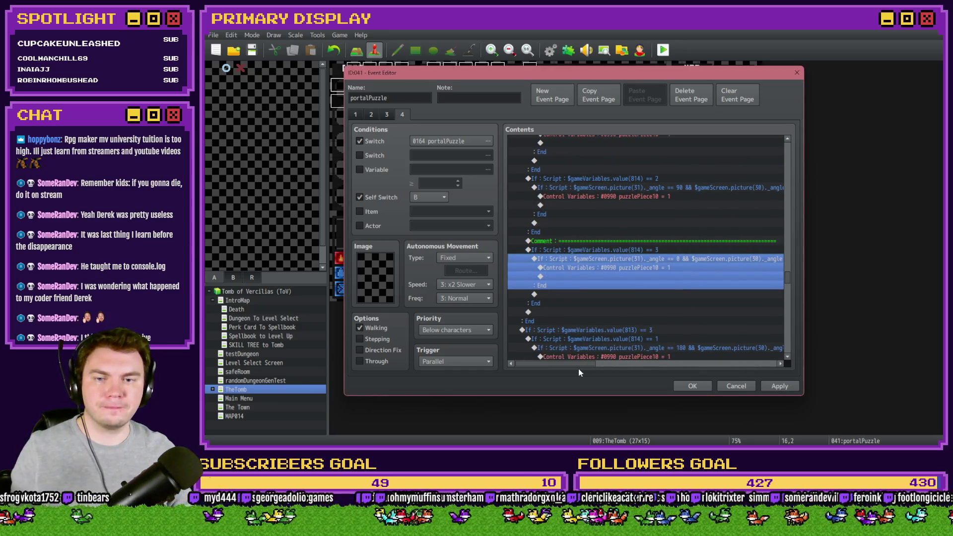
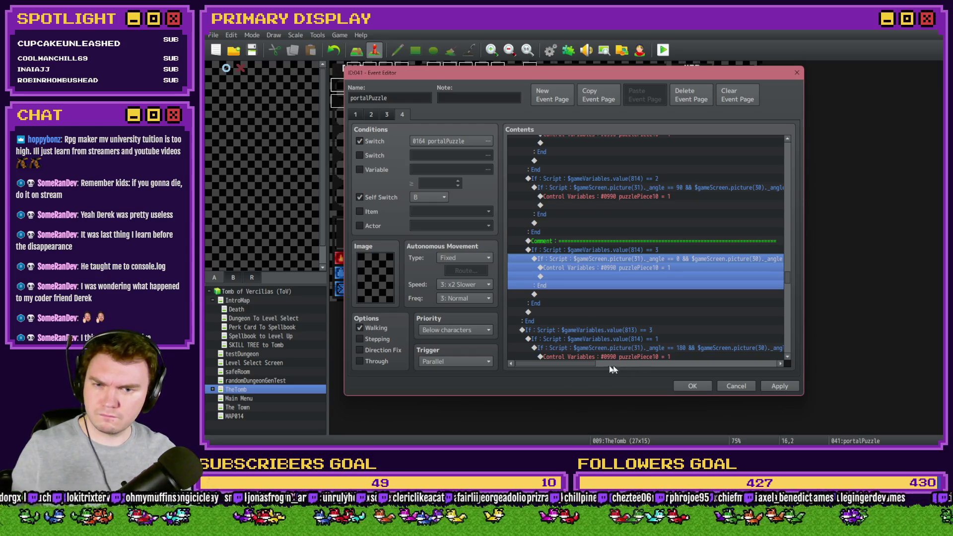
- Confirm portalPuzzle_dialLength3 is 3 in the RTG(Spawn) common event, then start a playtest
mouse_move(570, 368)
left_mouse_down()
mouse_move(623, 368)
mouse_move(575, 364)
left_mouse_up()
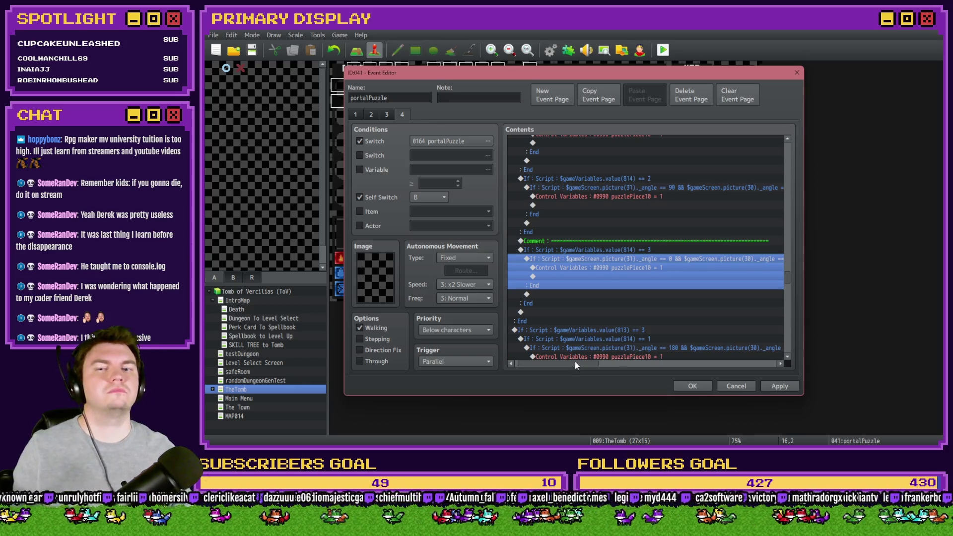
left_click(696, 387)
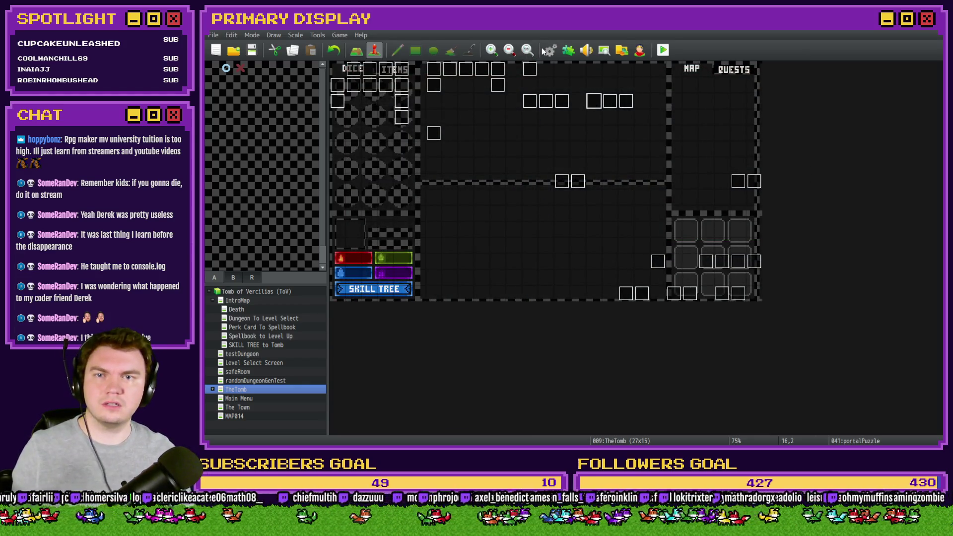
left_click(550, 50)
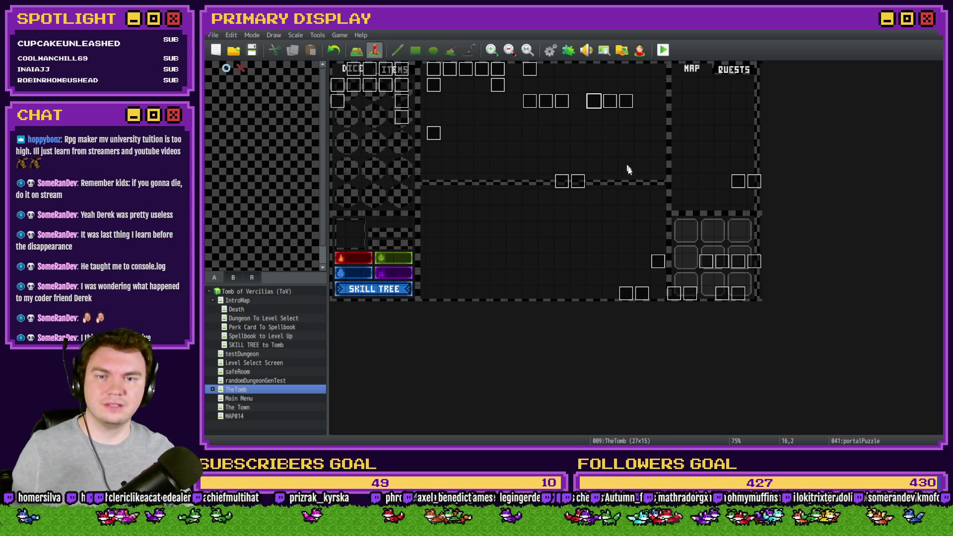
double_click(664, 335)
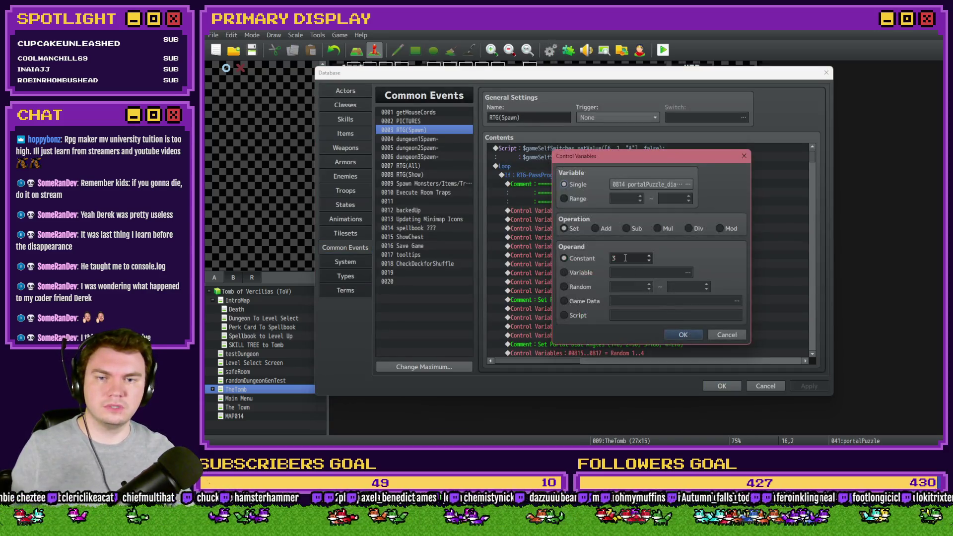
left_click(683, 336)
left_click(728, 387)
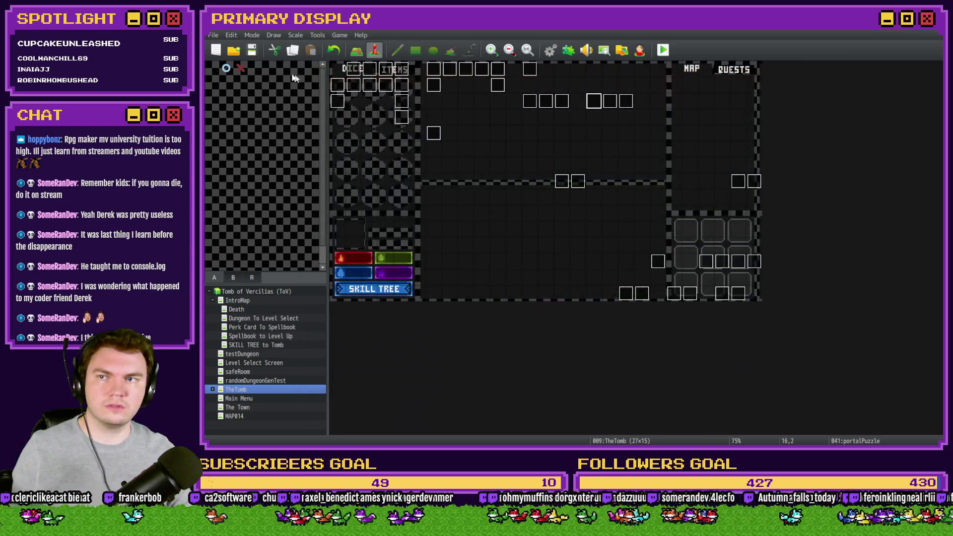
key("ctrl+r")
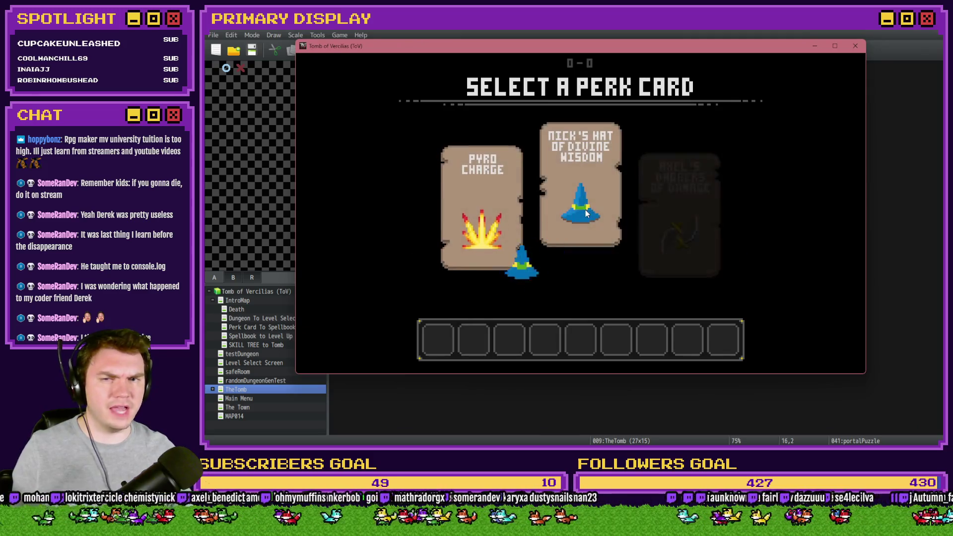
- Pick the wizard hat perk, rotate the puzzle's inner ring, then close the game window
left_click(586, 212)
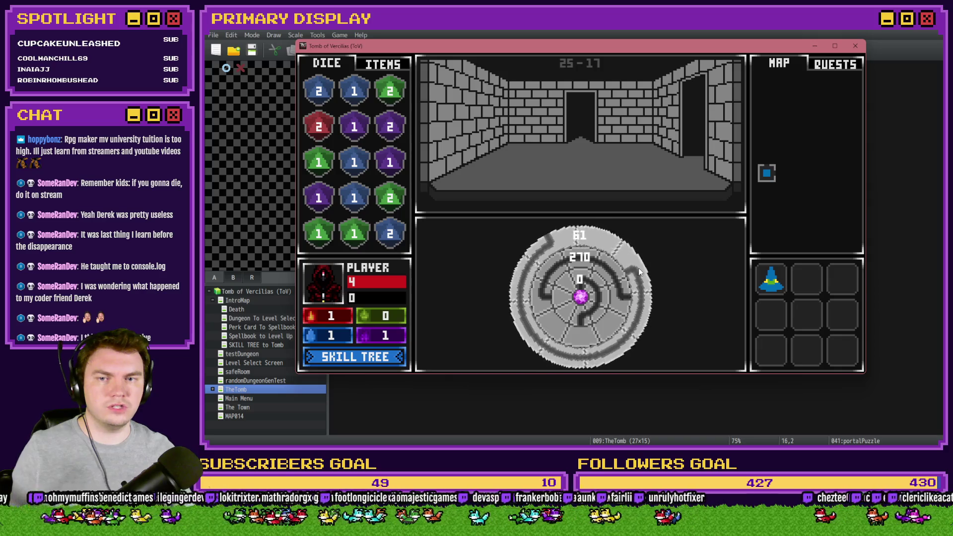
mouse_move(583, 268)
left_mouse_down()
mouse_move(601, 276)
mouse_move(607, 300)
left_mouse_up()
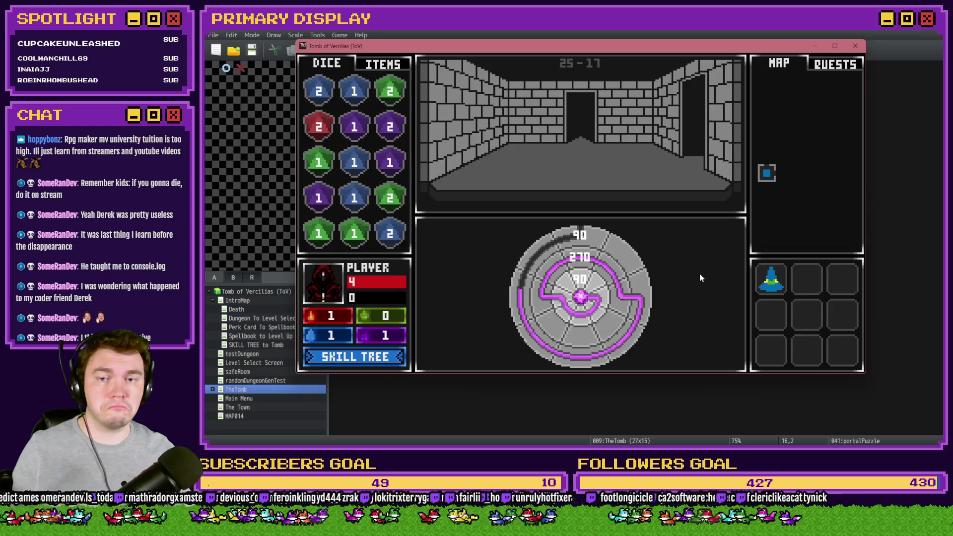
left_click(855, 46)
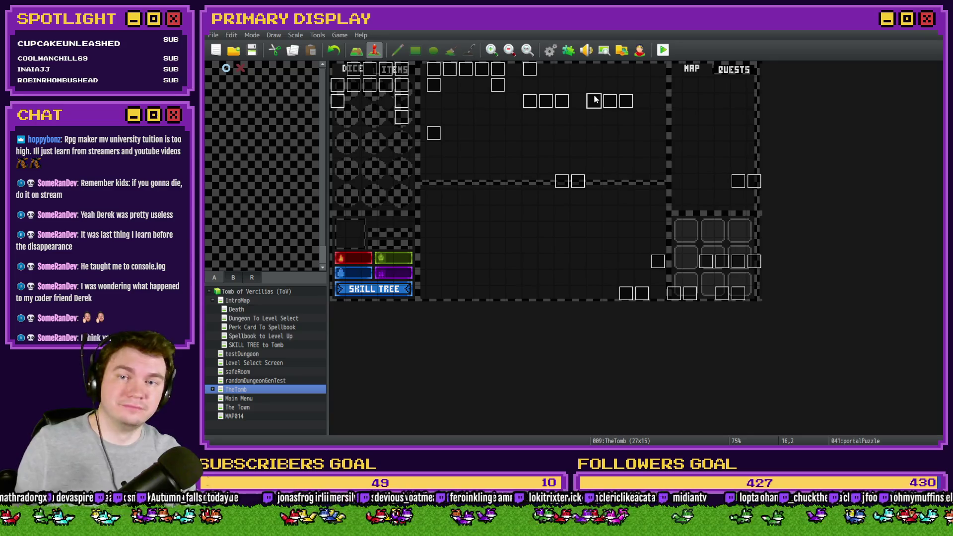
- Set portalPuzzle_dialLength2 (#0813) and portalPuzzle_dialLength3 (#0814) to constant 2 in Common Events
key("F9")
key("Escape")
left_click(551, 50)
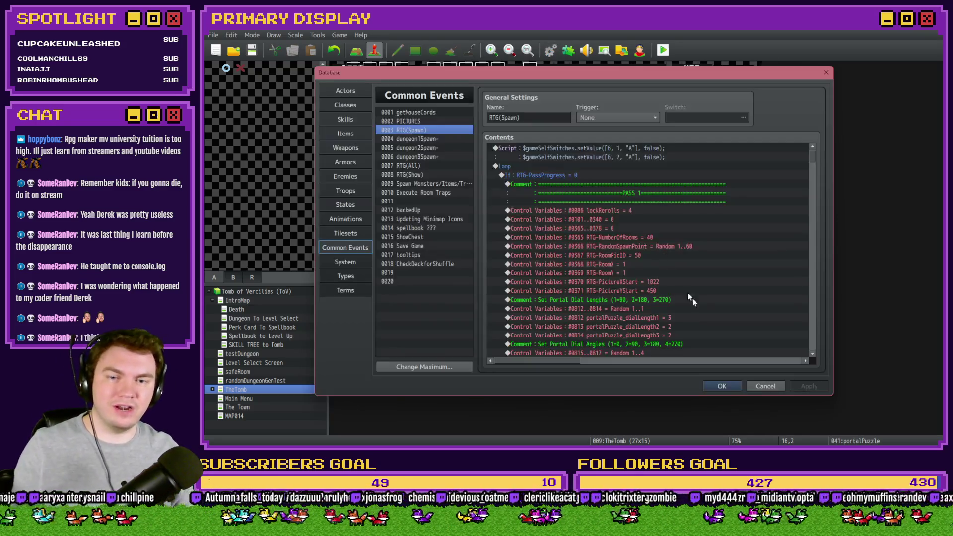
double_click(681, 328)
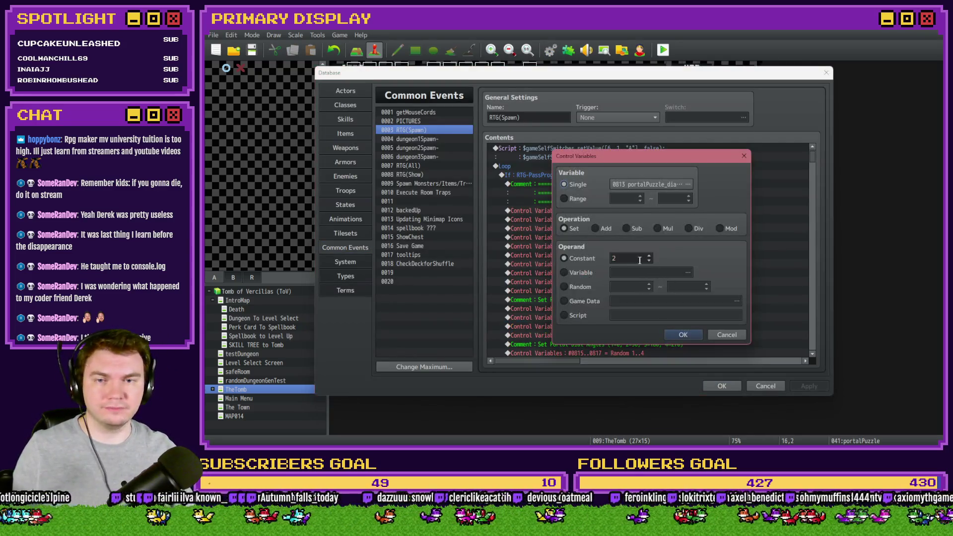
left_click(684, 335)
double_click(662, 336)
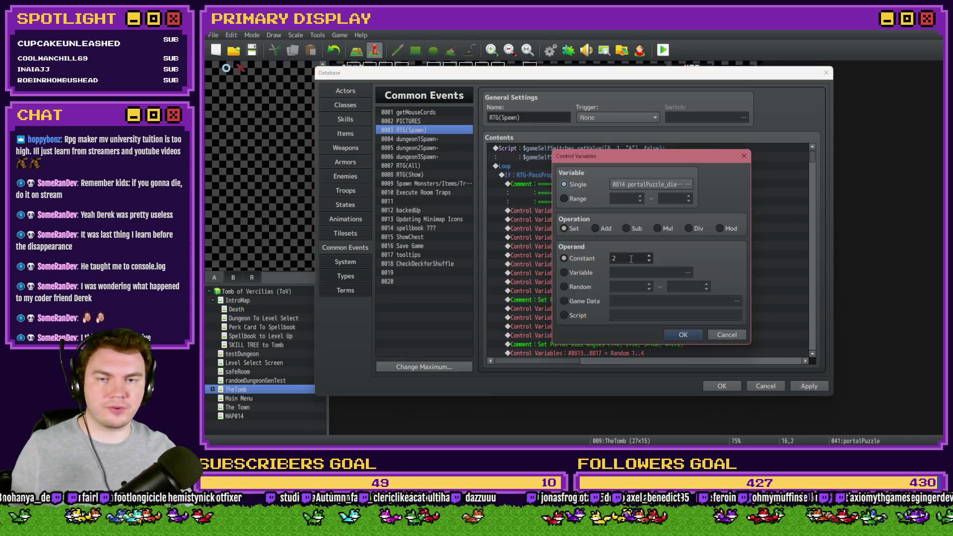
type("1")
key("Return")
left_click(722, 385)
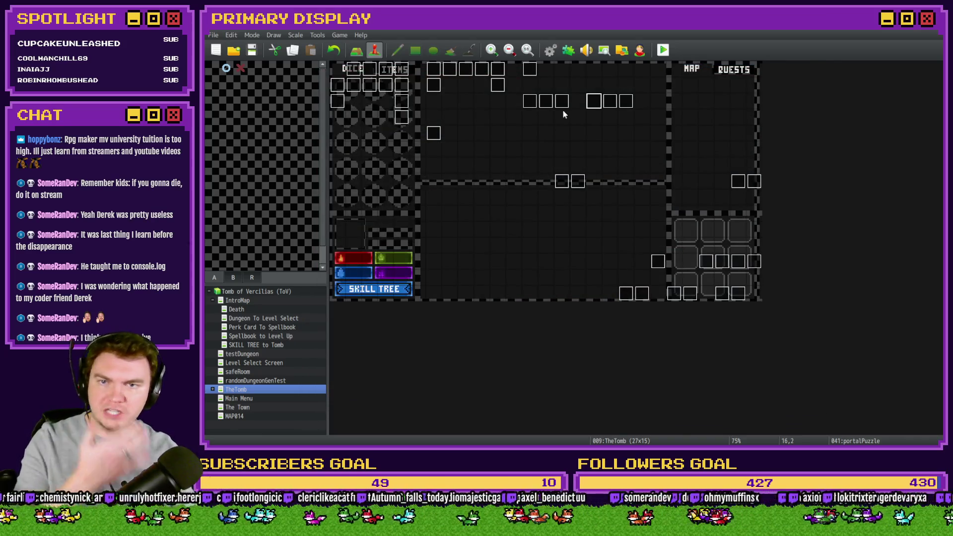
- Delete portalPuzzle's separator comment, review its angle==180 condition, then save and playtest
double_click(599, 105)
left_click(715, 175)
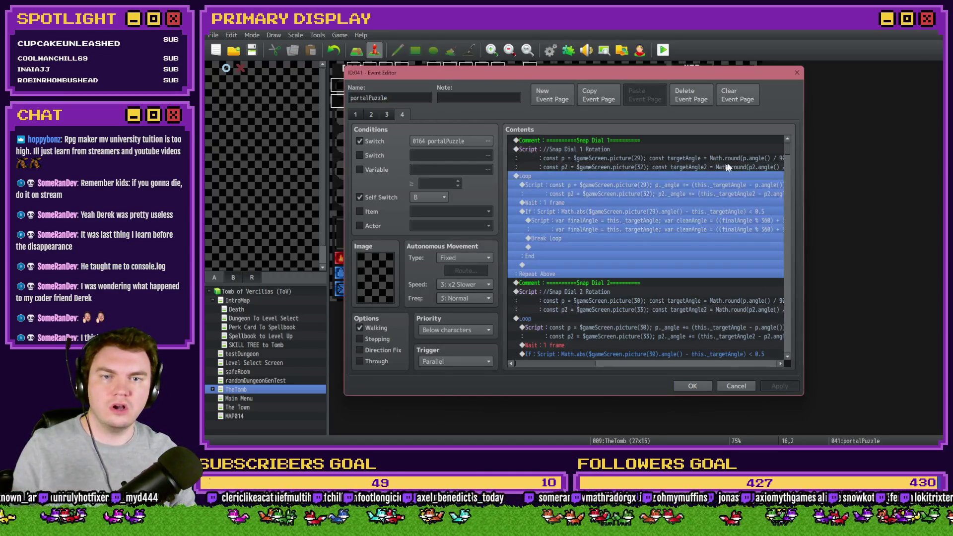
left_click_drag(786, 153, 793, 282)
left_click(679, 250)
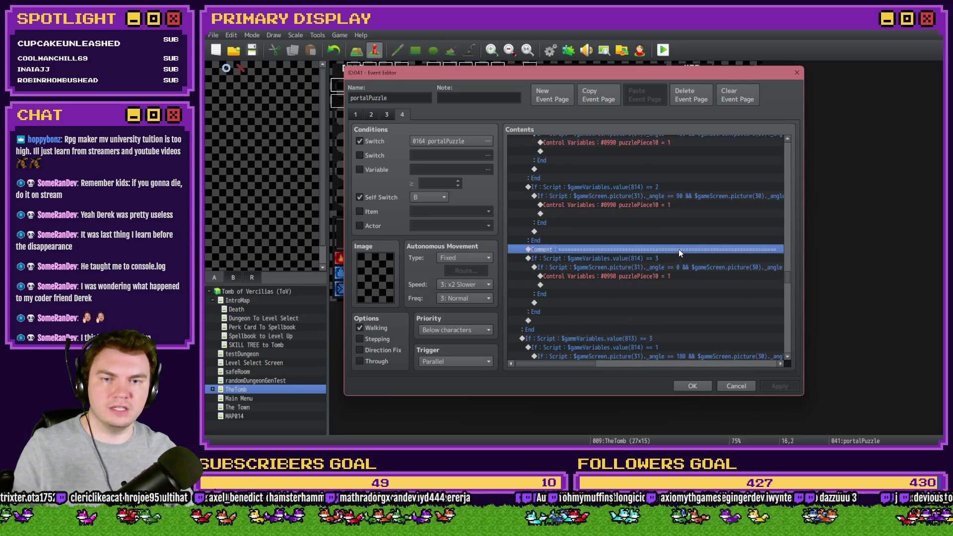
scroll(675, 275, "down", 2)
key("Delete")
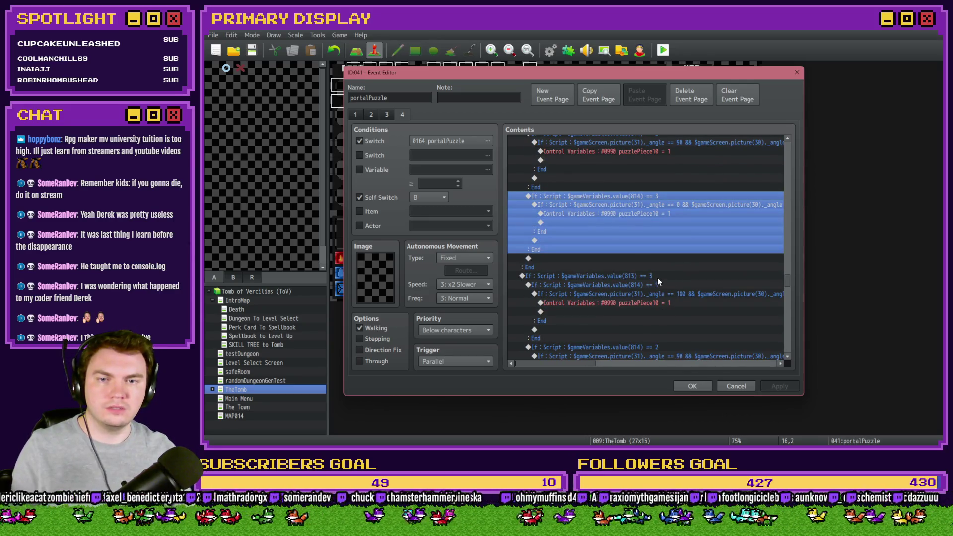
left_click(659, 277)
scroll(664, 285, "down", 1)
double_click(669, 277)
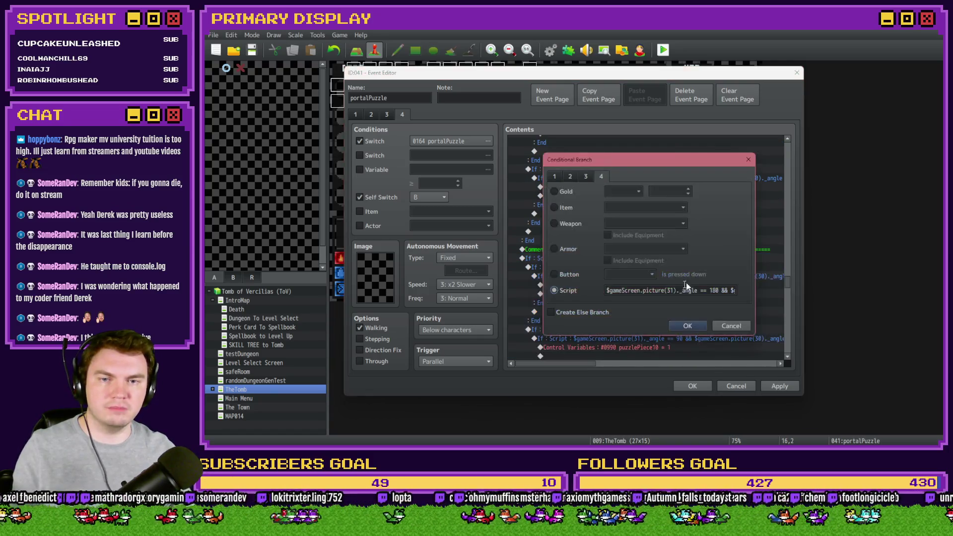
left_click(686, 326)
left_click(693, 385)
key("ctrl+o")
left_click(549, 254)
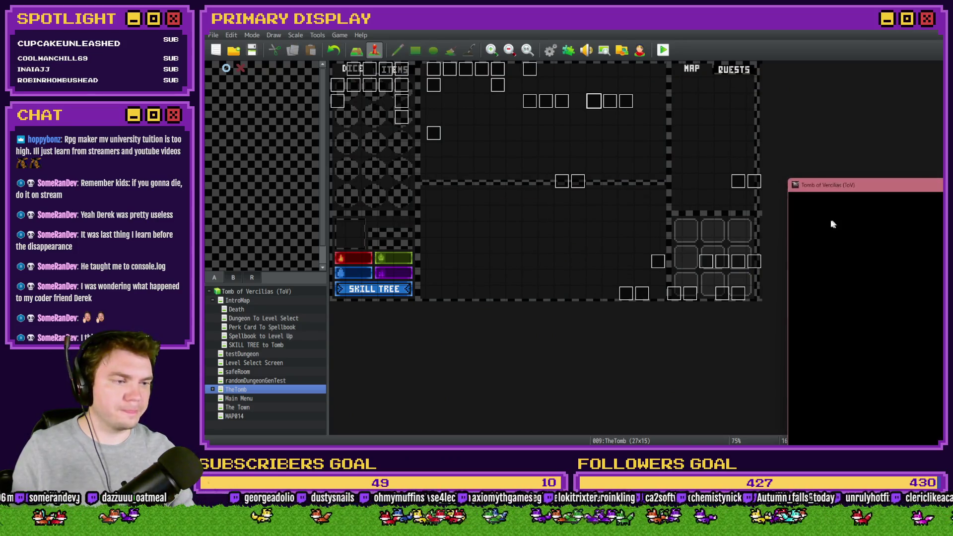
- Rotate the puzzle's outer and middle rings in the playtest, then snap the game window aside
mouse_move(809, 160)
left_mouse_down()
mouse_move(462, 82)
mouse_move(408, 48)
left_mouse_up()
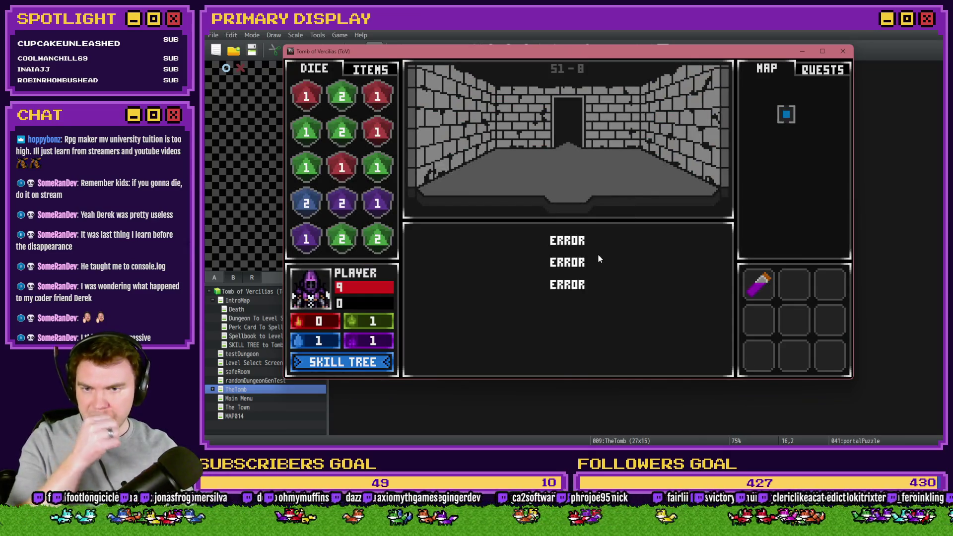
left_click_drag(633, 264, 563, 235)
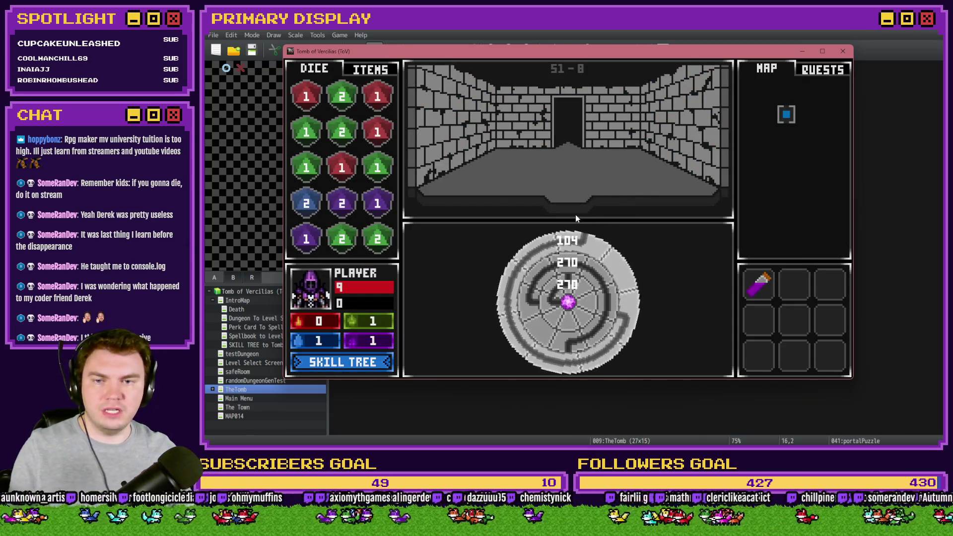
mouse_move(571, 343)
left_mouse_down()
mouse_move(599, 332)
mouse_move(609, 288)
mouse_move(557, 278)
left_mouse_up()
key("super+shift+Right")
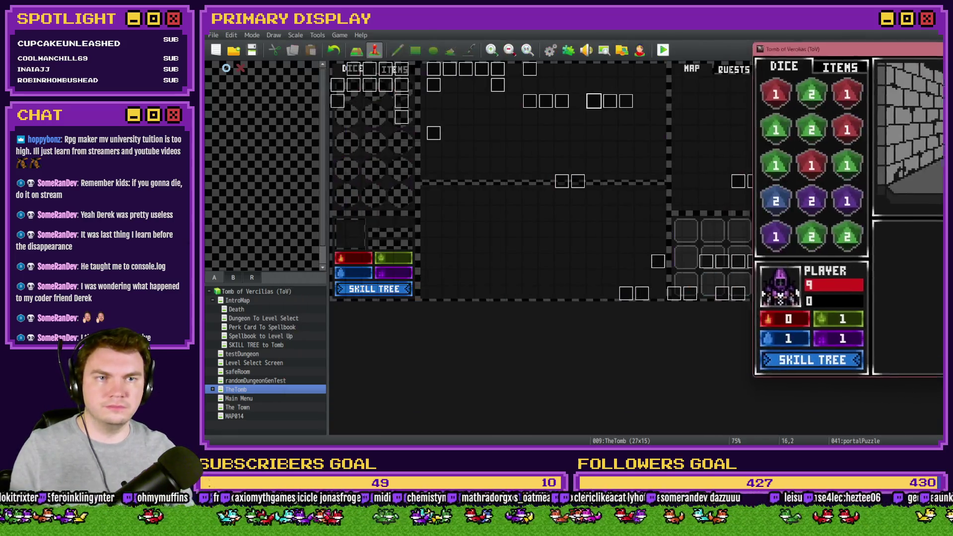
double_click(594, 101)
- Change the If branch's script condition angles to 90 and 270 and close the event editor
scroll(786, 159, "down", 5)
scroll(784, 204, "down", 5)
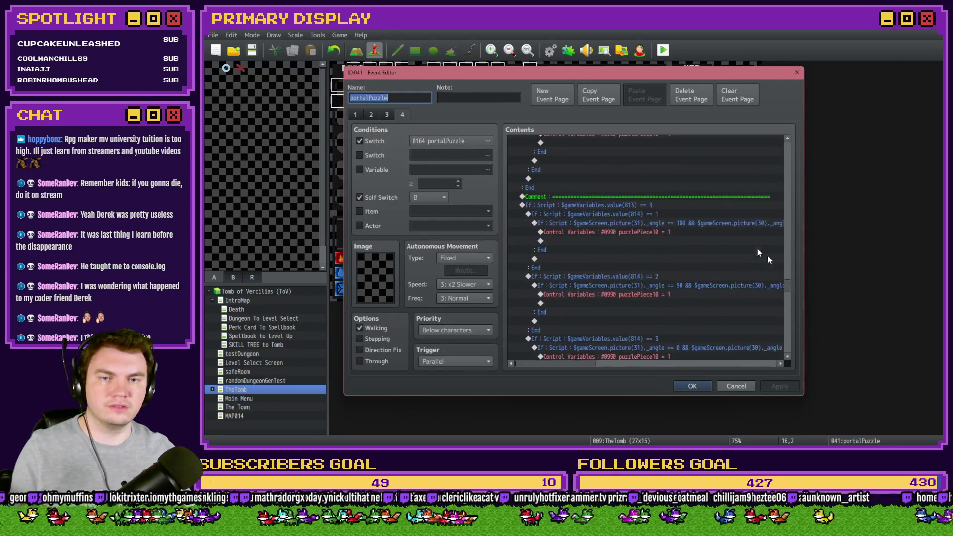
double_click(733, 226)
double_click(714, 290)
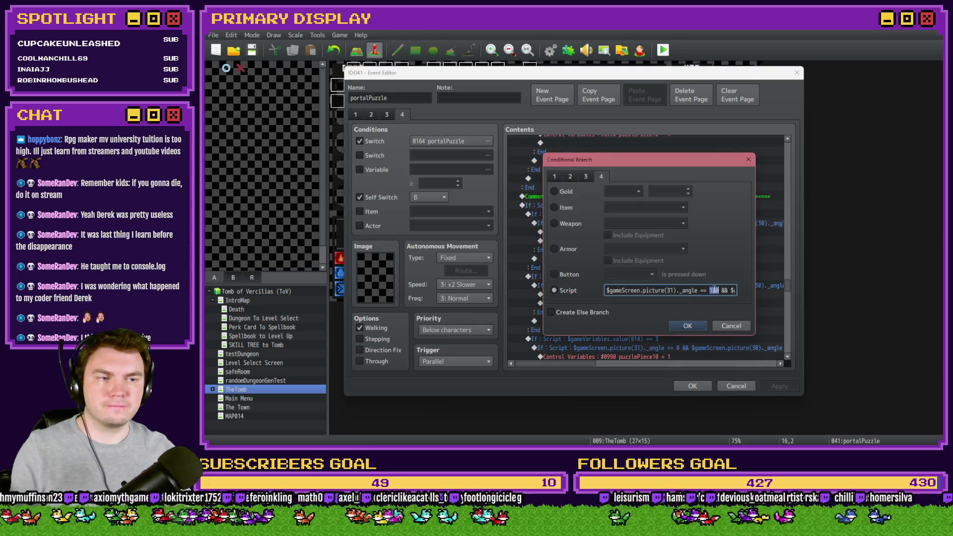
type("90")
double_click(695, 290)
type("270")
key("End")
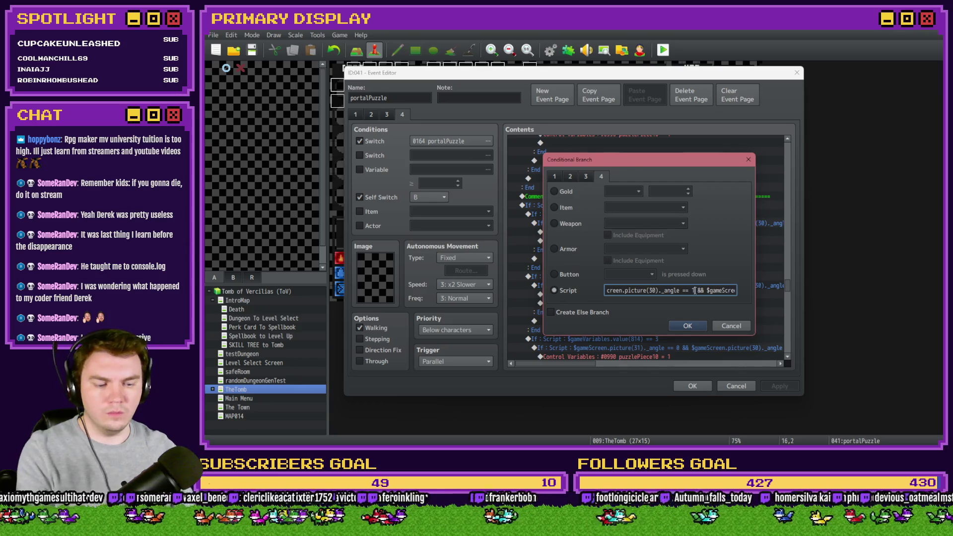
type("0 && $gameS")
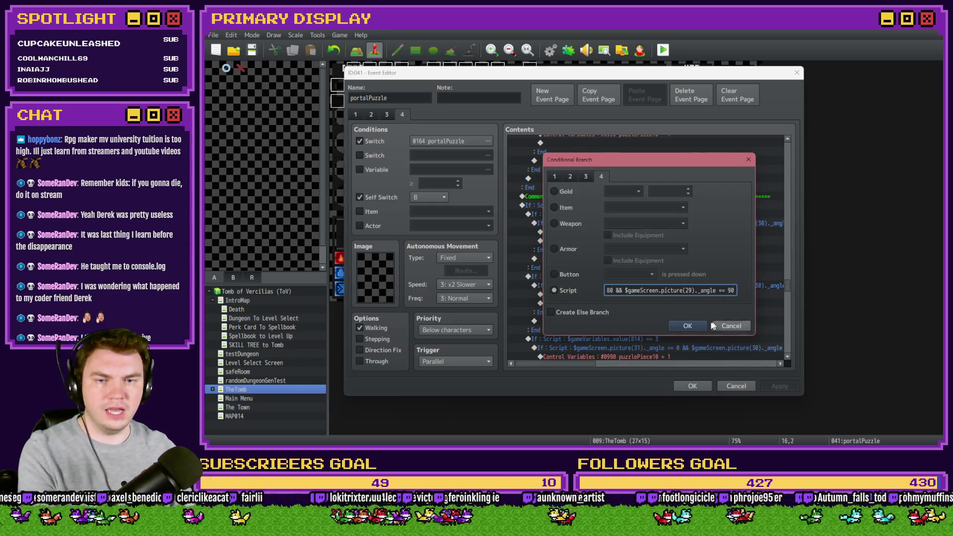
left_click(688, 326)
left_click(633, 197)
left_click(639, 276)
left_click(692, 386)
- Set portalPuzzle_dialLength3 to 2 in the database and start a playtest
left_click(550, 50)
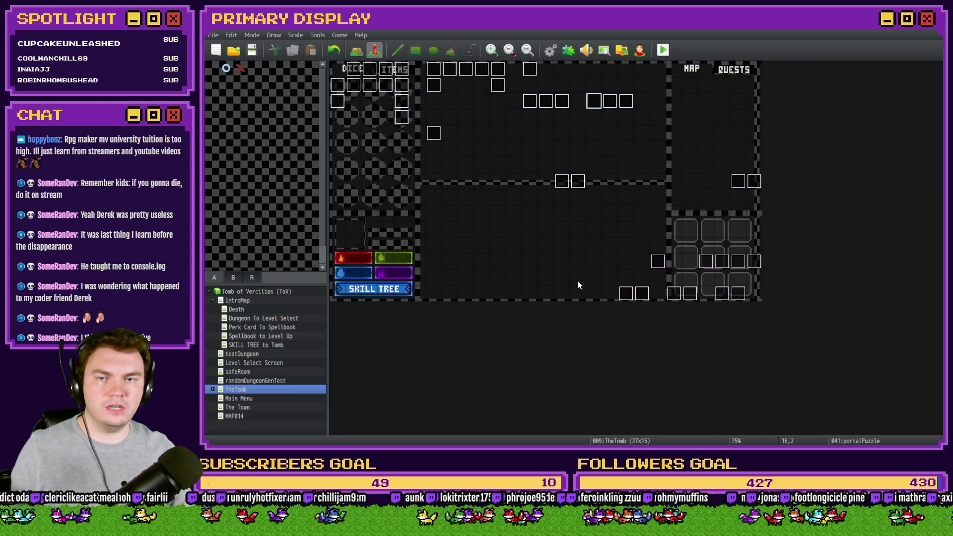
double_click(640, 335)
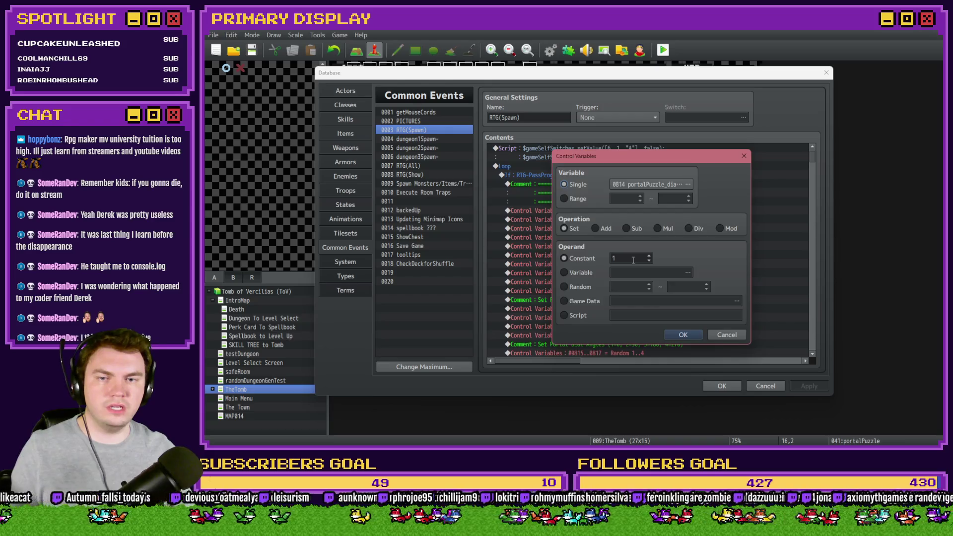
left_click(698, 340)
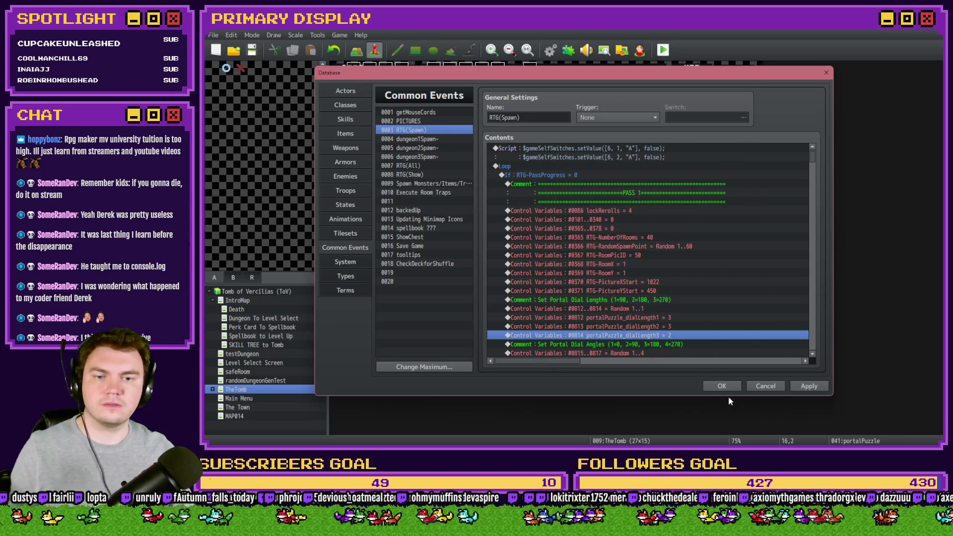
left_click(721, 386)
key("ctrl+r")
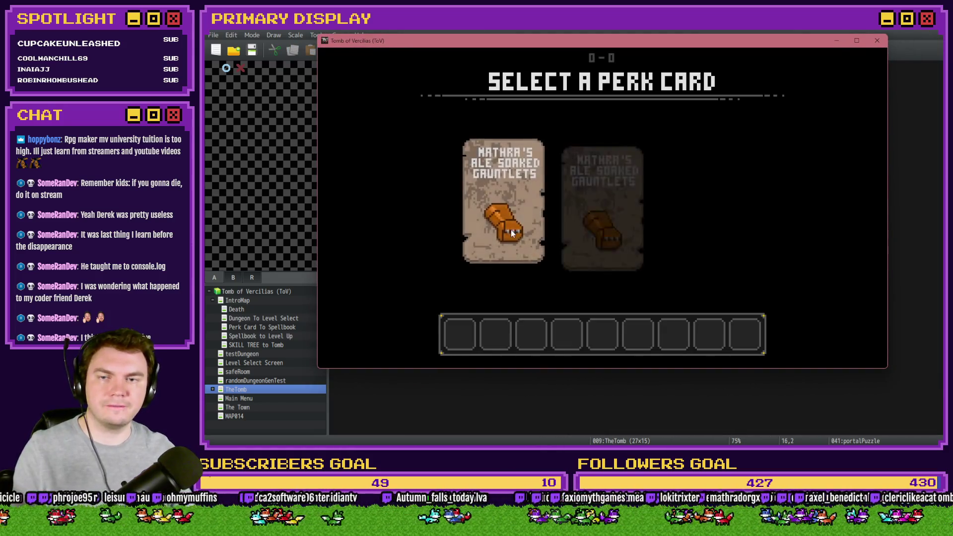
- Take the gauntlets perk, turn the outer ring to 90 and middle ring to 180, then quit
left_click(490, 198)
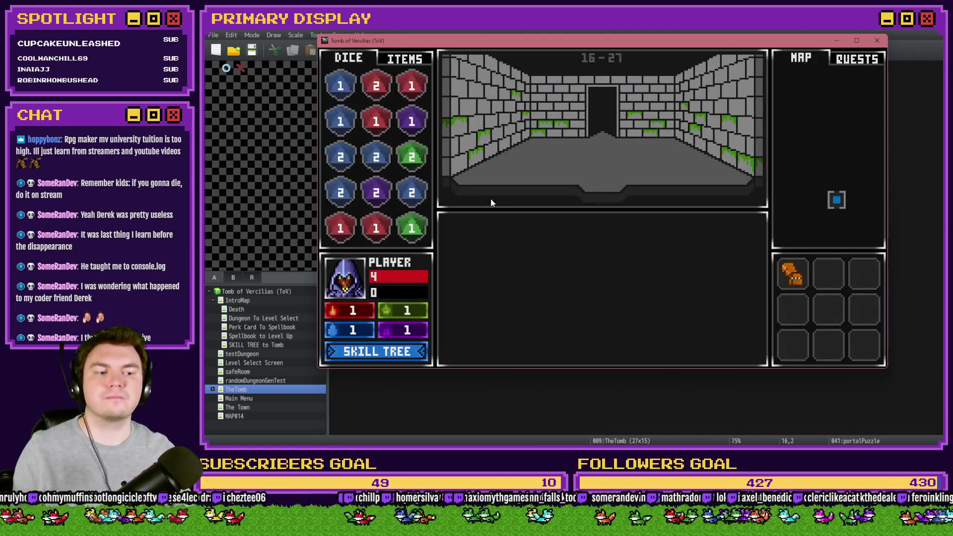
left_click(611, 368)
left_click(565, 293)
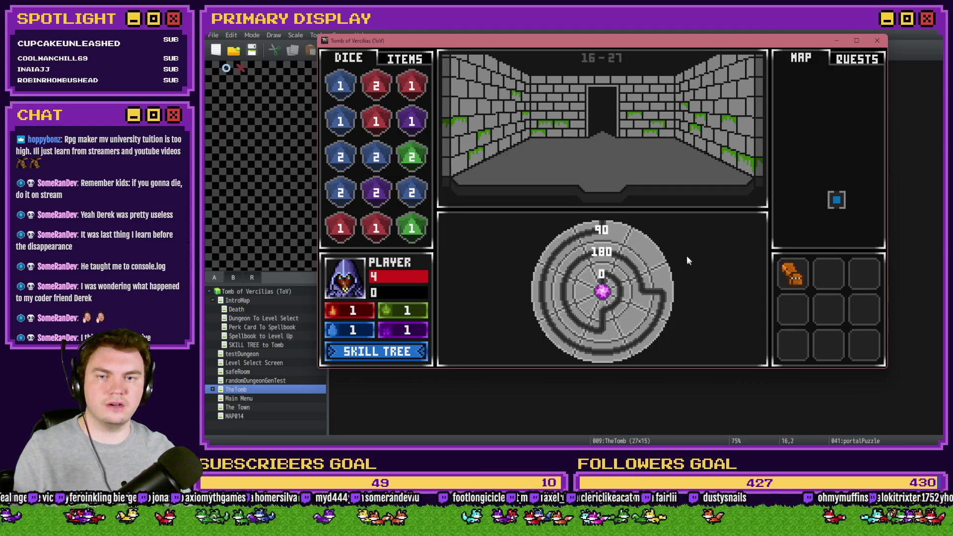
left_click_drag(705, 40, 821, 43)
key("alt+F4")
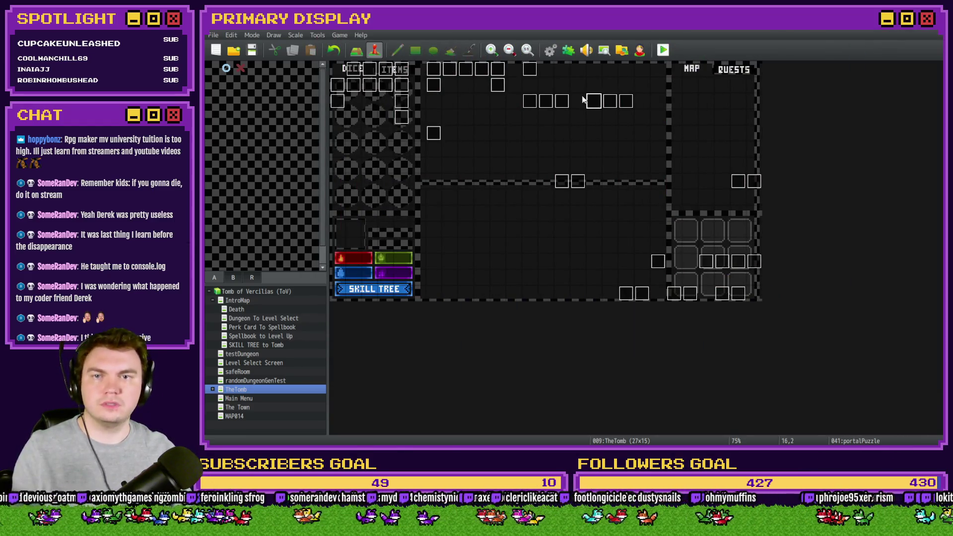
- On page 4, change the dial-length-2 branch's angle check from 90 to 0
double_click(588, 99)
left_click(402, 114)
left_click_drag(785, 148, 788, 290)
left_click(710, 221)
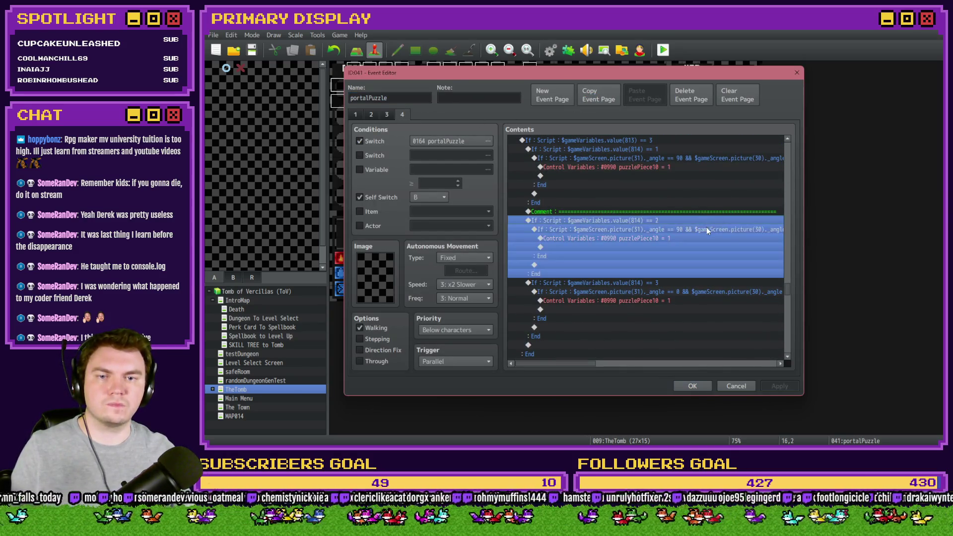
double_click(708, 230)
double_click(712, 290)
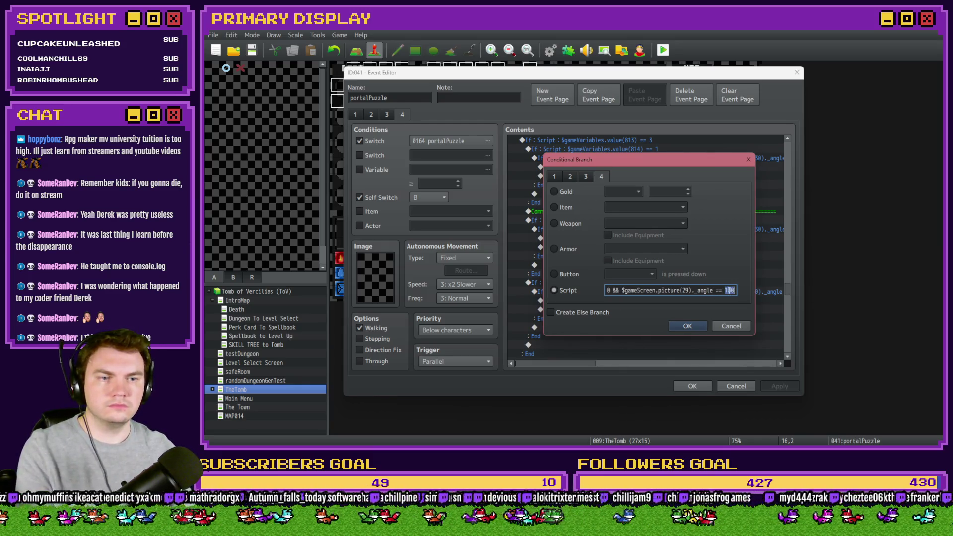
left_click(695, 327)
- Delete the divider comment, restore it with undo, and apply and close the event
left_click(644, 213)
key("Delete")
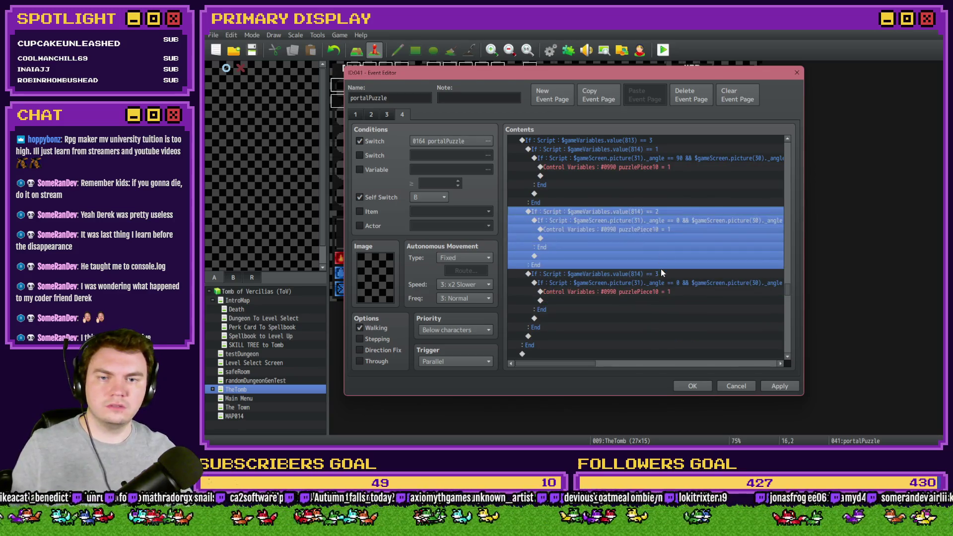
left_click(662, 273)
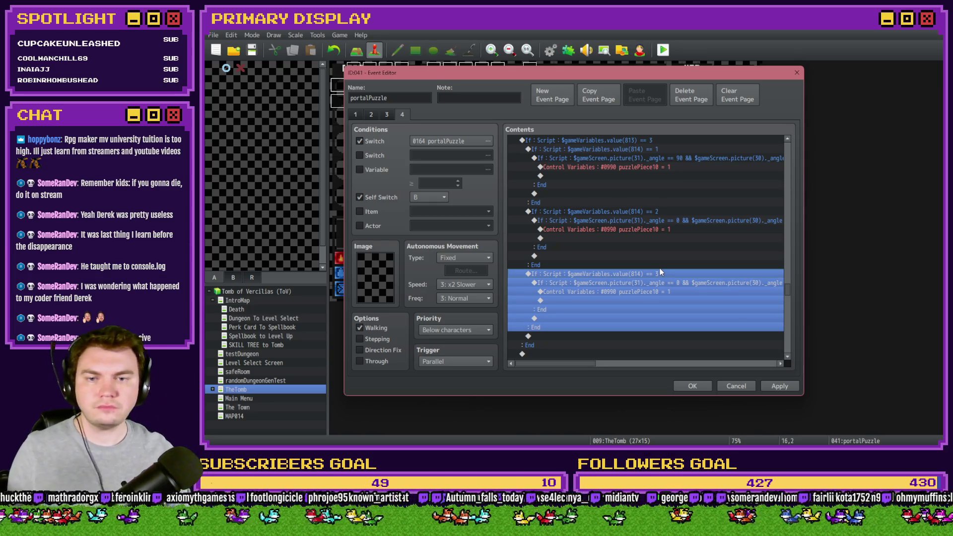
key("ctrl+z")
left_click(773, 387)
left_click(700, 386)
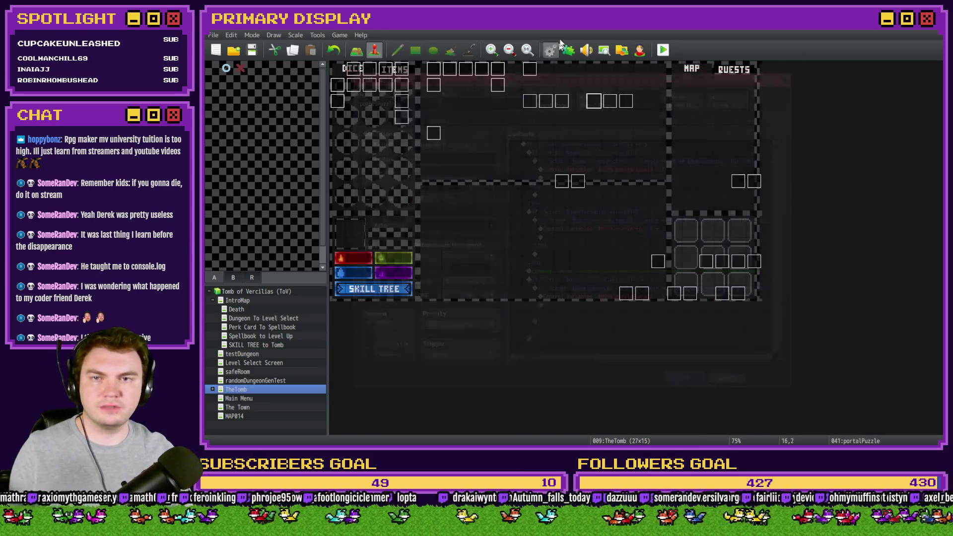
- Set portalPuzzle_dialLength3 to 3 in RTG(Spawn) and start a playtest
left_click(551, 50)
double_click(661, 335)
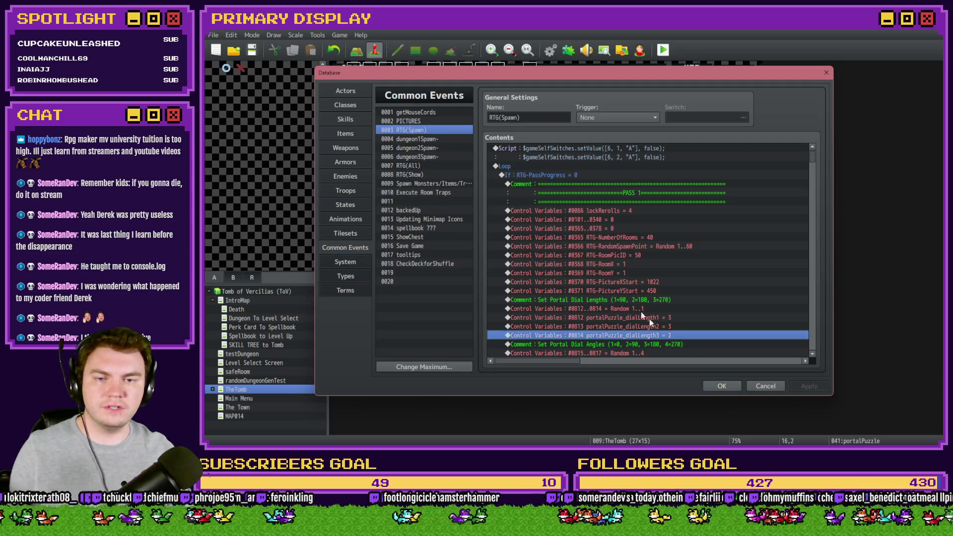
left_click(683, 335)
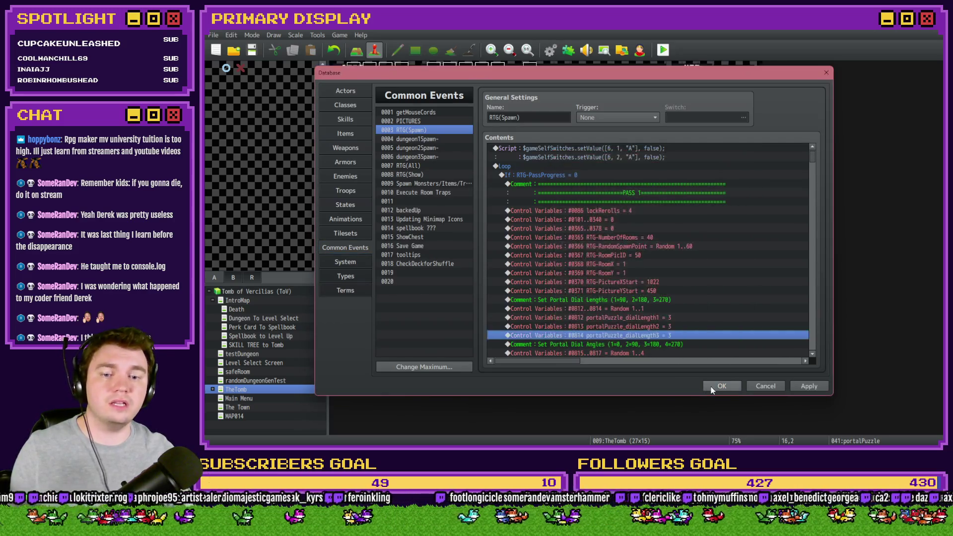
left_click(722, 386)
key("ctrl+r")
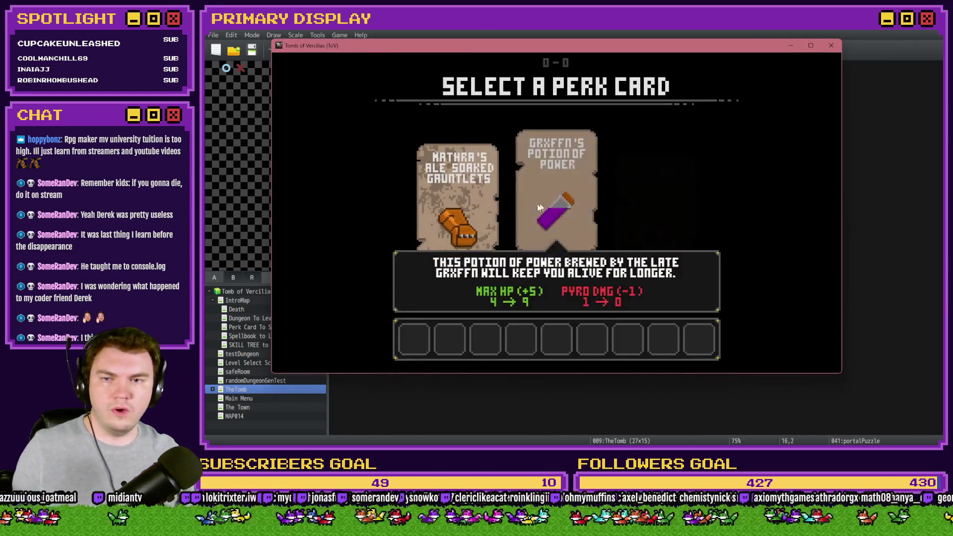
left_click(497, 196)
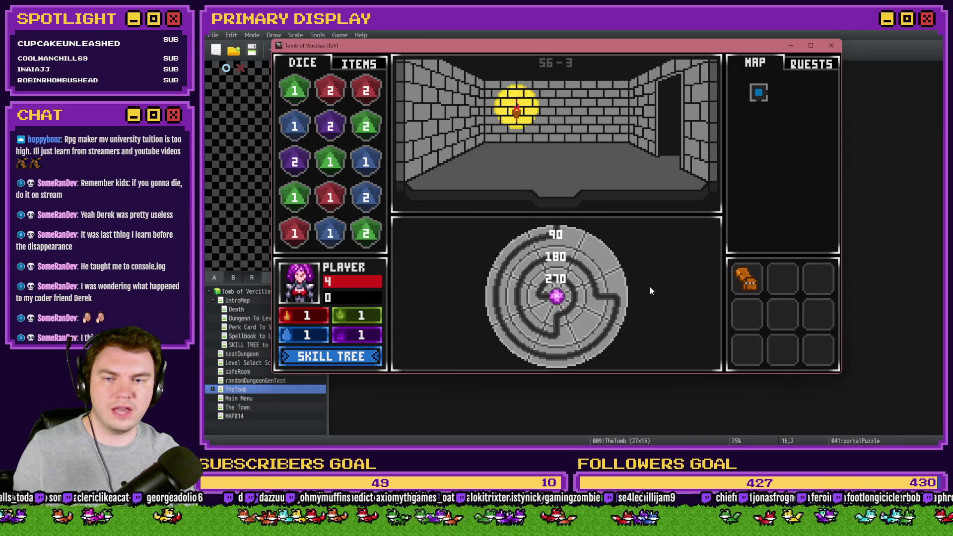
key("alt+F4")
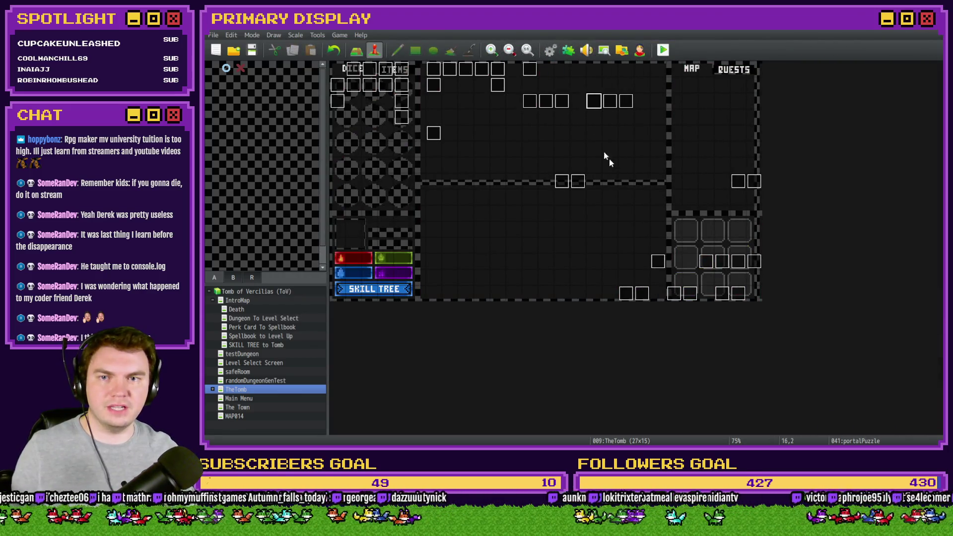
- On page 4, change the dial-length-3 branch's angle check from 0 to 270
key("F9")
key("Escape")
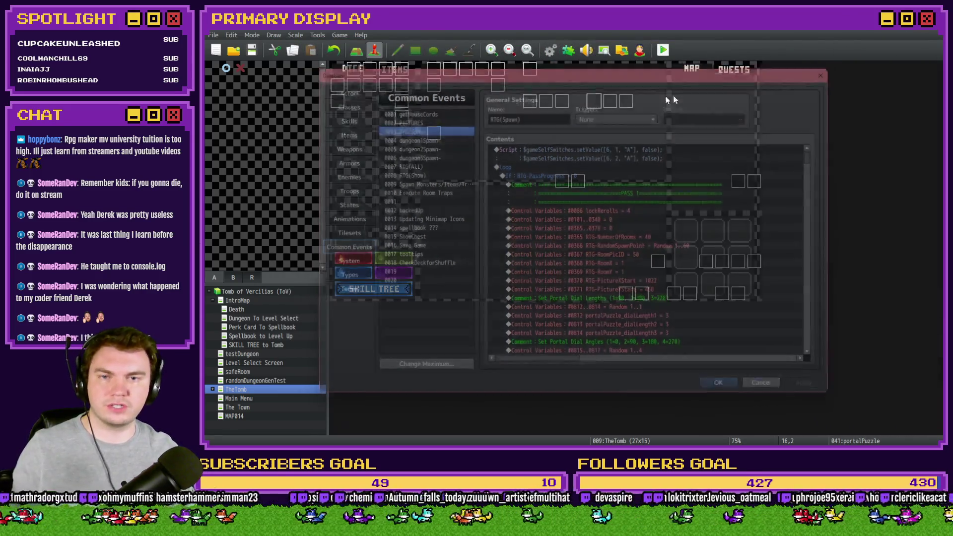
key("Return")
left_click(403, 115)
left_click_drag(790, 156, 790, 291)
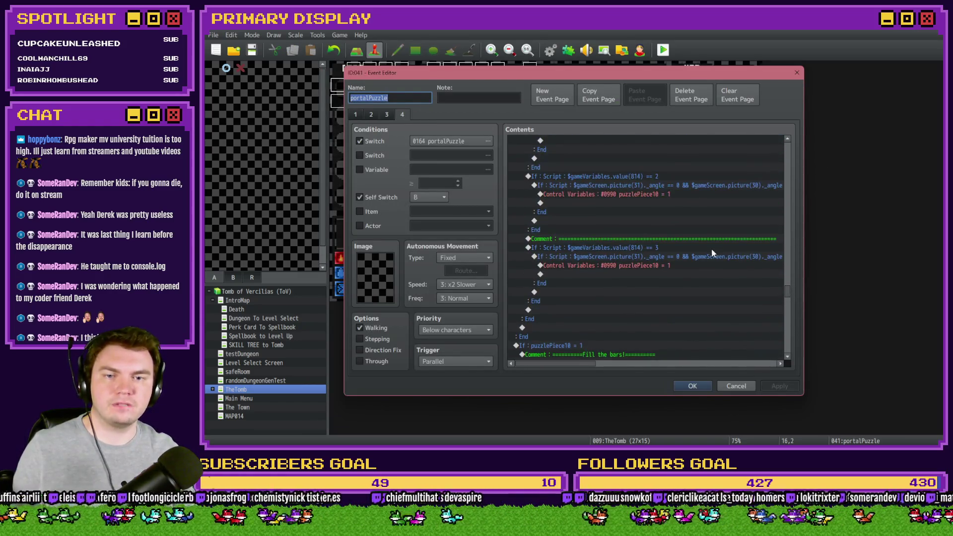
double_click(709, 255)
double_click(711, 290)
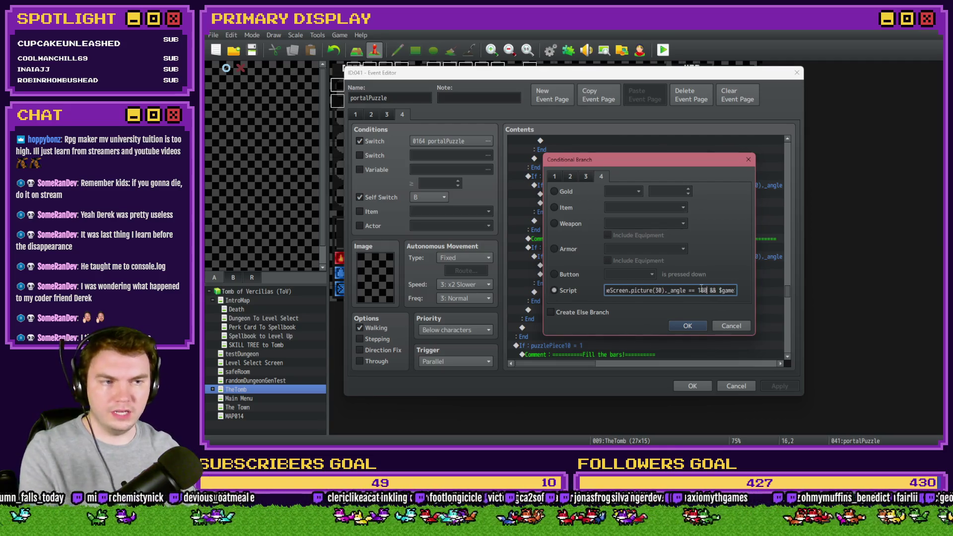
left_click(687, 325)
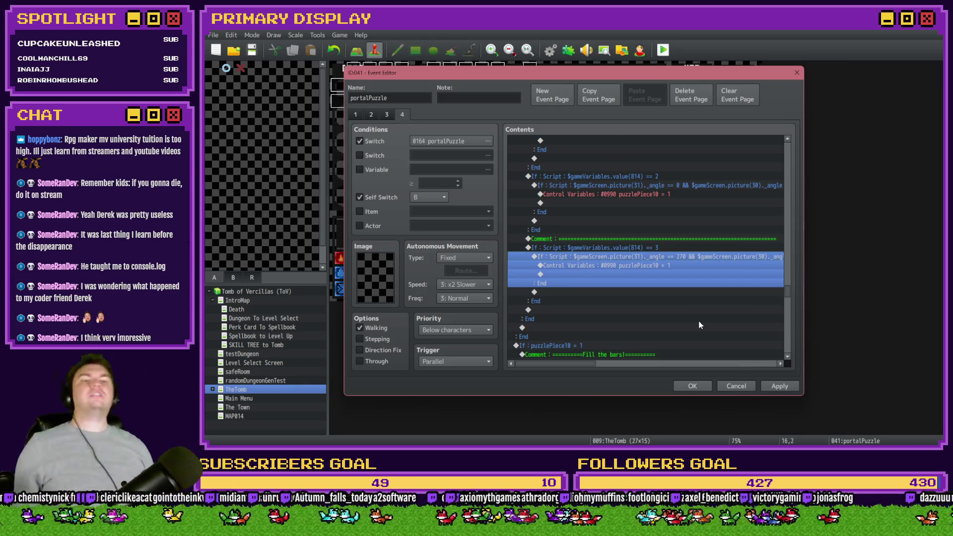
- Delete the divider comment, save the event, and pick the gauntlets perk in the playtest
scroll(699, 323, "down", 2)
left_click(674, 221)
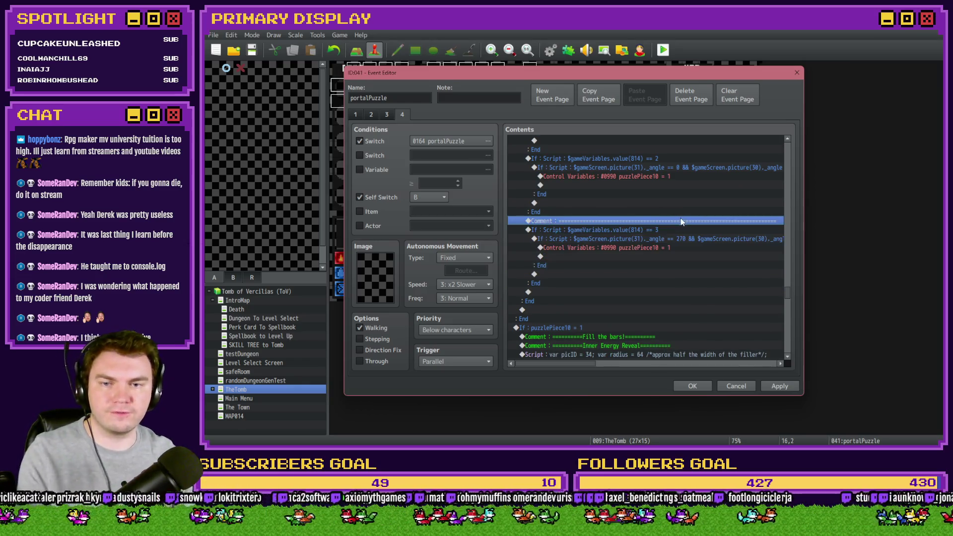
key("Delete")
left_click(774, 389)
left_click(693, 386)
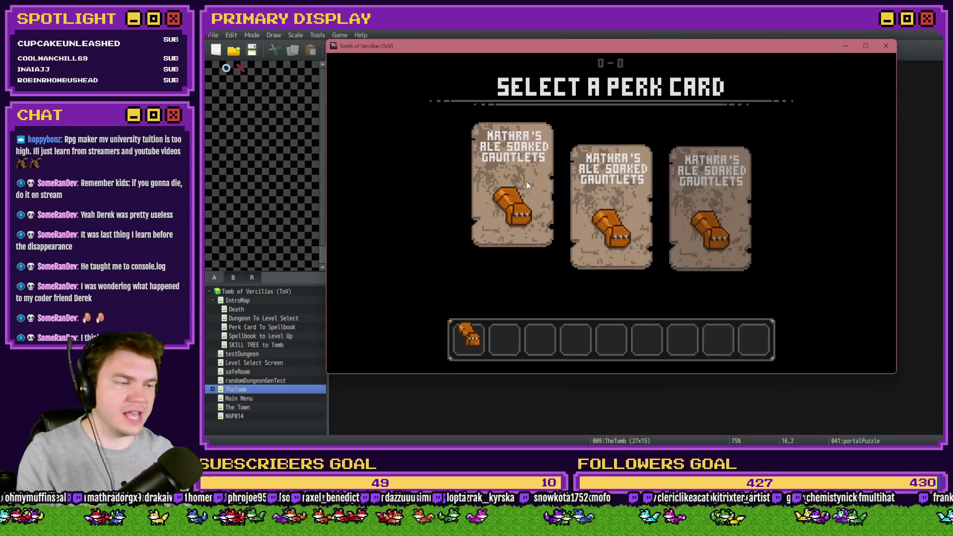
left_click(527, 181)
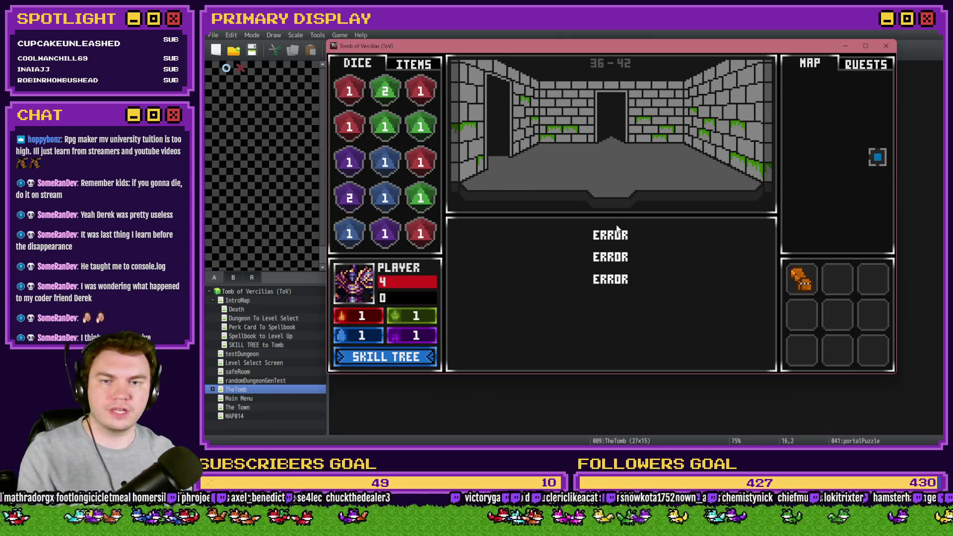
- Rotate the middle ring to 180 and the inner ring, then quit the playtest
left_click(615, 260)
left_click(633, 302)
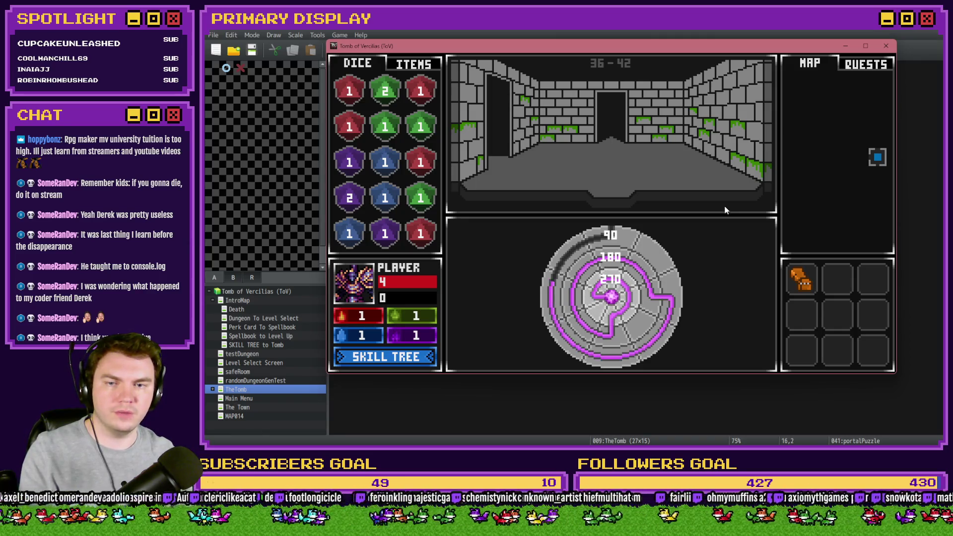
left_click(886, 46)
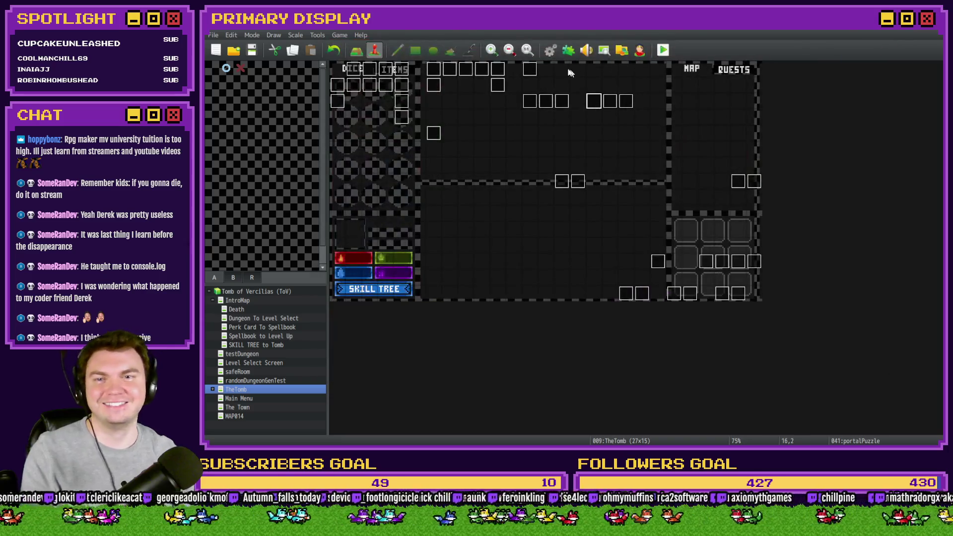
- Set portalPuzzle_dialLength3 to 2, playtest with the Spiked Pauldron perk, then quit
key("F9")
double_click(673, 333)
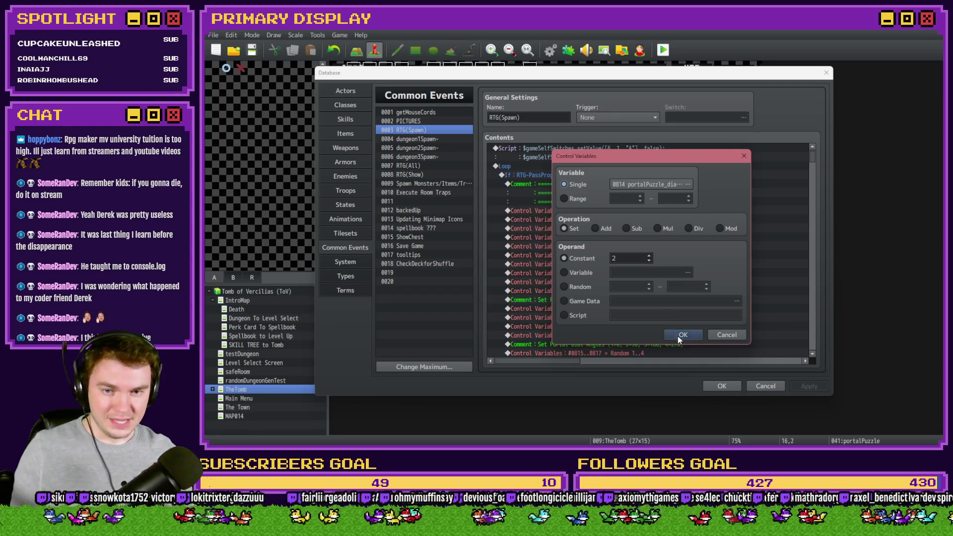
left_click(679, 337)
left_click(722, 386)
key("ctrl+r")
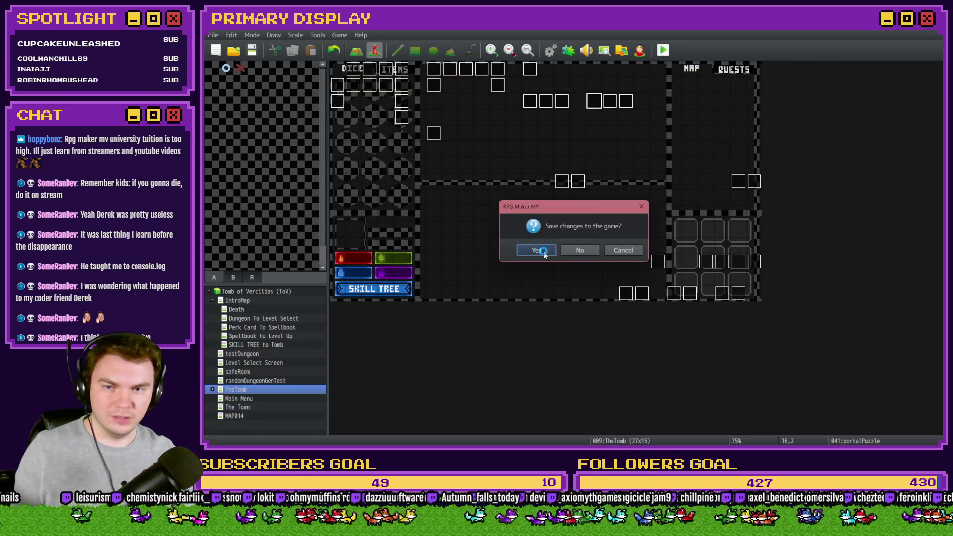
left_click(545, 254)
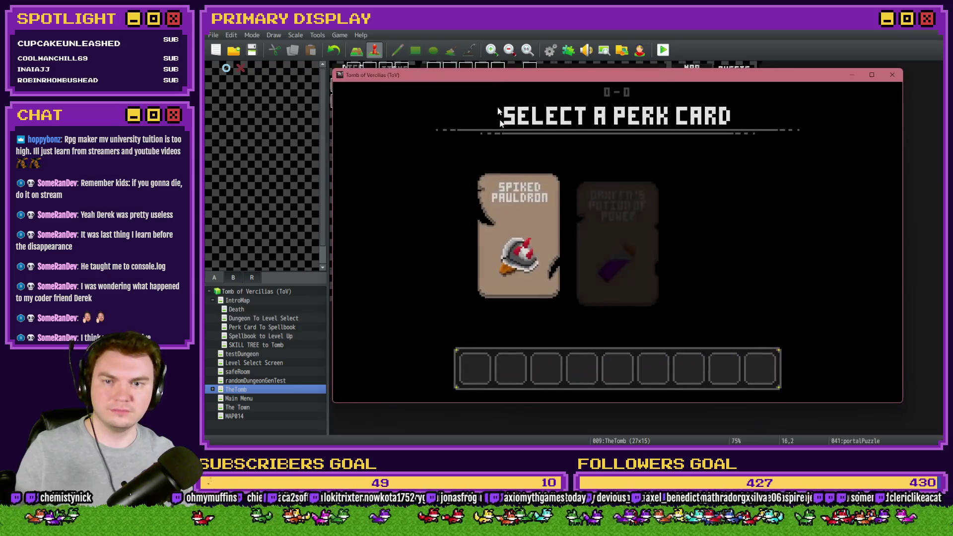
left_click(544, 225)
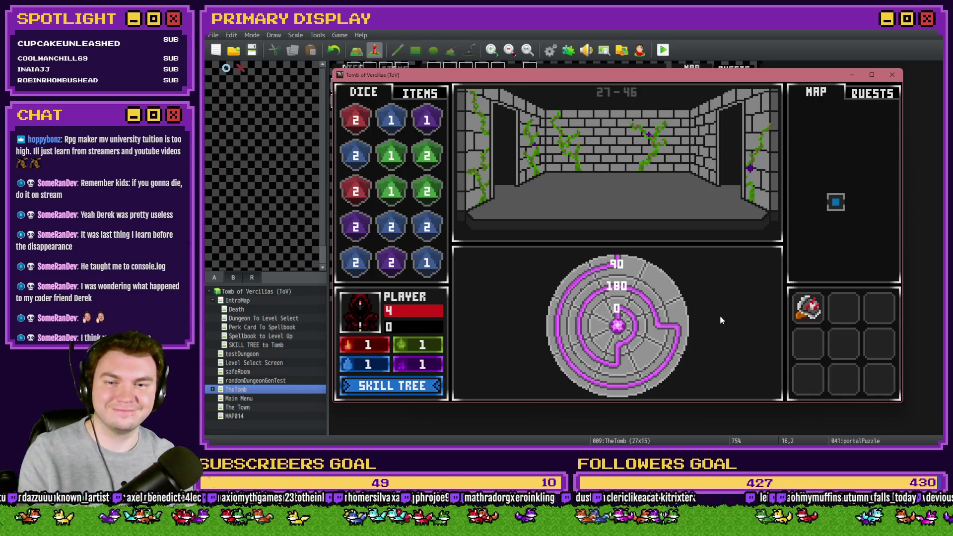
left_click(892, 75)
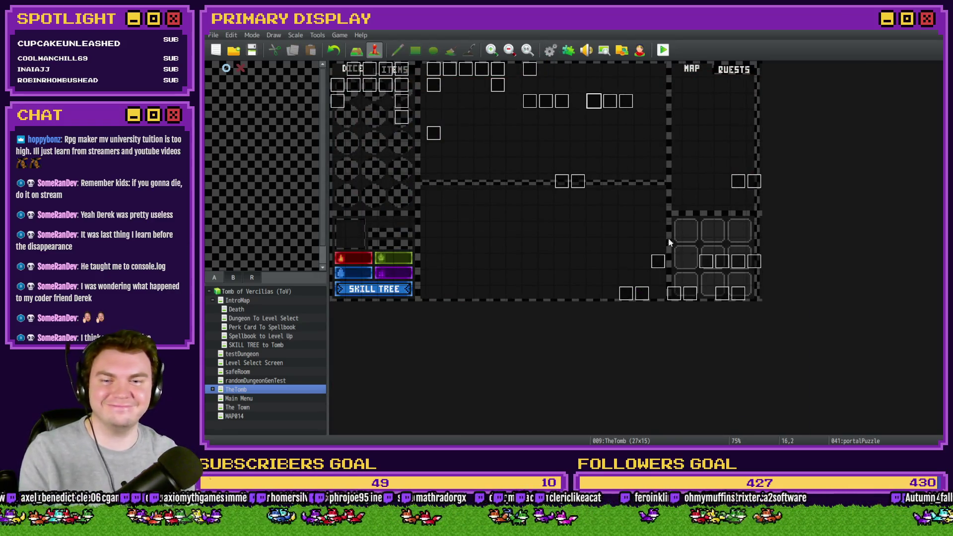
- Set portalPuzzle_dialLength3 to 1, playtest, take a perk, rotate the dial rings, then close
key("F9")
double_click(678, 320)
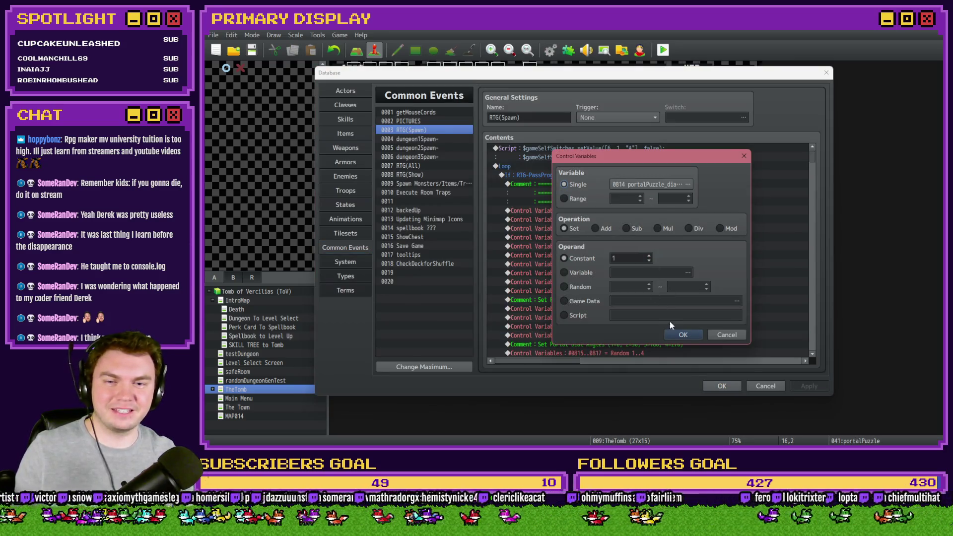
left_click(683, 335)
left_click(721, 385)
left_click(545, 248)
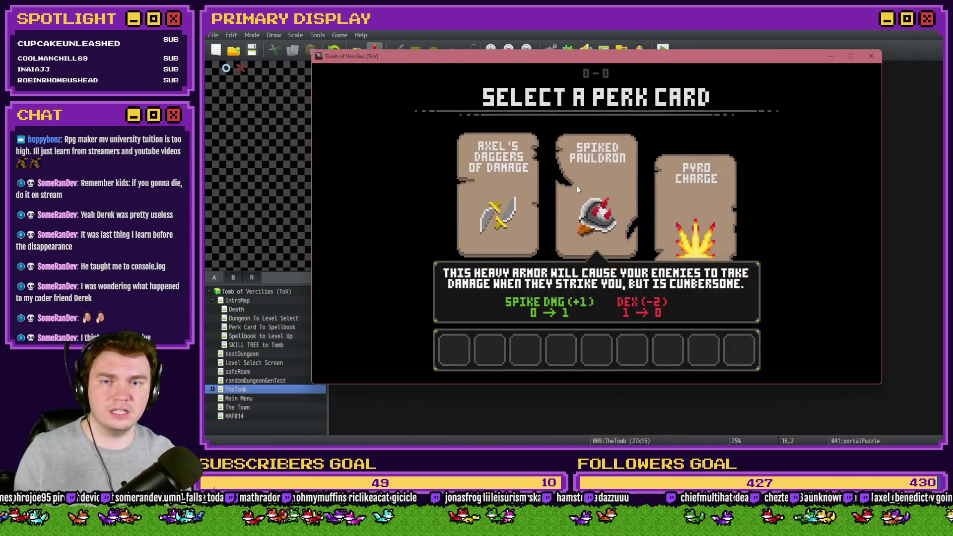
left_click(577, 185)
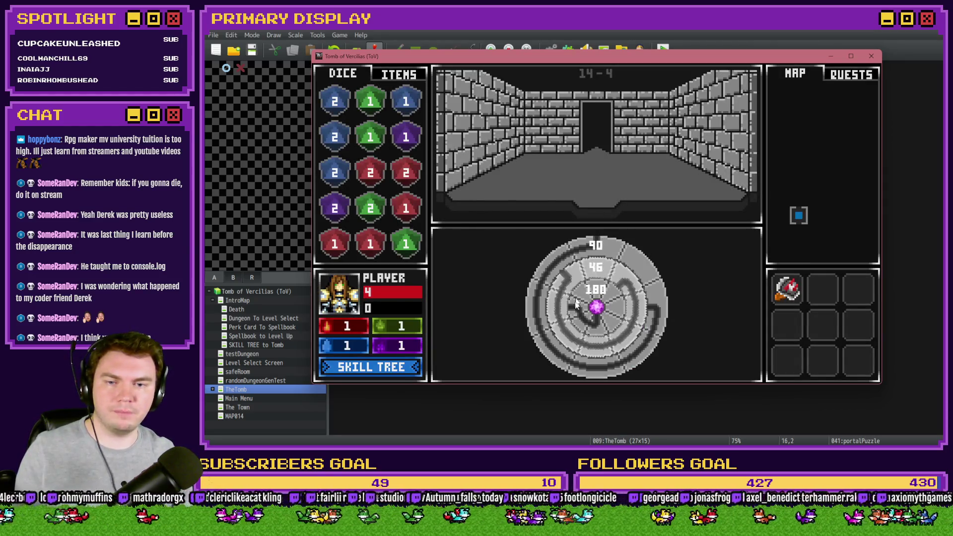
left_click(605, 342)
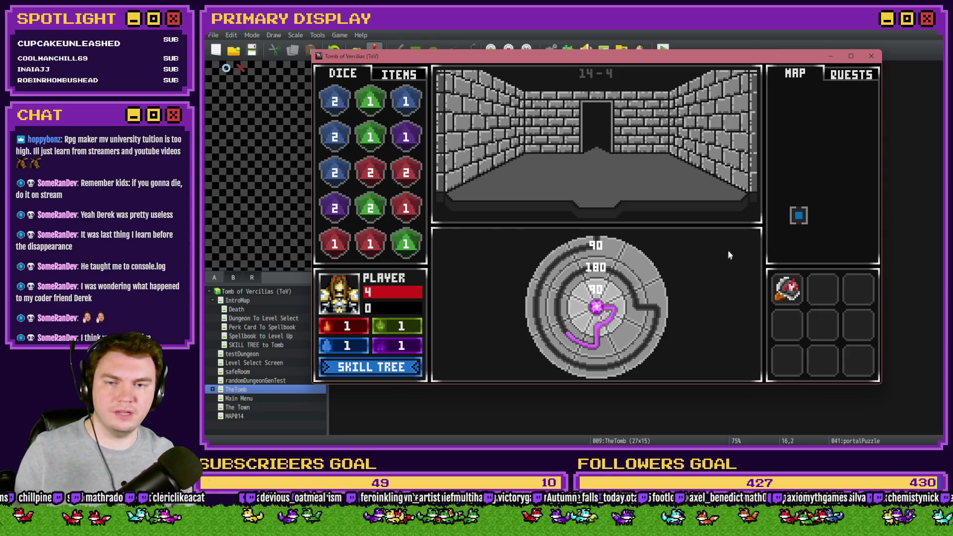
left_click(871, 56)
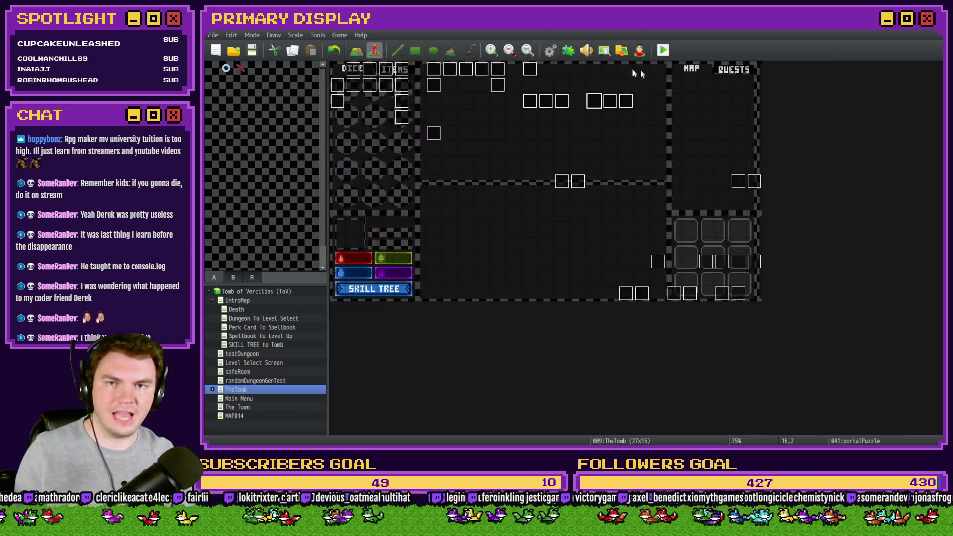
- Set portalPuzzle_dialLength2 and portalPuzzle_dialLength3 to constant 2 in RTG(Spawn)
key("F9")
left_click(645, 335)
double_click(645, 326)
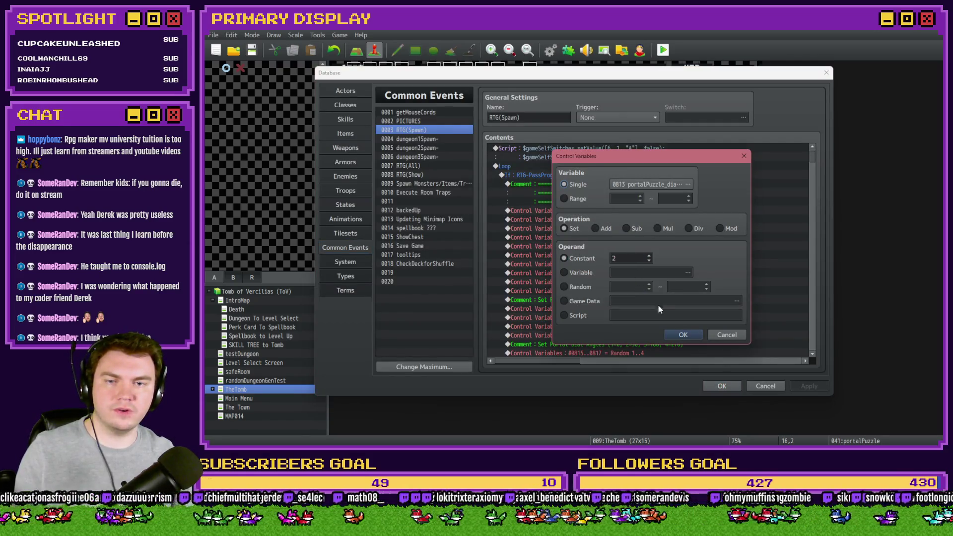
left_click(684, 335)
double_click(675, 336)
left_click(683, 335)
left_click(722, 385)
- Save and playtest, turning the outer, middle and inner rings to complete the path
left_click(662, 52)
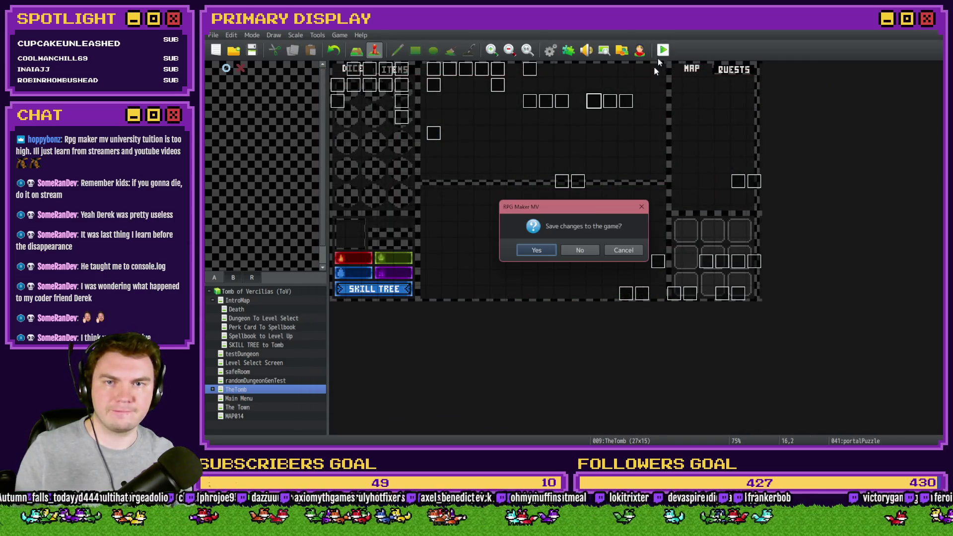
left_click(552, 251)
mouse_move(770, 169)
left_mouse_down()
mouse_move(361, 94)
mouse_move(344, 52)
left_mouse_up()
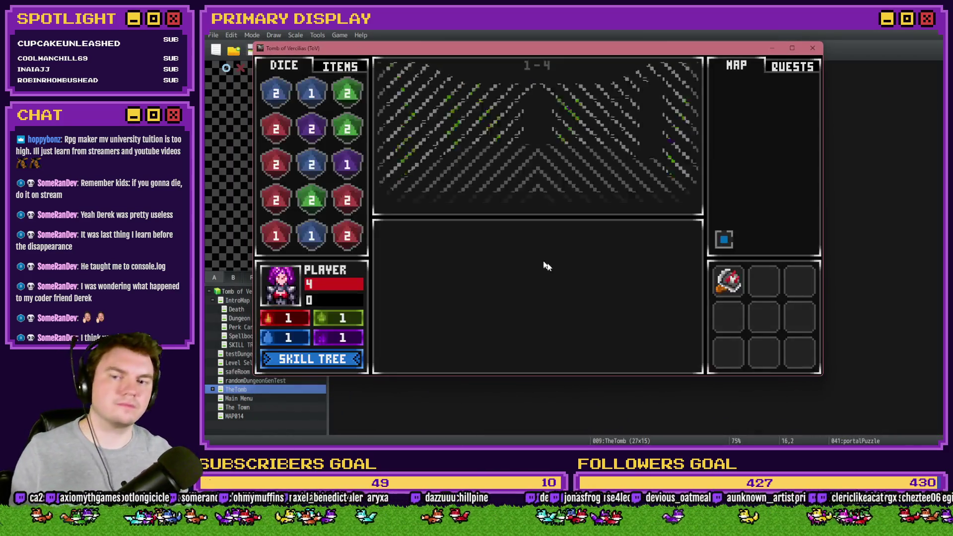
left_click(484, 300)
left_click(557, 307)
left_click(557, 308)
left_click(557, 308)
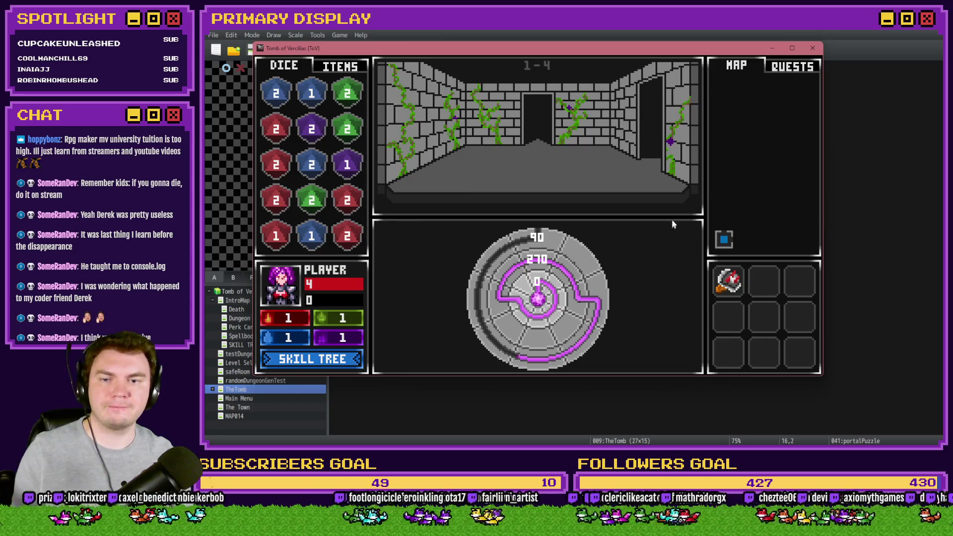
left_click(812, 48)
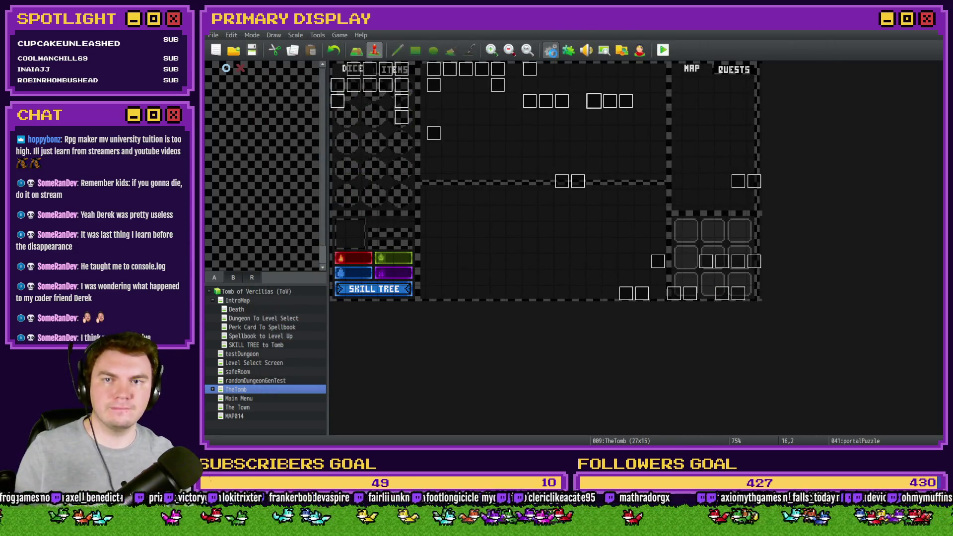
- Reconfirm portalPuzzle_dialLength3 as 2, save, and launch a new playtest
left_click(552, 50)
double_click(601, 280)
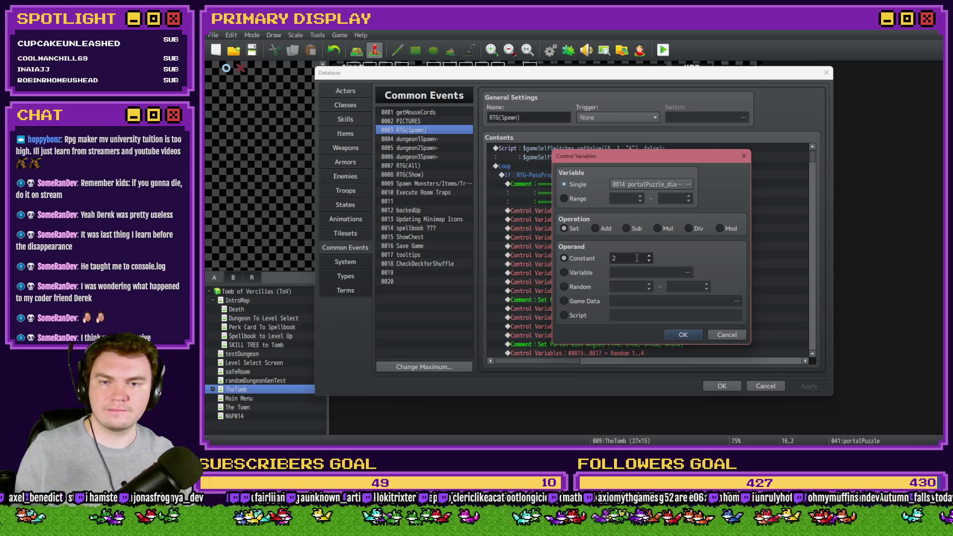
left_click(683, 335)
left_click(722, 386)
left_click(664, 50)
left_click(541, 250)
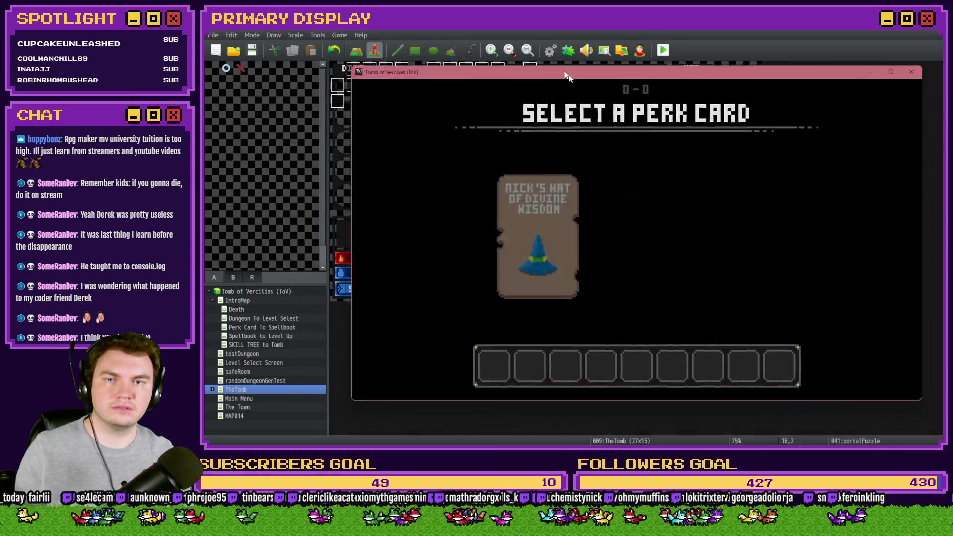
- Take the Axel's Daggers of Damage perk, rotate the outer and middle rings, then close
left_click(609, 204)
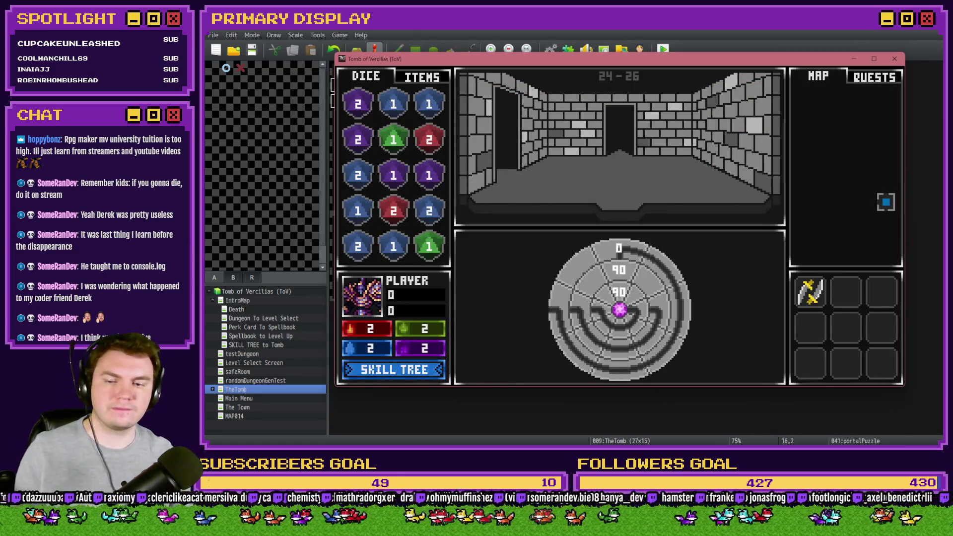
left_click(587, 261)
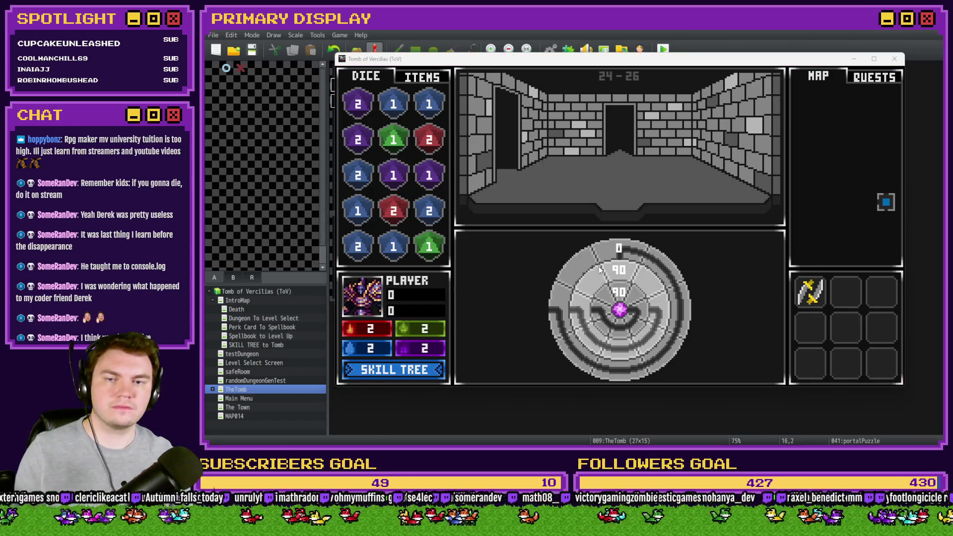
left_click(606, 287)
left_click(606, 287)
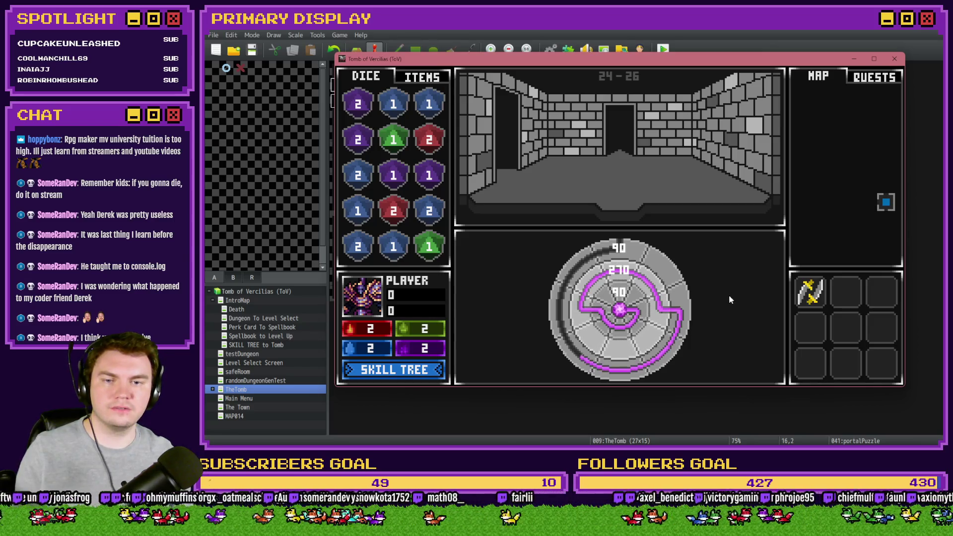
left_click(895, 58)
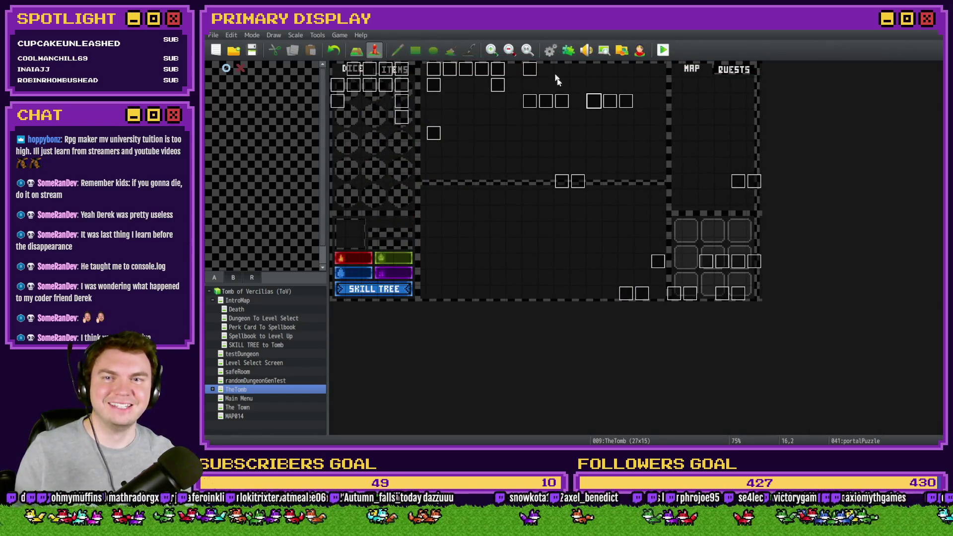
- In RTG(Spawn), set portalPuzzle_dialLength3 (#0814) to 1, save, and start a playtest
key("F9")
double_click(660, 335)
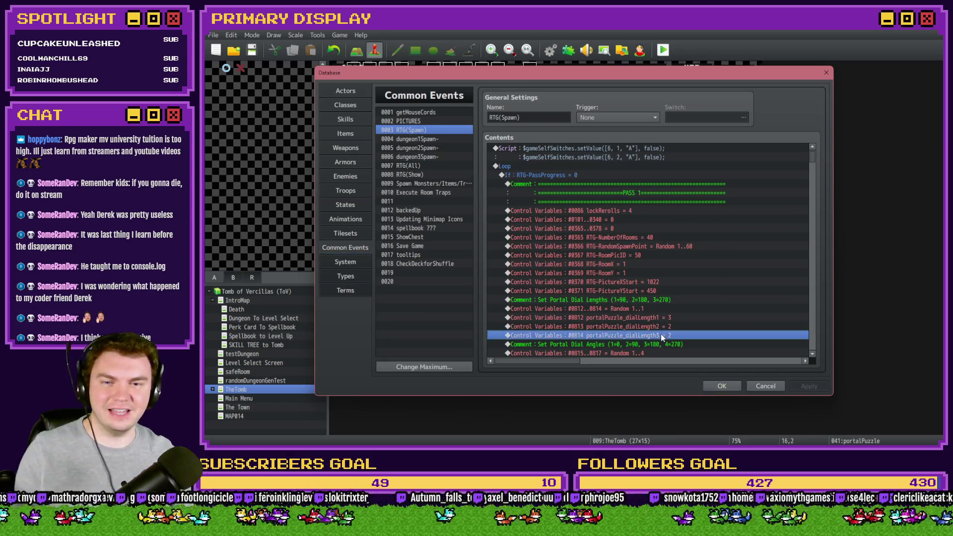
left_click(683, 335)
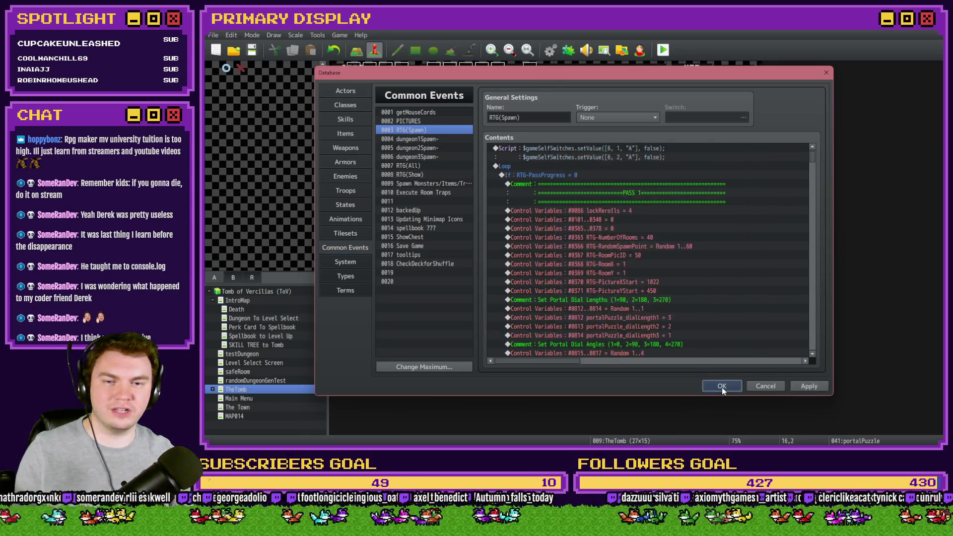
left_click(722, 385)
left_click(668, 53)
left_click(553, 250)
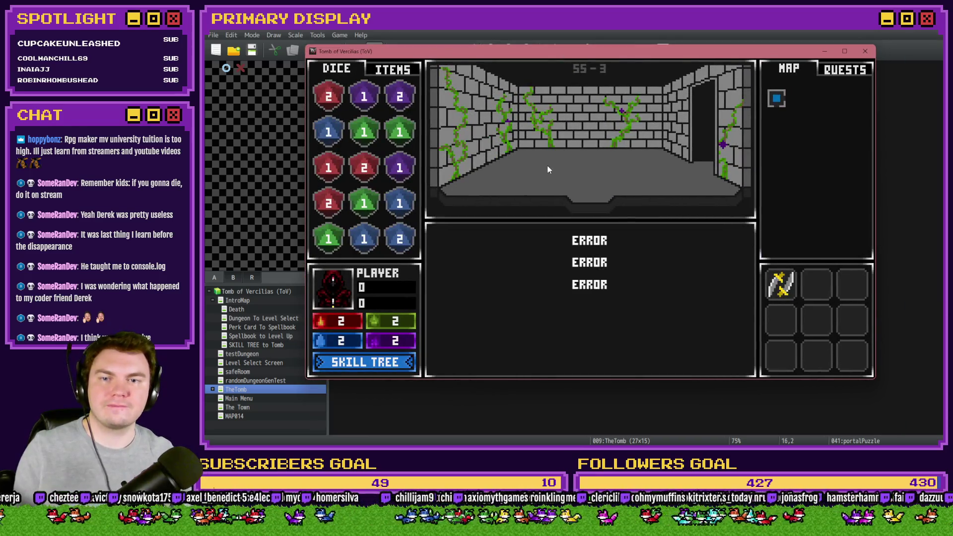
- Turn the outer, middle and inner dial rings in the test game, then close it
left_click(617, 297)
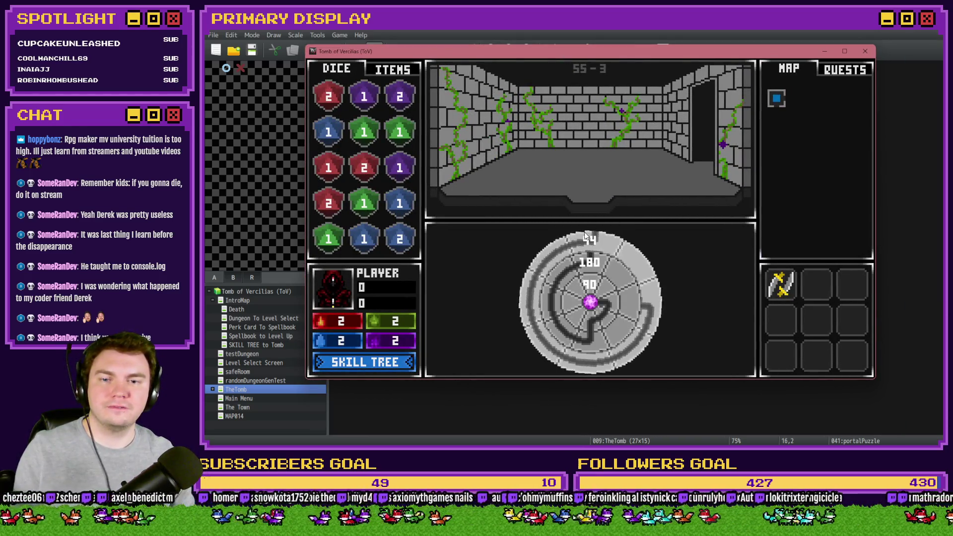
left_click(575, 307)
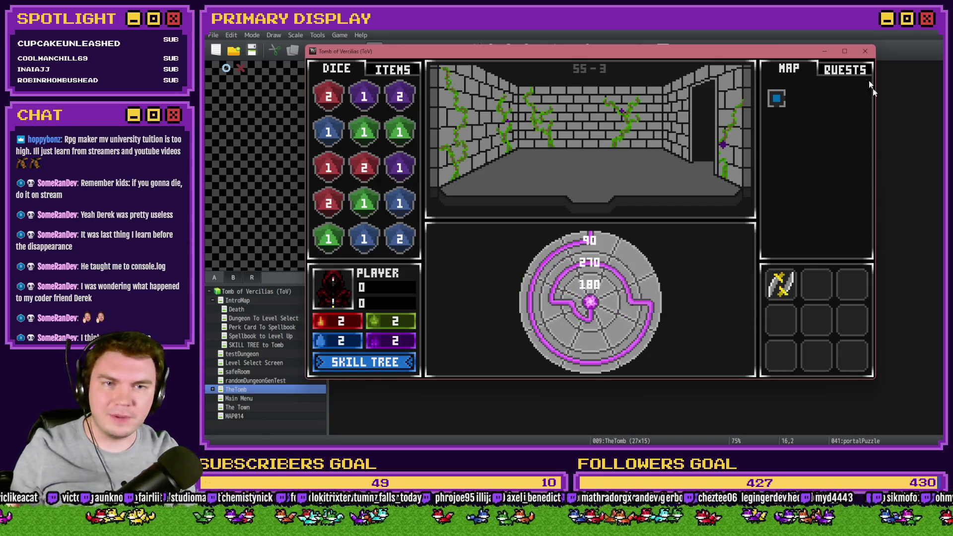
left_click(865, 54)
- Delete the three fixed dialLength rows, keeping the Random 1..3 assignment, and close the database
left_click(550, 49)
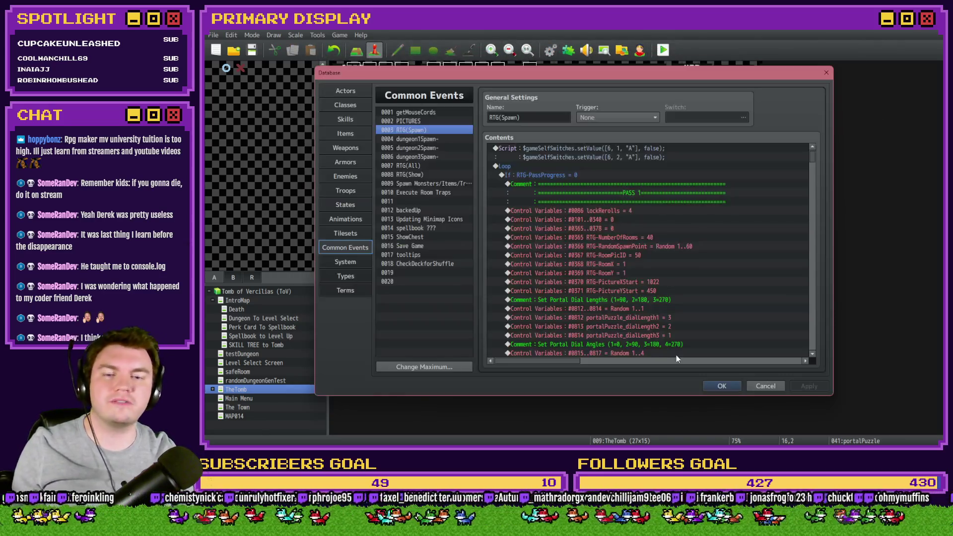
left_click(669, 317)
key("Delete")
key("Delete")
key("Delete")
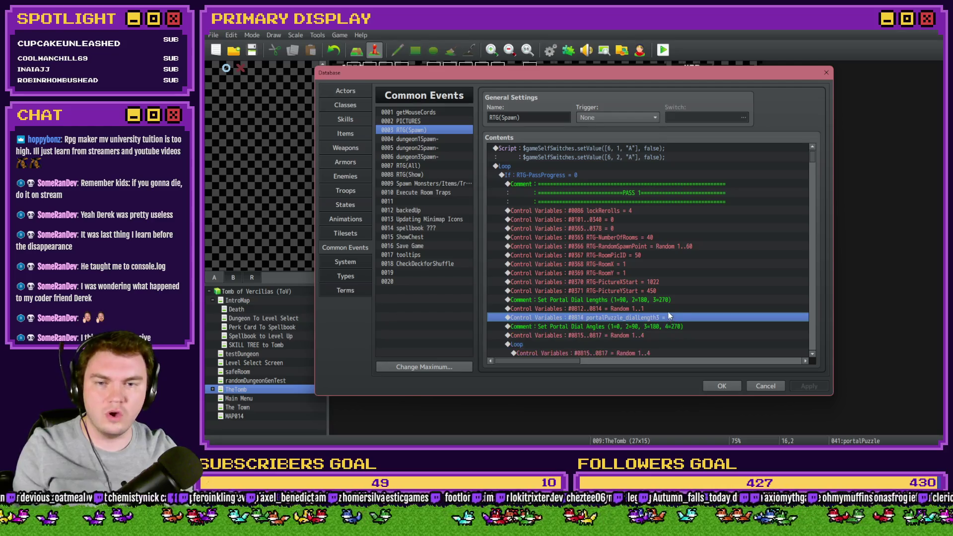
left_click(668, 311)
double_click(668, 311)
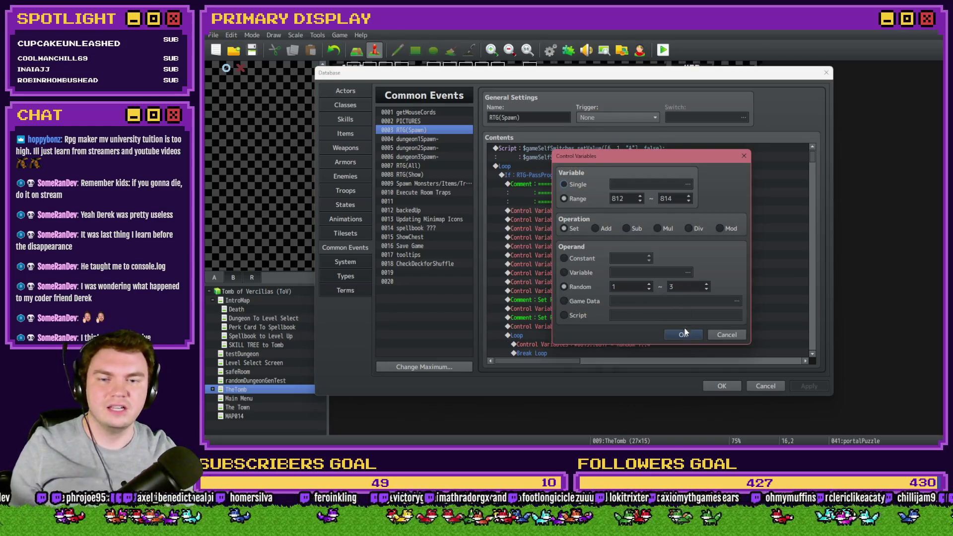
left_click(684, 335)
left_click(722, 386)
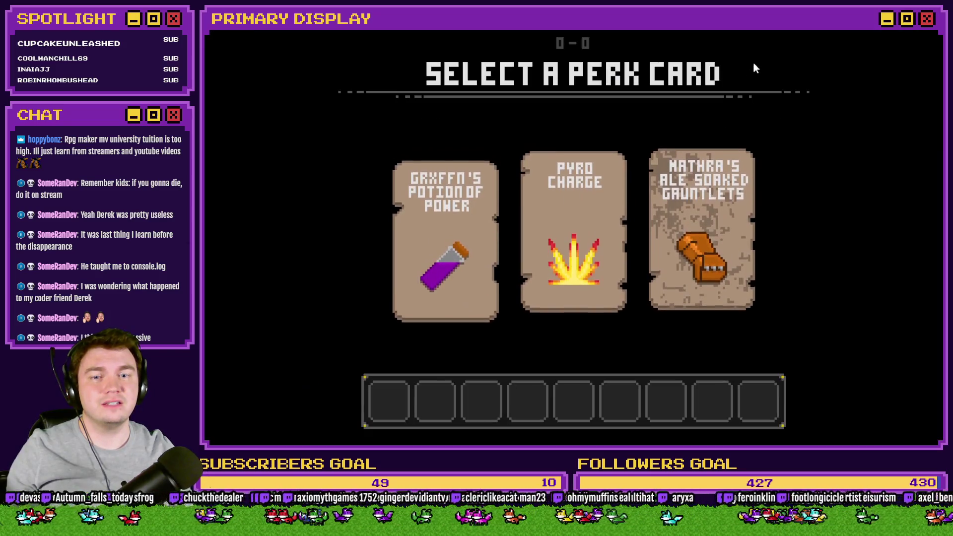
- Take the Ale Soaked Gauntlets and potion perk cards, rotating the dial rings to solve each puzzle
left_click(710, 186)
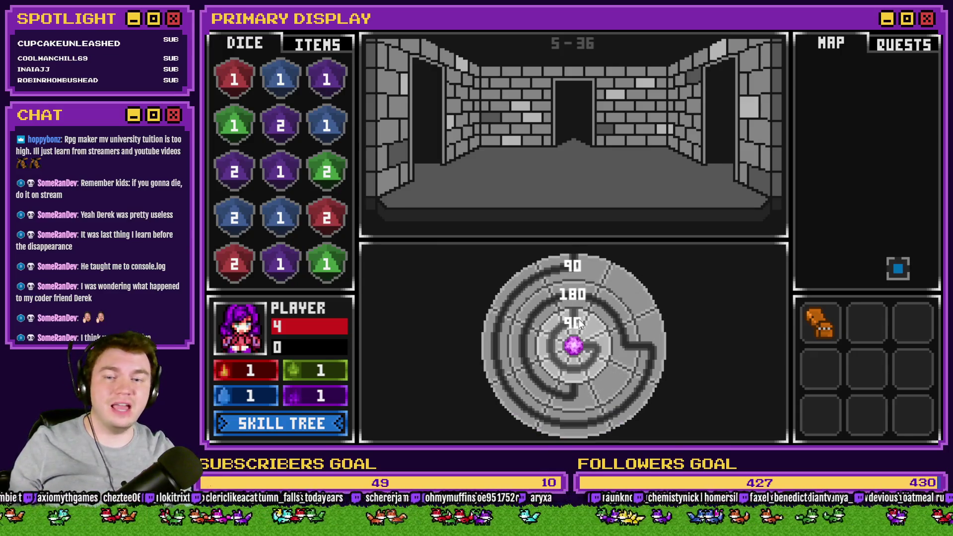
left_click(579, 323)
left_click(584, 365)
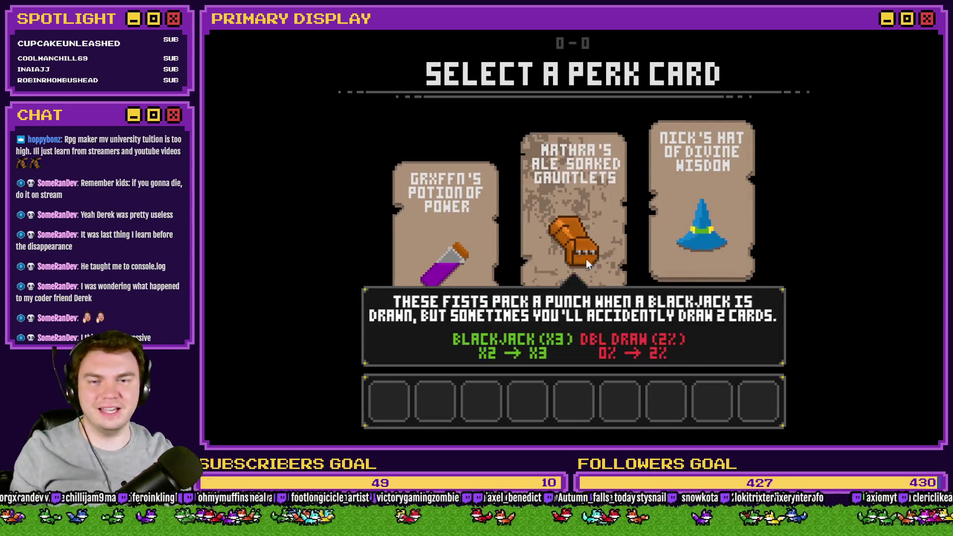
left_click(467, 221)
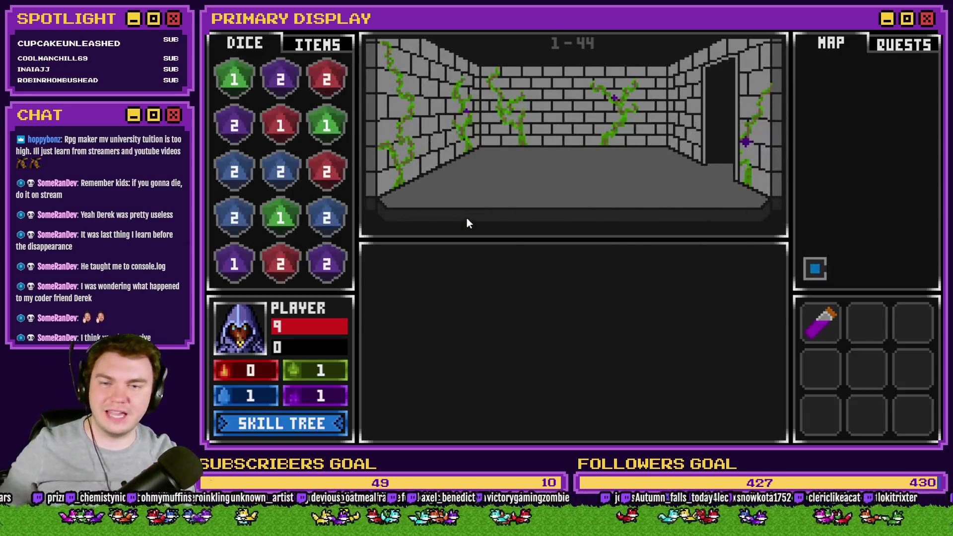
left_click(550, 267)
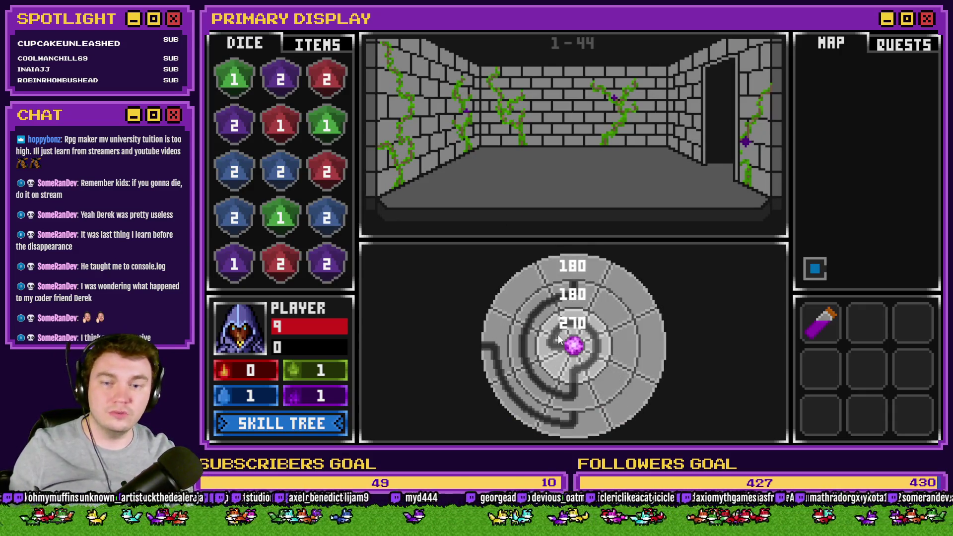
left_click(563, 267)
left_click(535, 342)
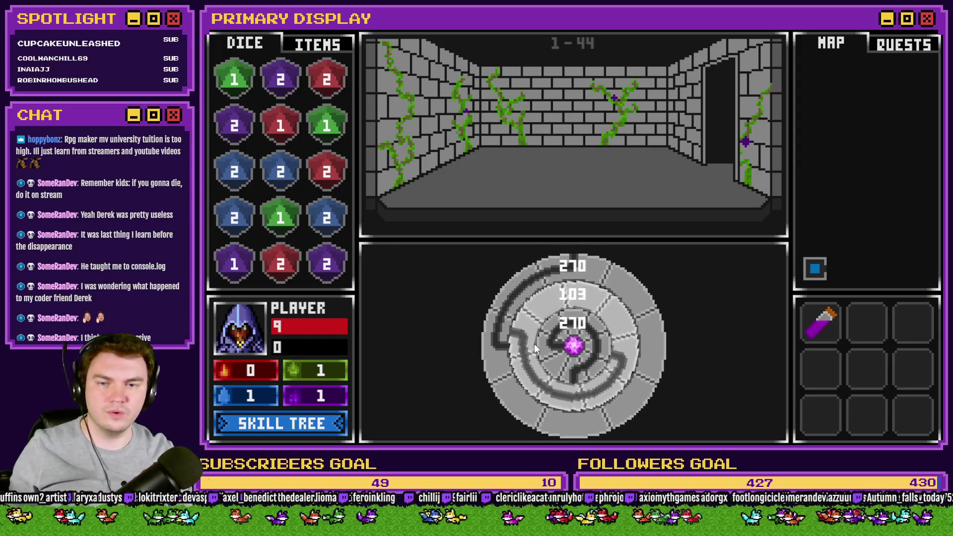
left_click(572, 369)
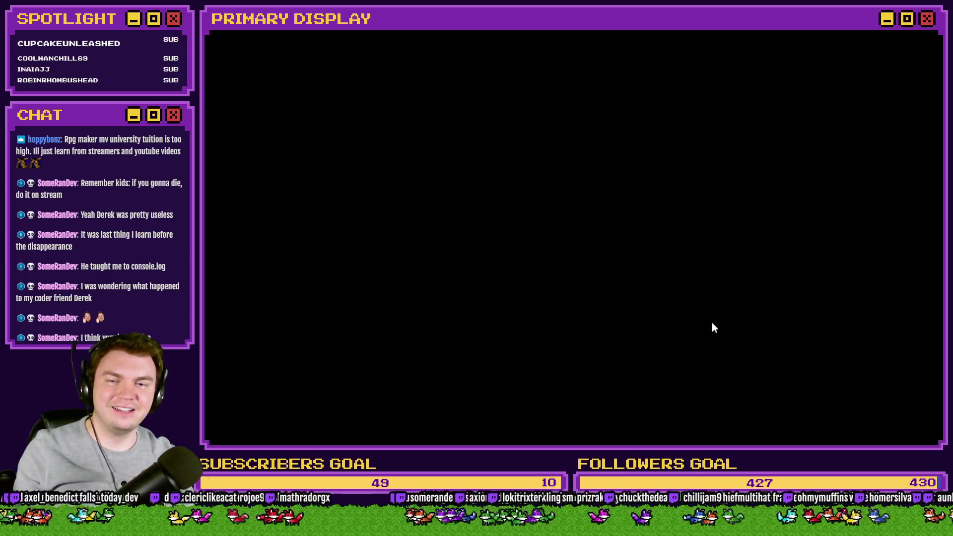
- Pick the Spiked Pauldron and Axel's Daggers of Damage perks, turning the dial rings each round
left_click(556, 273)
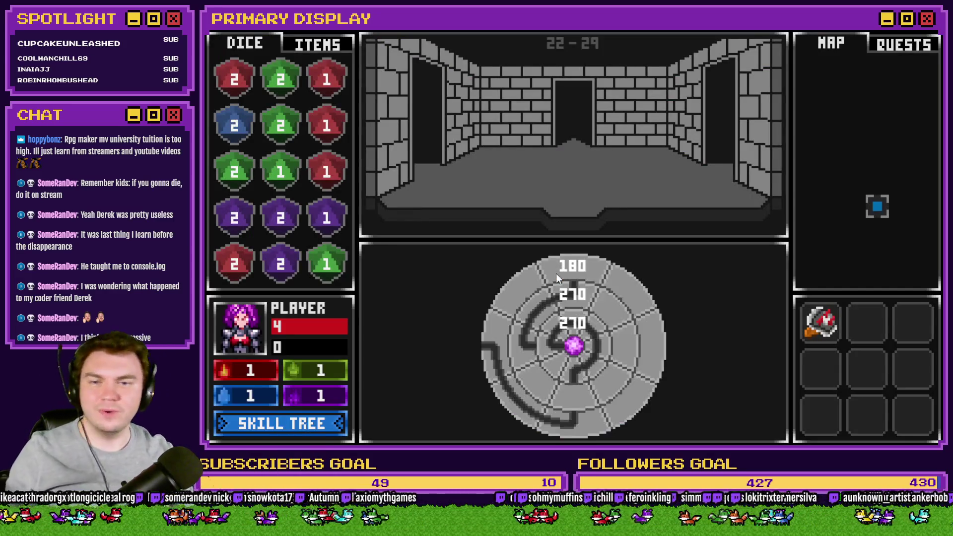
left_click(504, 353)
left_click(533, 346)
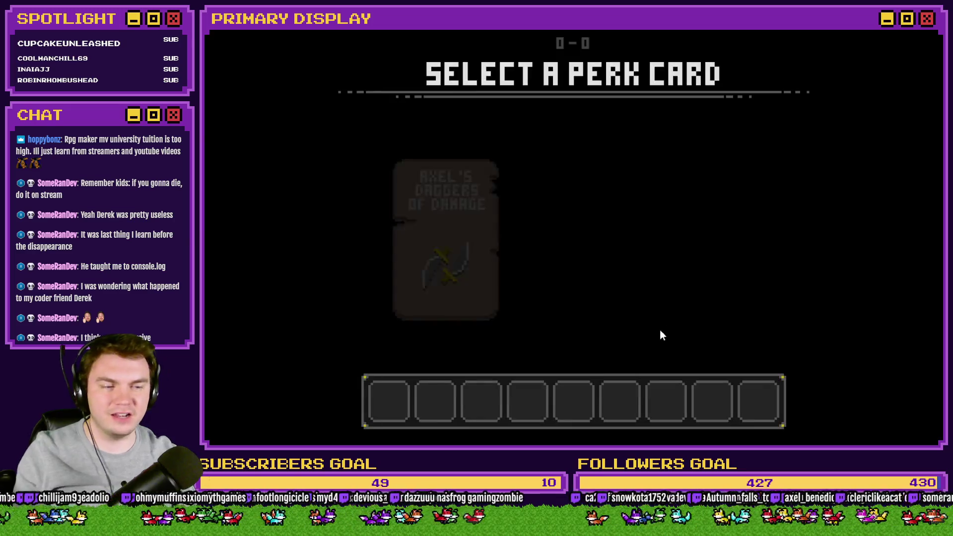
left_click(601, 280)
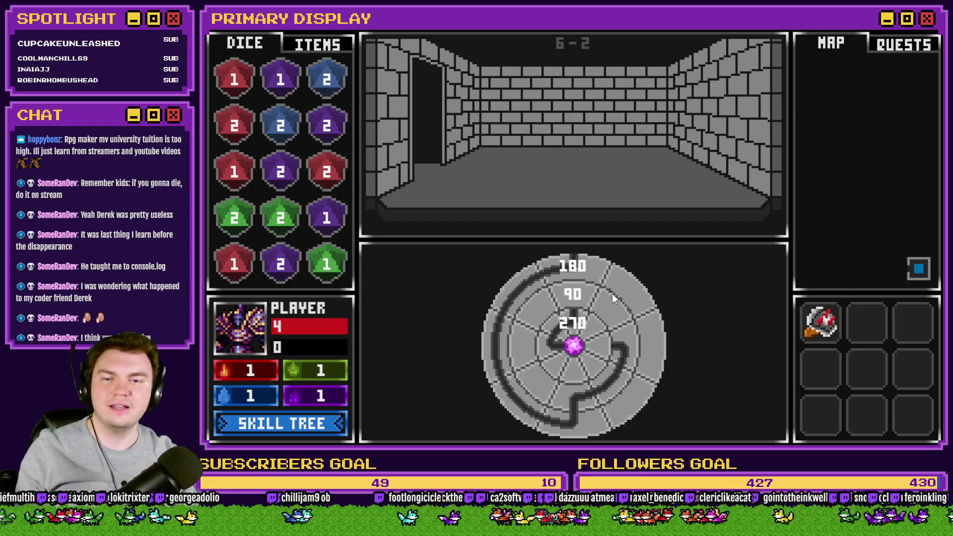
mouse_move(588, 318)
left_mouse_down()
mouse_move(676, 345)
mouse_move(679, 335)
left_mouse_up()
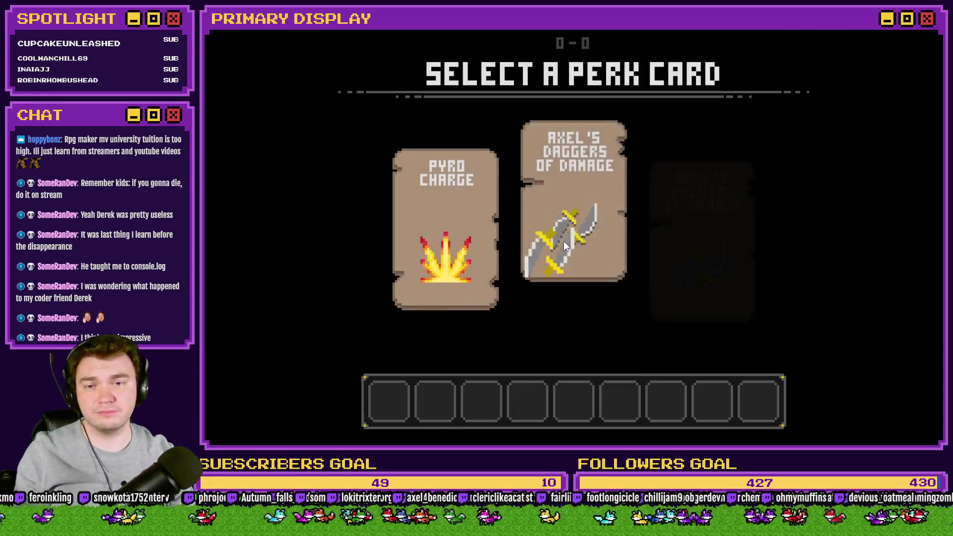
left_click(564, 240)
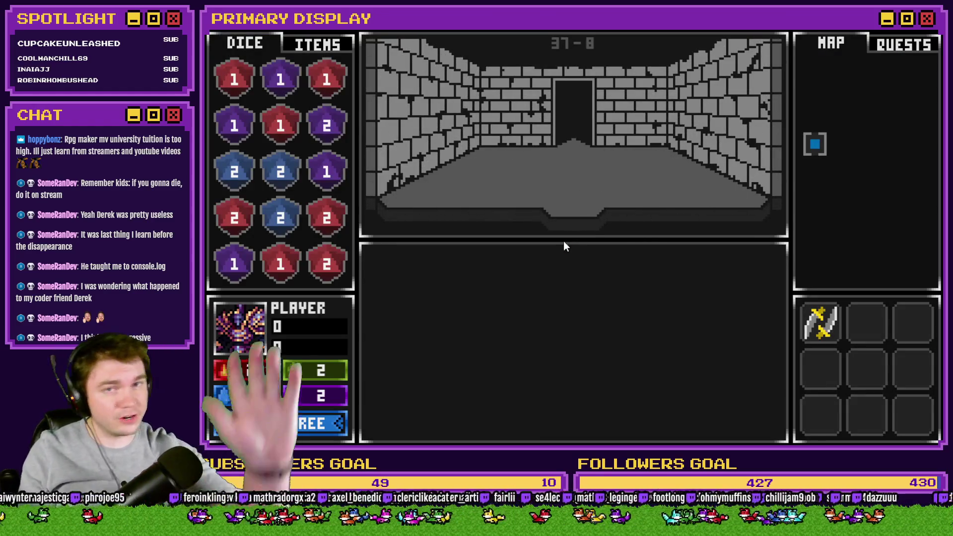
left_click_drag(591, 261, 659, 334)
mouse_move(588, 376)
left_mouse_down()
mouse_move(620, 349)
mouse_move(612, 321)
mouse_move(588, 371)
left_mouse_up()
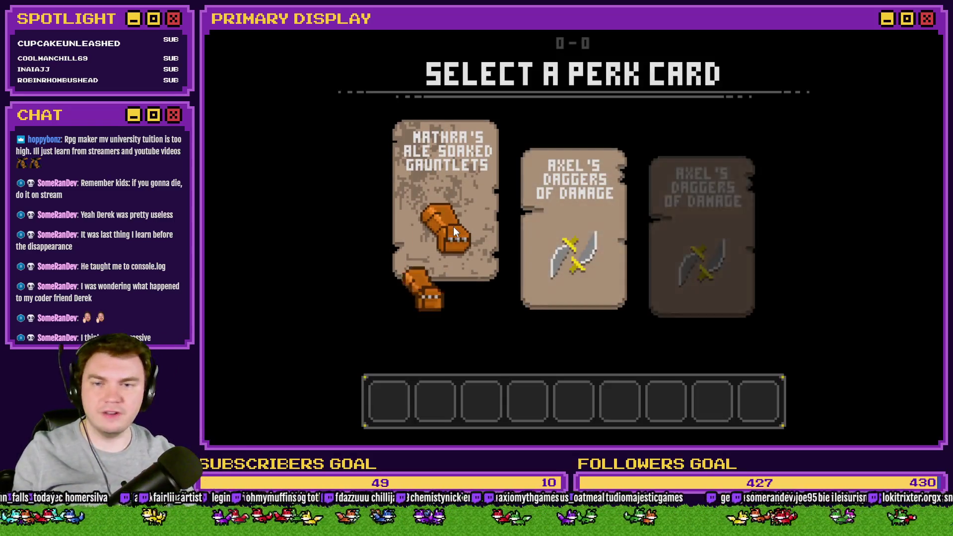
- Choose the gauntlets and potion perks, then set the outer ring to 180, middle 270, inner 180
left_click(454, 226)
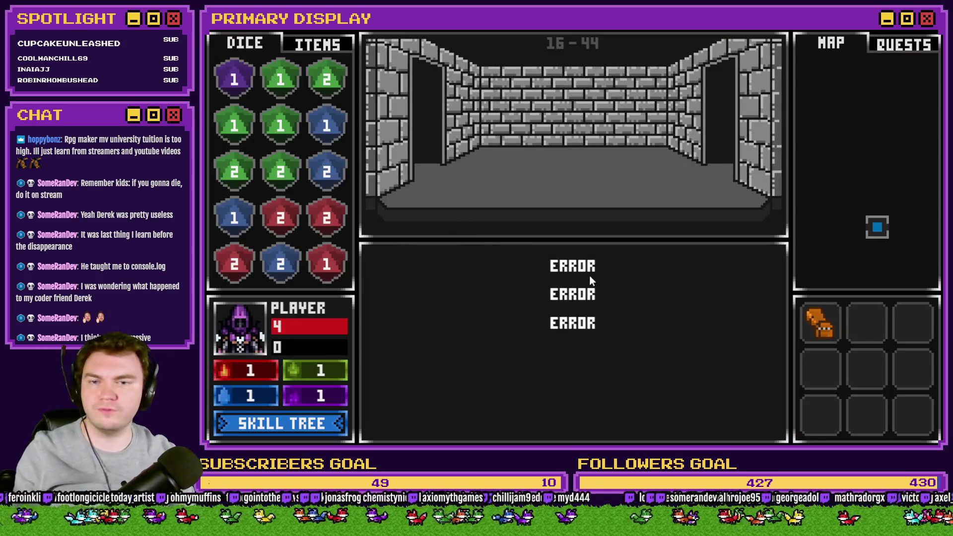
left_click(543, 401)
left_click(570, 294)
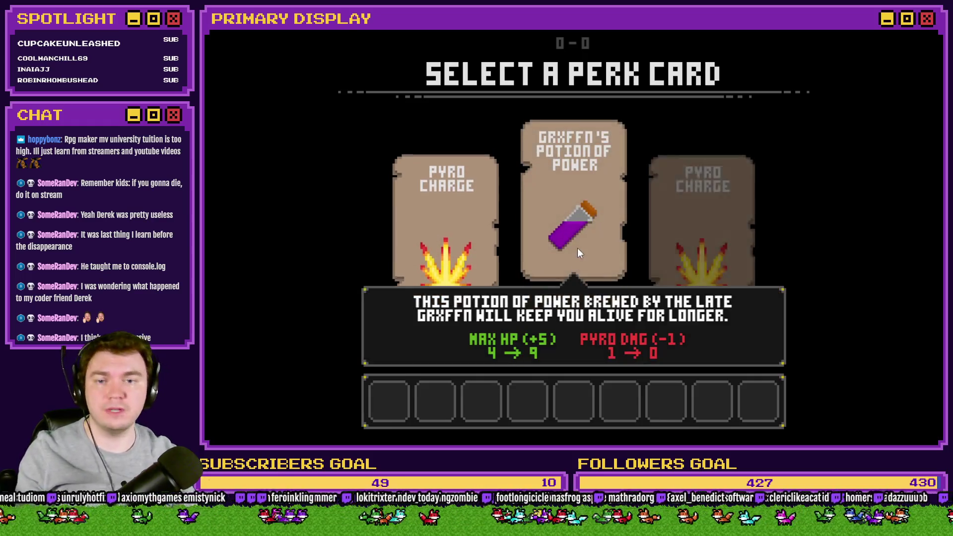
left_click(577, 249)
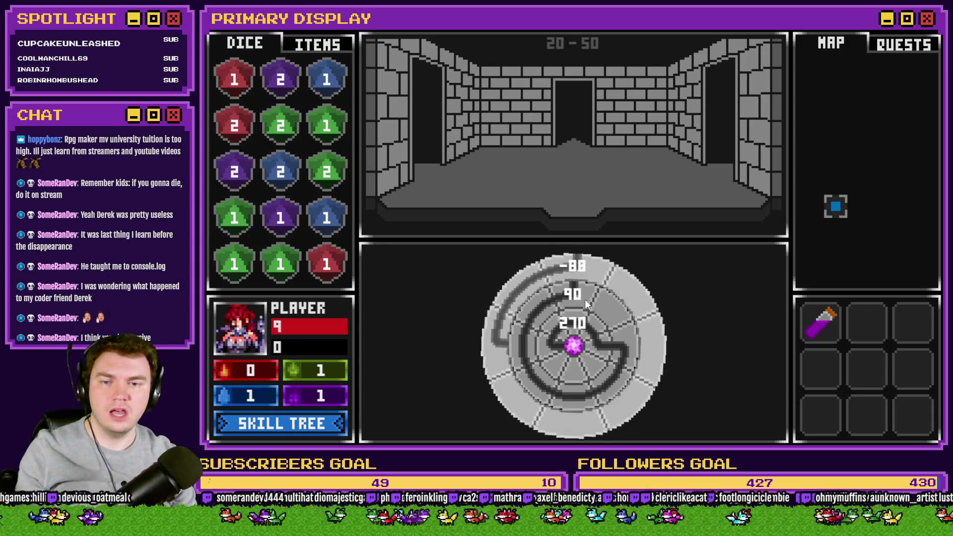
left_click(559, 325)
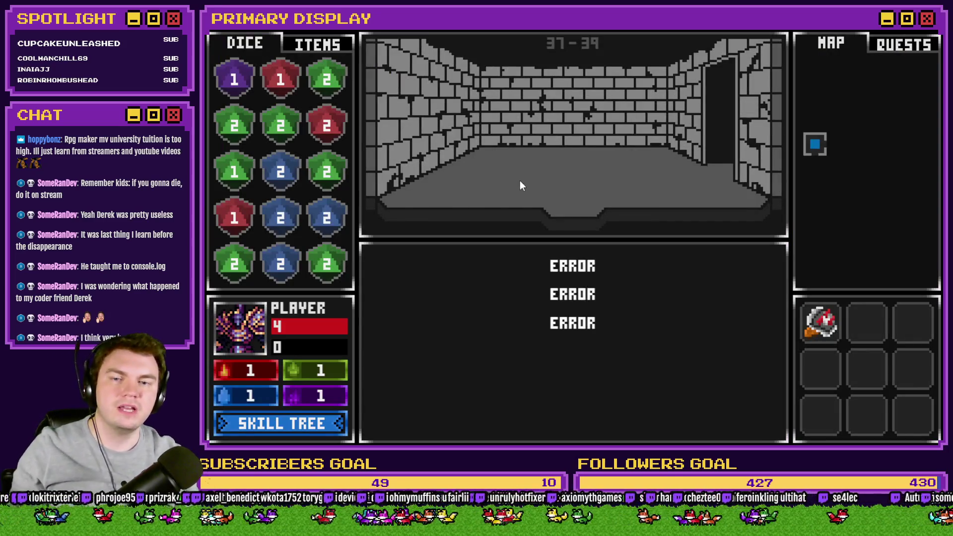
left_click_drag(537, 284, 591, 271)
left_click_drag(529, 347, 580, 400)
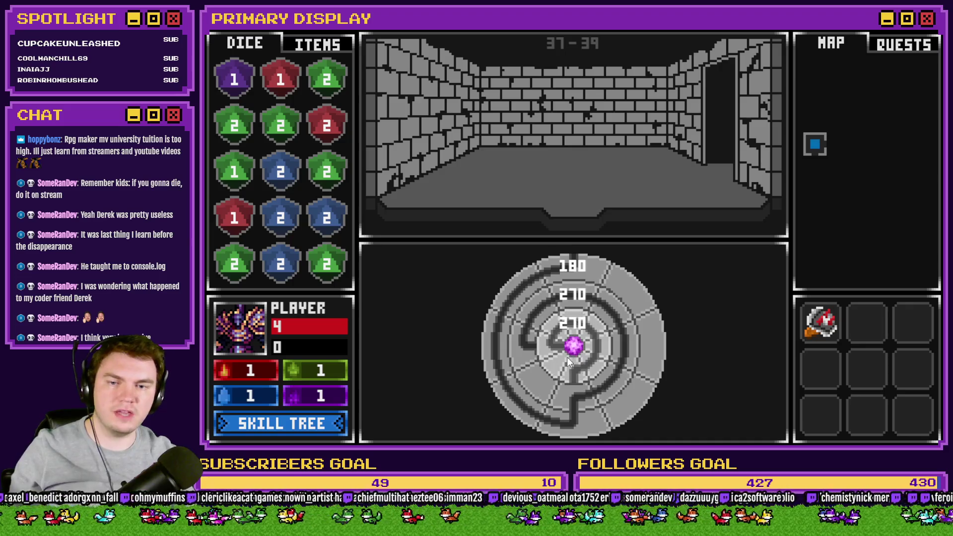
mouse_move(574, 368)
left_mouse_down()
mouse_move(567, 362)
mouse_move(589, 357)
mouse_move(576, 384)
mouse_move(631, 368)
mouse_move(609, 343)
mouse_move(582, 376)
mouse_move(619, 353)
mouse_move(598, 326)
mouse_move(534, 377)
mouse_move(611, 389)
mouse_move(535, 388)
mouse_move(592, 386)
mouse_move(564, 386)
mouse_move(552, 336)
mouse_move(592, 343)
mouse_move(550, 365)
mouse_move(570, 323)
left_mouse_up()
mouse_move(582, 365)
left_mouse_down()
mouse_move(546, 346)
mouse_move(547, 335)
mouse_move(585, 354)
mouse_move(579, 362)
mouse_move(553, 347)
mouse_move(555, 326)
mouse_move(577, 335)
mouse_move(596, 326)
mouse_move(560, 349)
left_mouse_up()
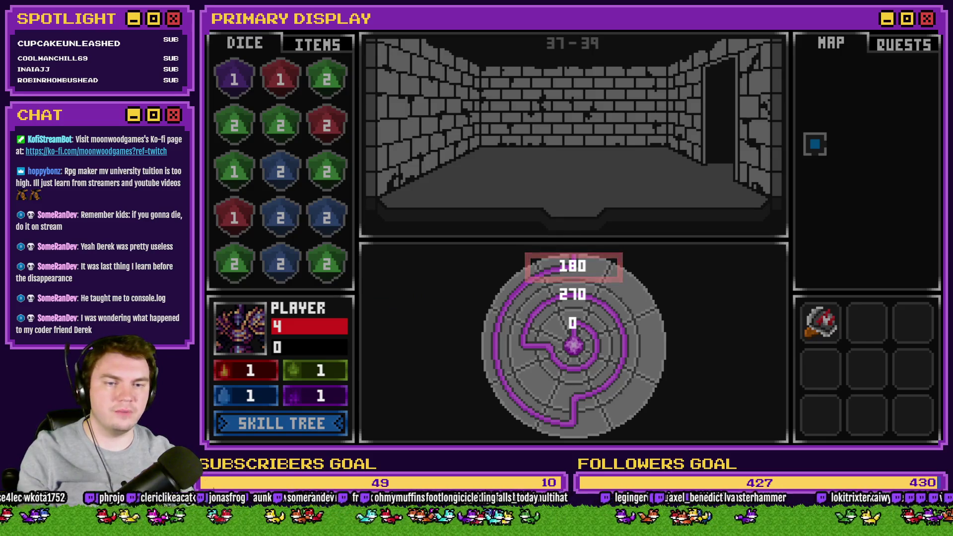
key("Return")
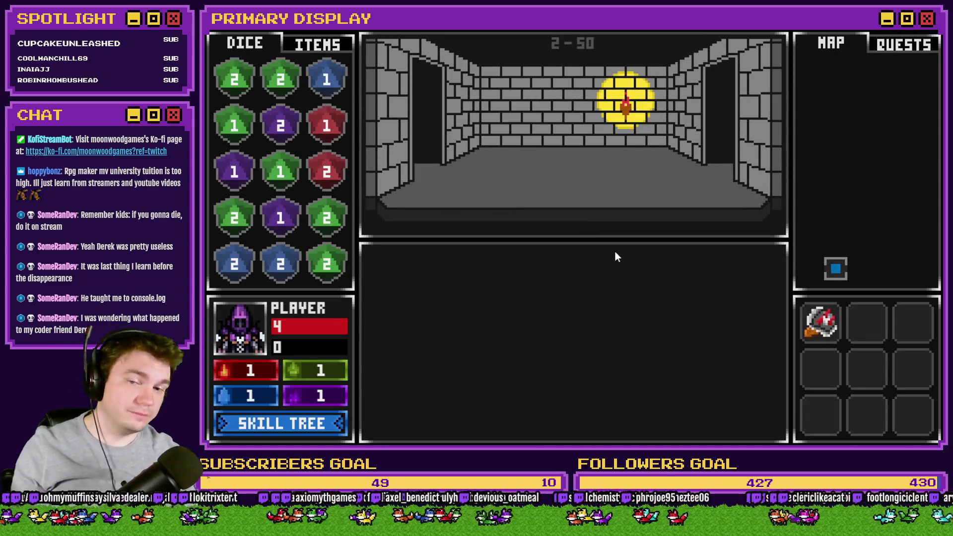
- Rotate the outer, middle and inner dial rings until the maze path lights magenta, then close the playtest
left_click(624, 363)
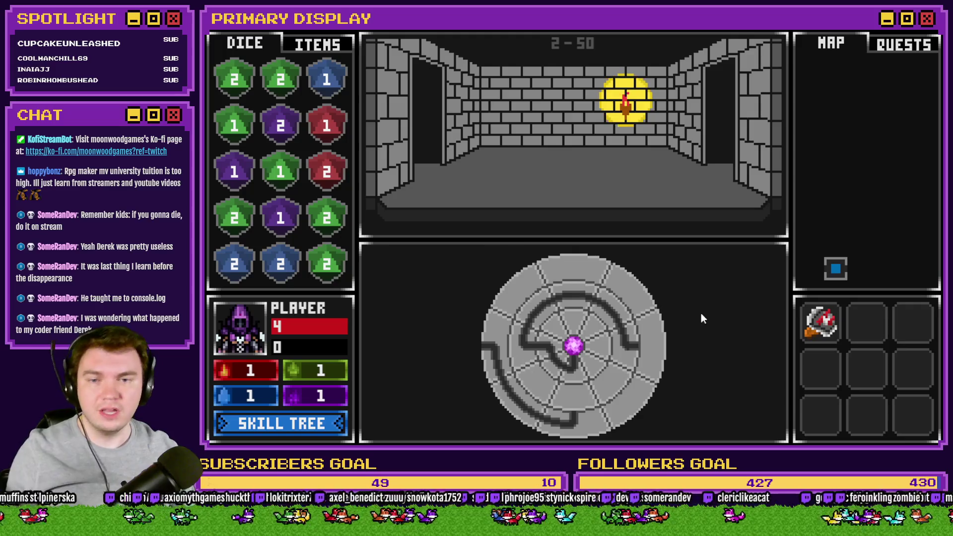
left_click(489, 370)
left_click(553, 301)
left_click(594, 361)
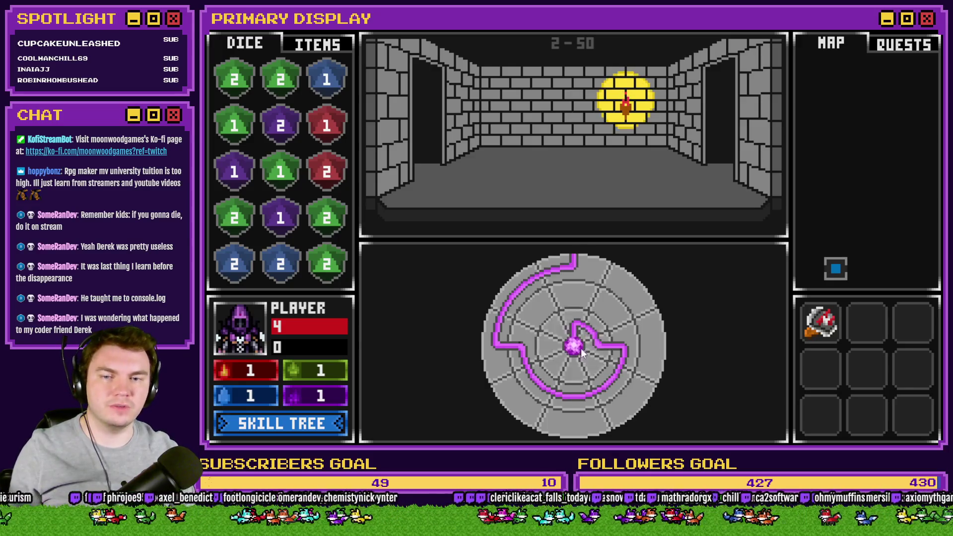
left_click(931, 31)
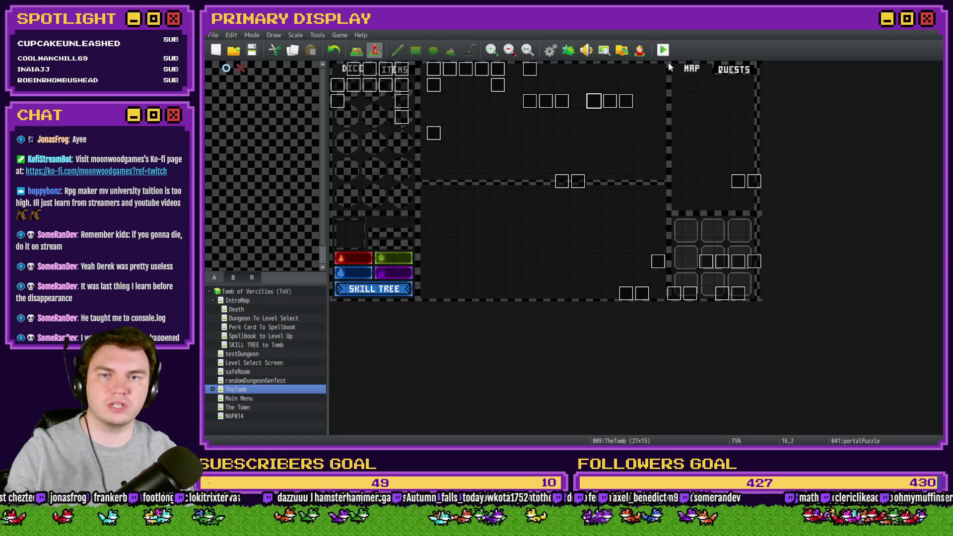
- Glance at the trapPuzzle4 event, then review the Int/Movement event's parallel setup page of switches and variables
double_click(502, 67)
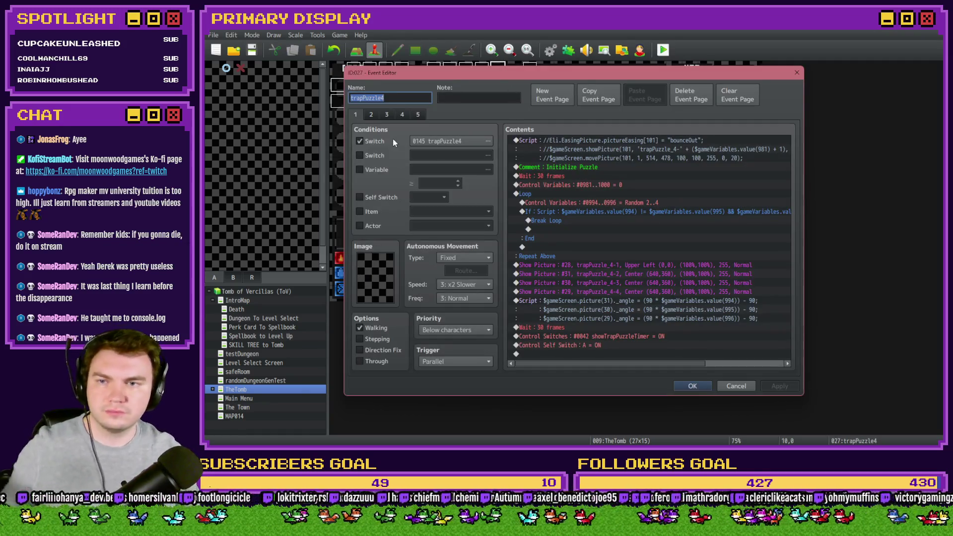
key("Escape")
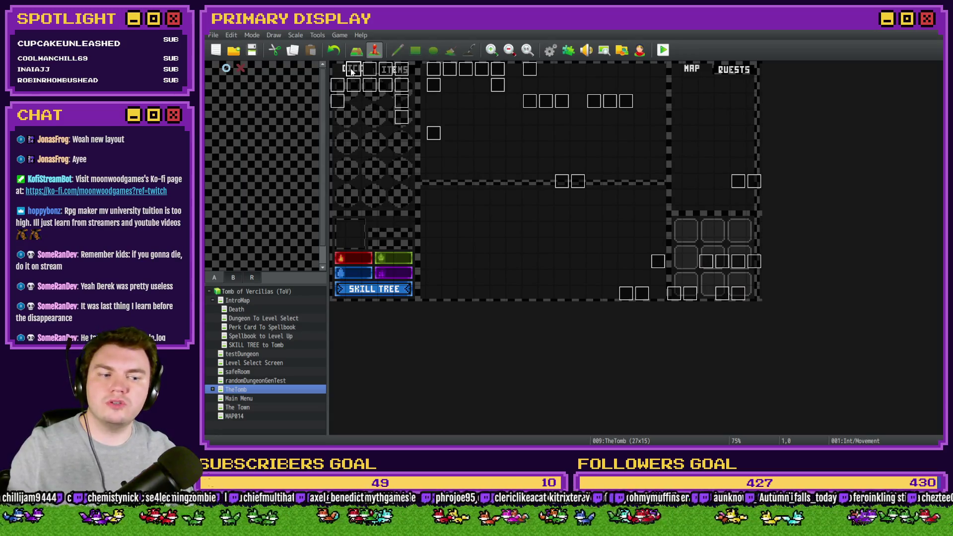
double_click(352, 70)
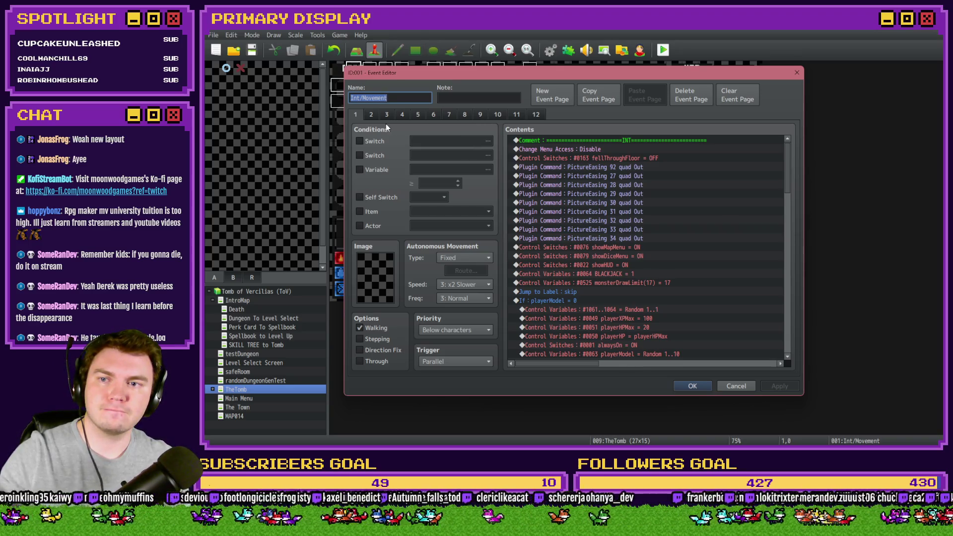
left_click(703, 387)
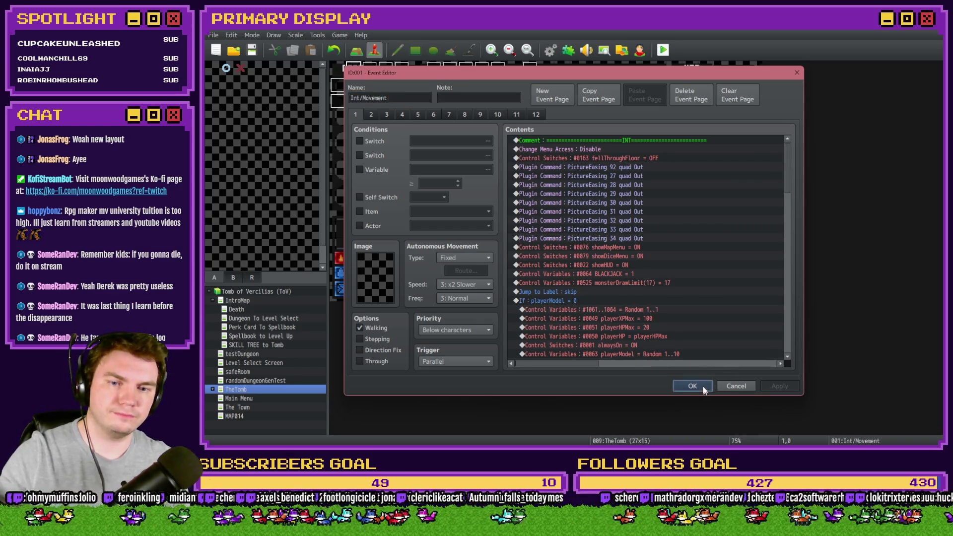
- Review the pages of the PortalPuzzleInteractions, PortalPuzzleAutomations and PortalPuzzleTimer events without changes
double_click(525, 106)
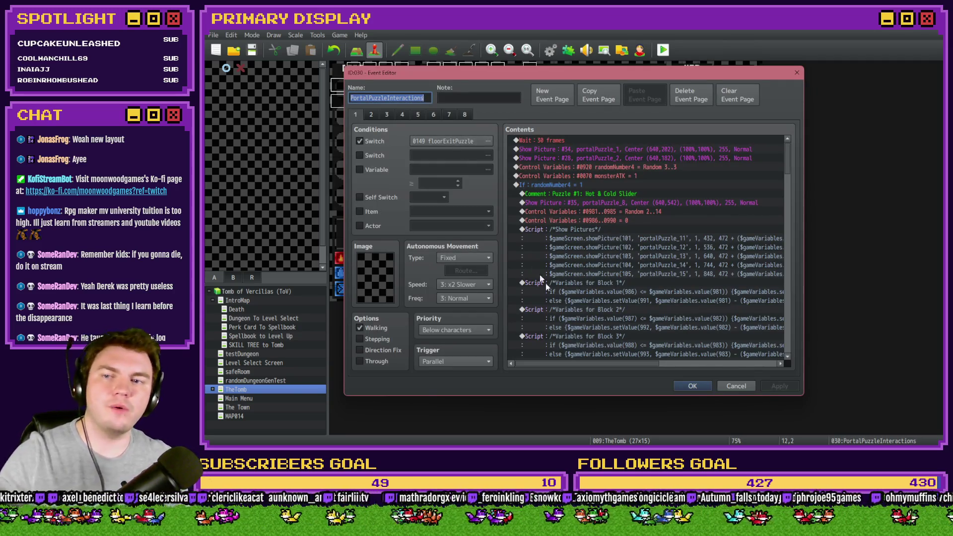
left_click(371, 114)
left_click(383, 115)
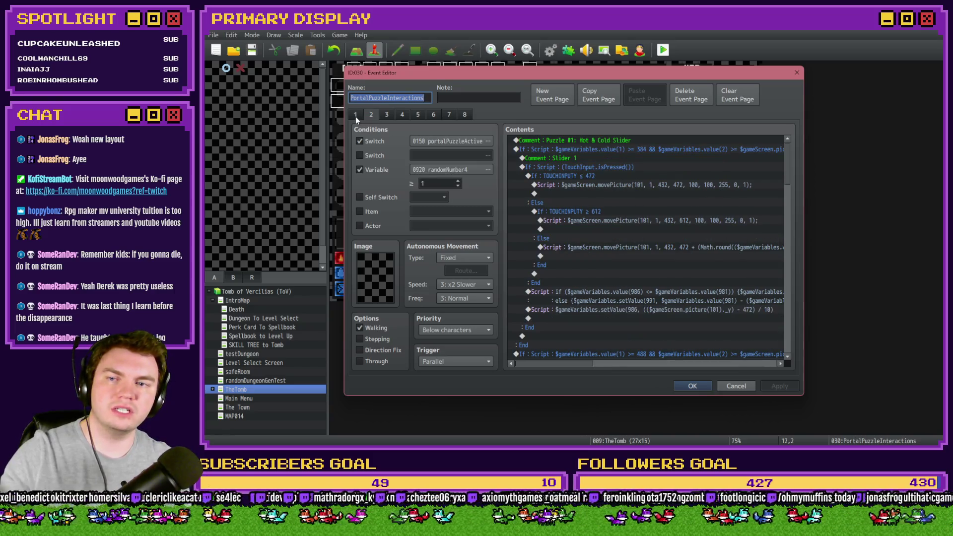
left_click(372, 117)
left_click(354, 115)
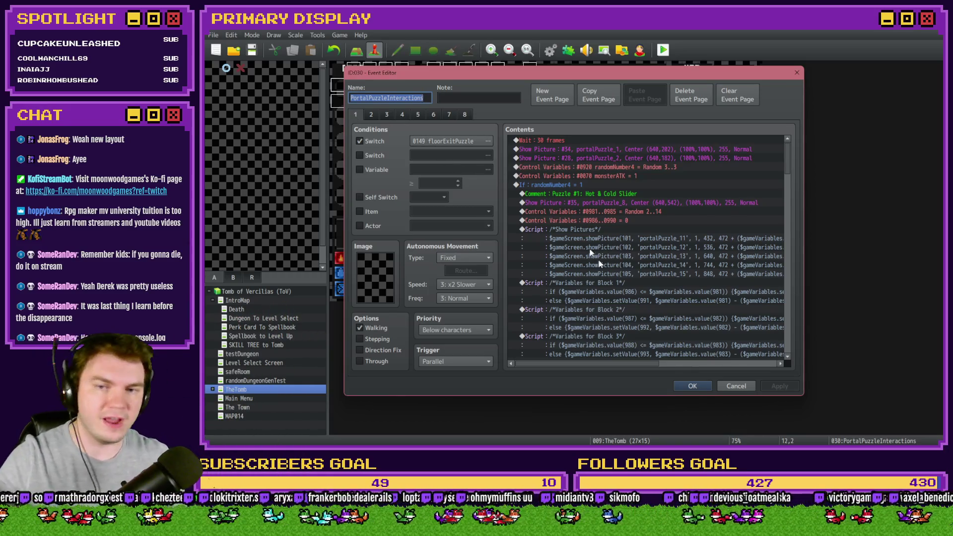
left_click(693, 385)
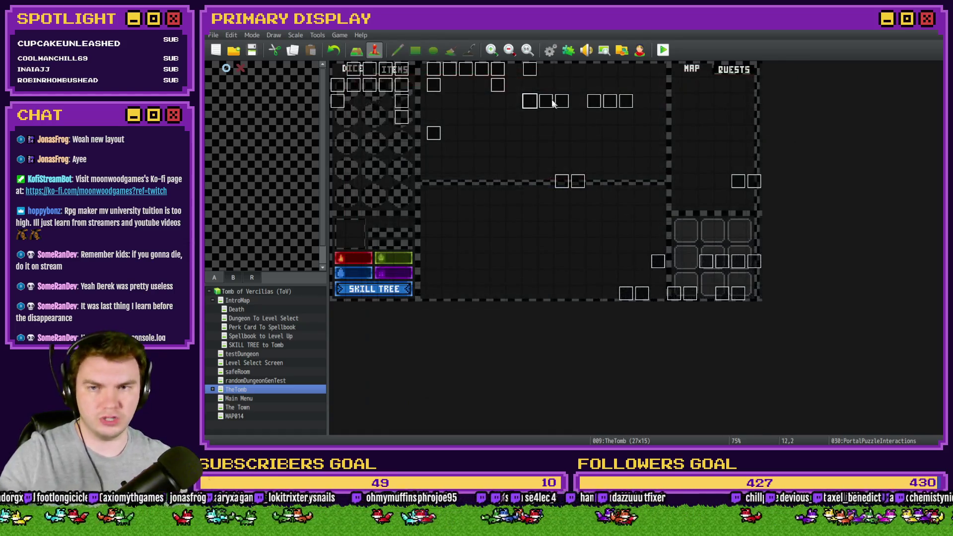
double_click(546, 97)
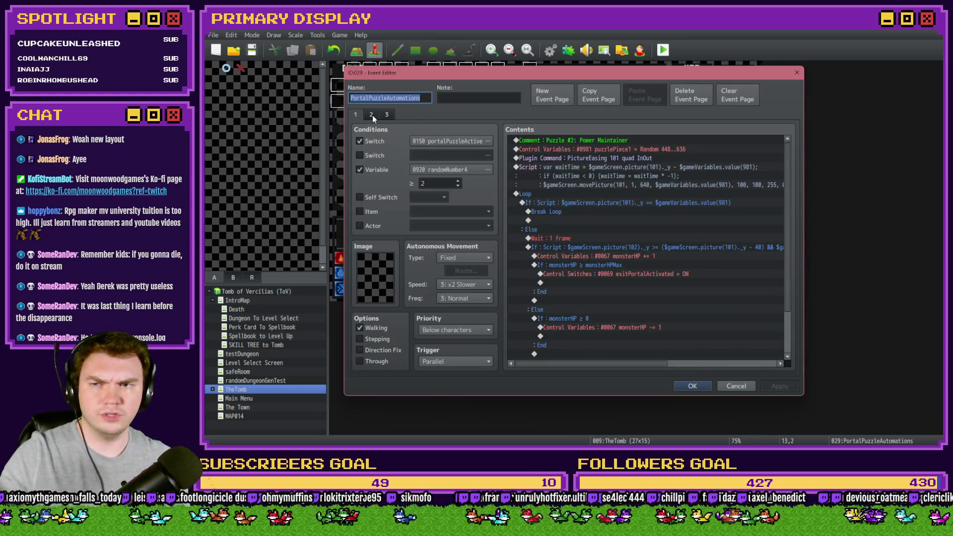
left_click(373, 116)
left_click(386, 114)
key("Escape")
double_click(556, 112)
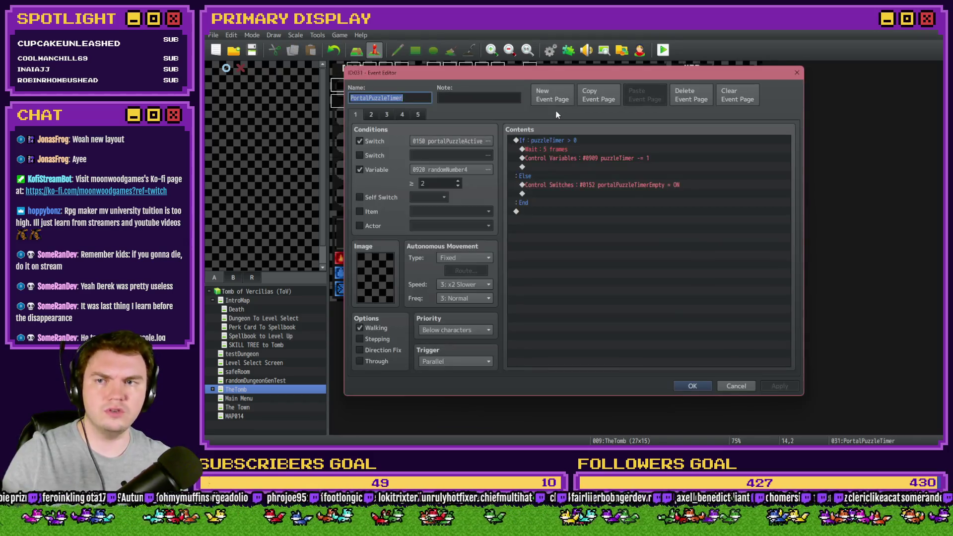
key("Escape")
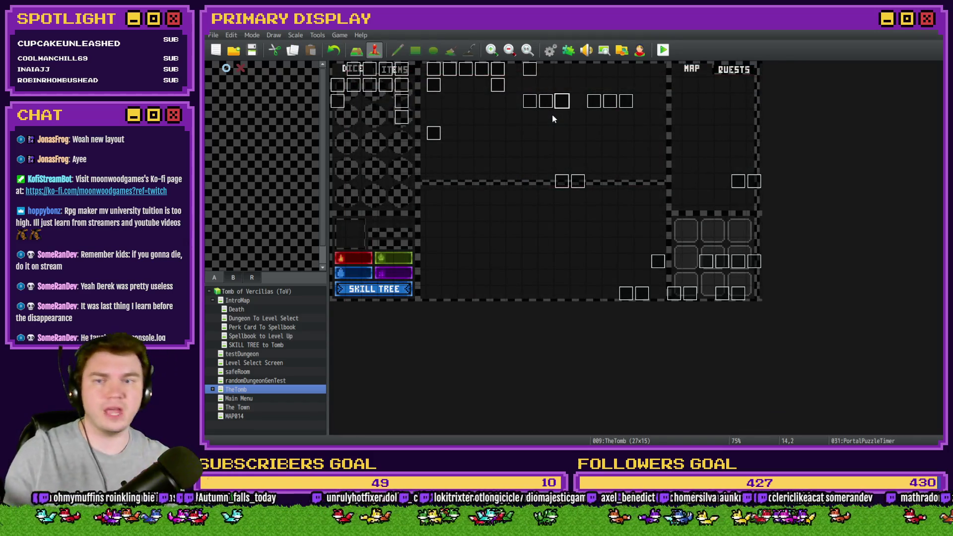
- Drag the portal puzzle events two tiles left beside each other, checking the Yahtzee event along the way
mouse_move(530, 101)
left_mouse_down()
mouse_move(467, 116)
mouse_move(493, 113)
mouse_move(482, 117)
left_mouse_up()
left_click_drag(564, 100, 500, 117)
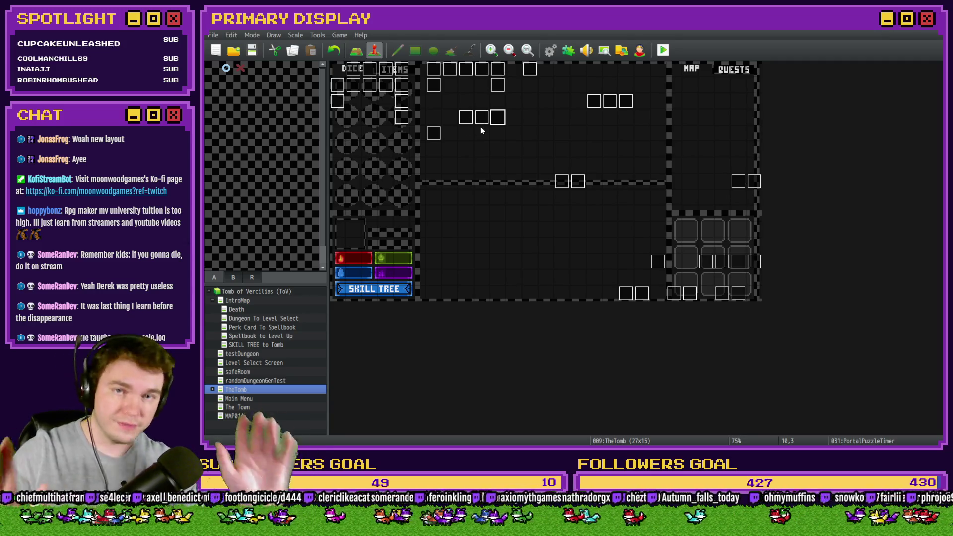
left_click(530, 73)
double_click(530, 73)
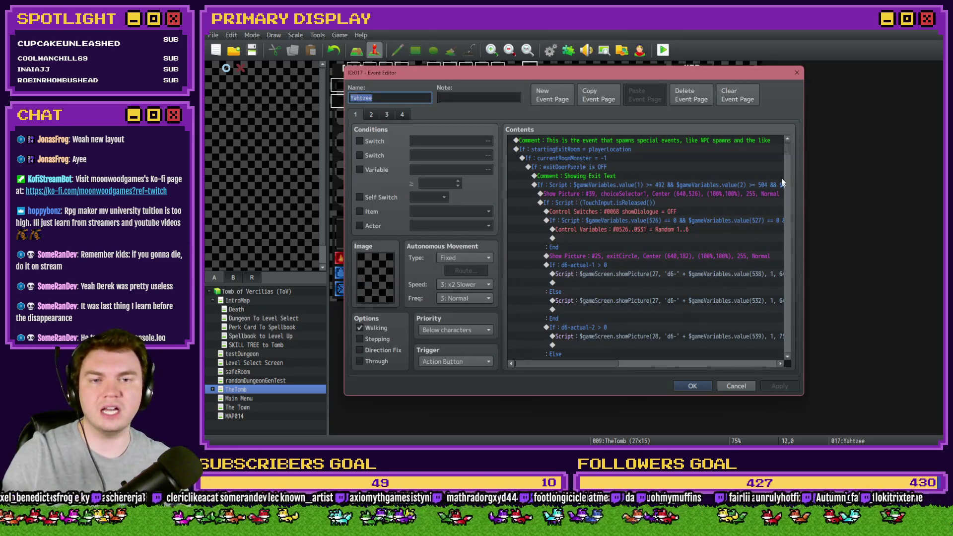
left_click_drag(789, 151, 790, 356)
left_click(693, 386)
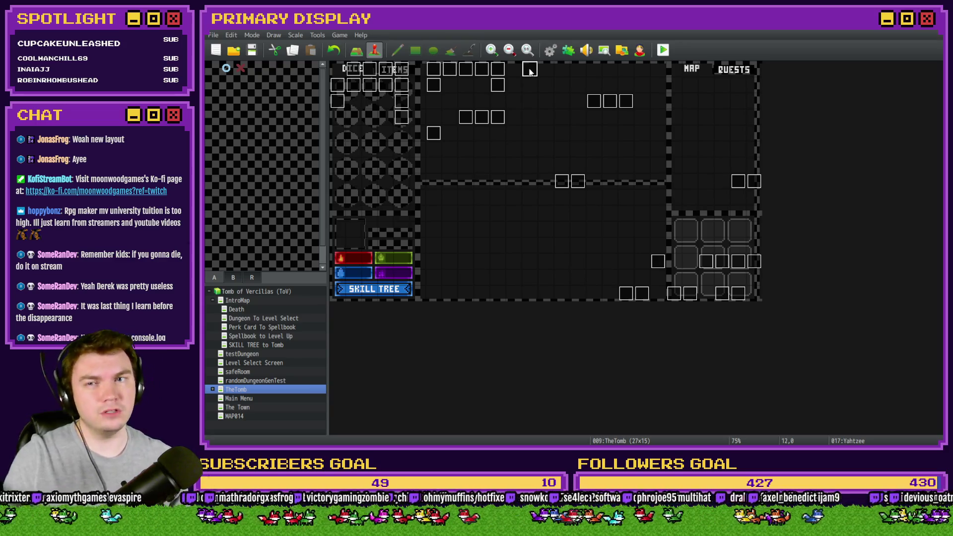
mouse_move(590, 102)
left_mouse_down()
mouse_move(557, 102)
mouse_move(610, 102)
mouse_move(579, 103)
mouse_move(593, 102)
left_mouse_up()
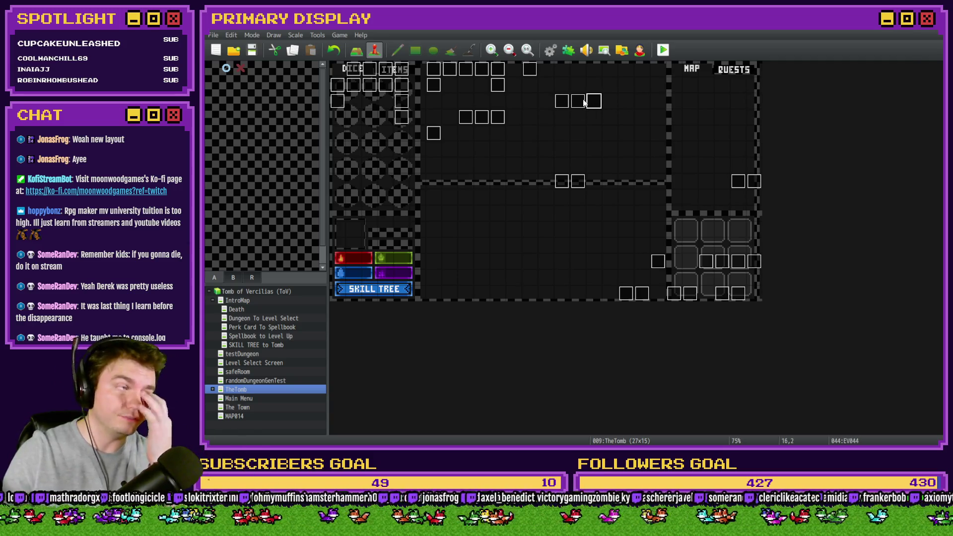
- Reopen the moved PortalPuzzleInteractions and portalPuzzle events to confirm them, closing without changes
double_click(467, 119)
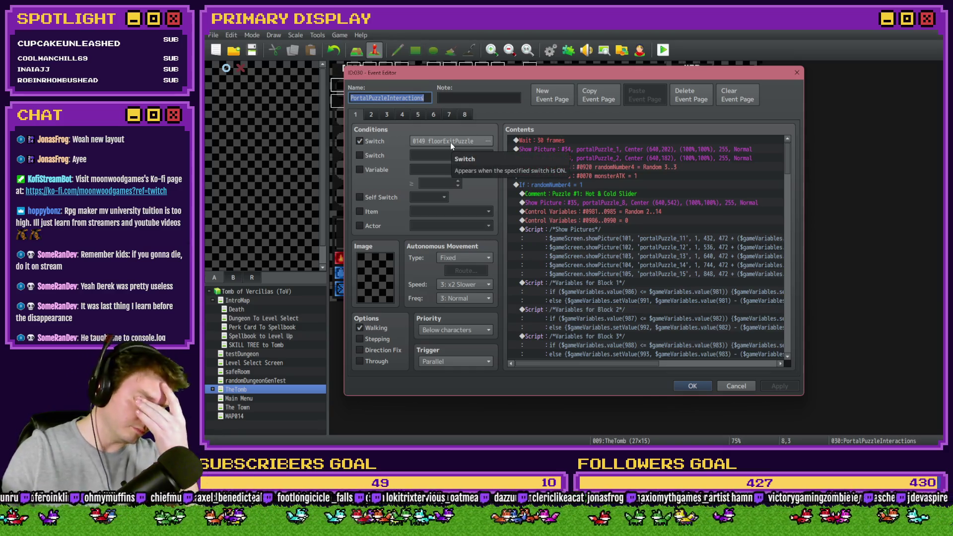
key("Escape")
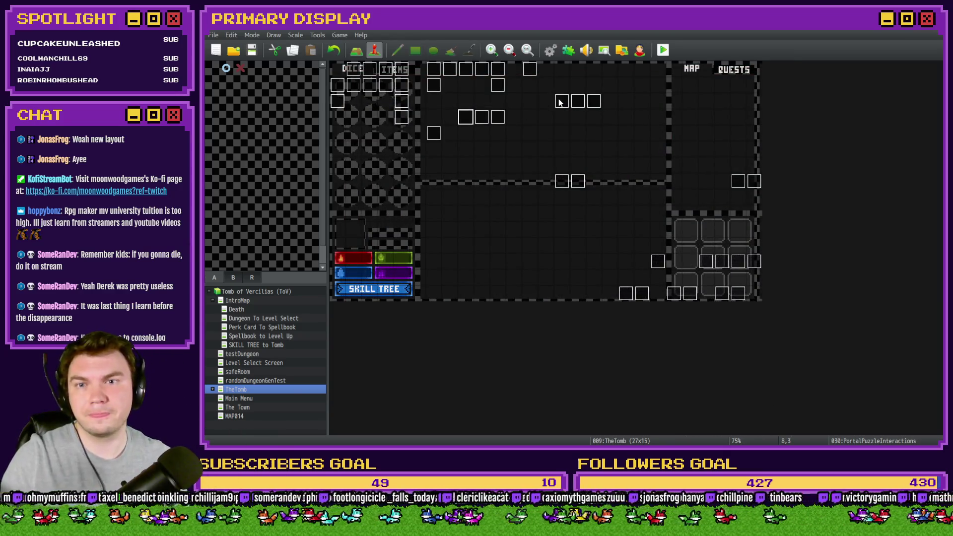
double_click(558, 100)
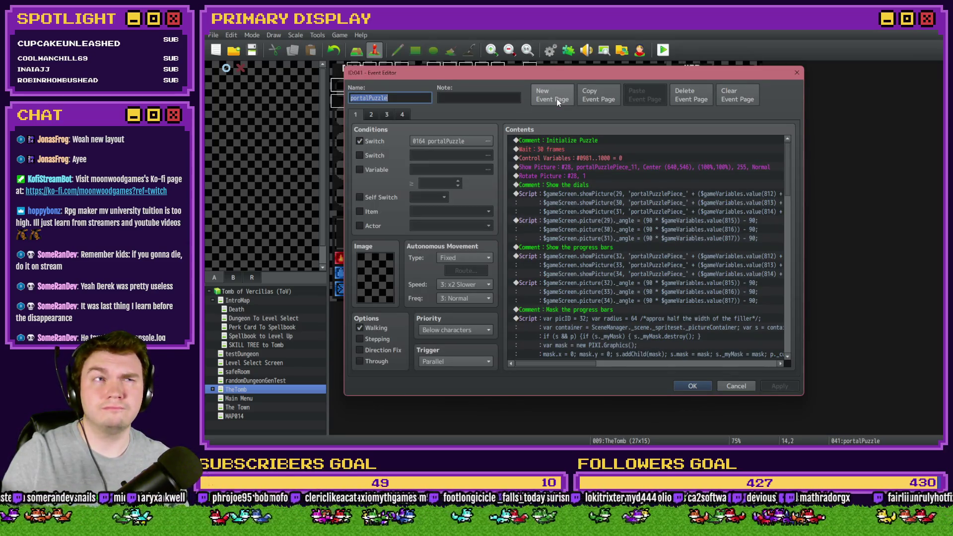
key("Escape")
double_click(566, 100)
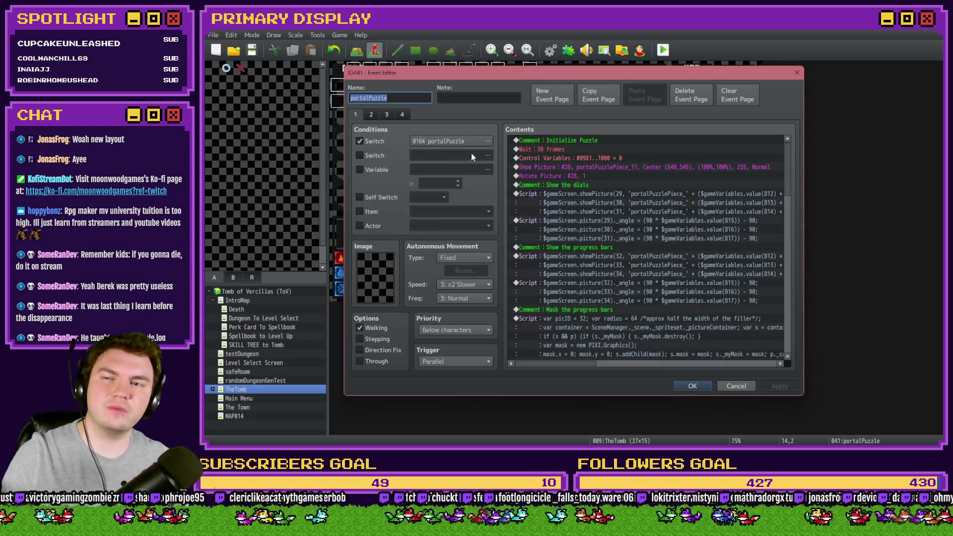
key("Escape")
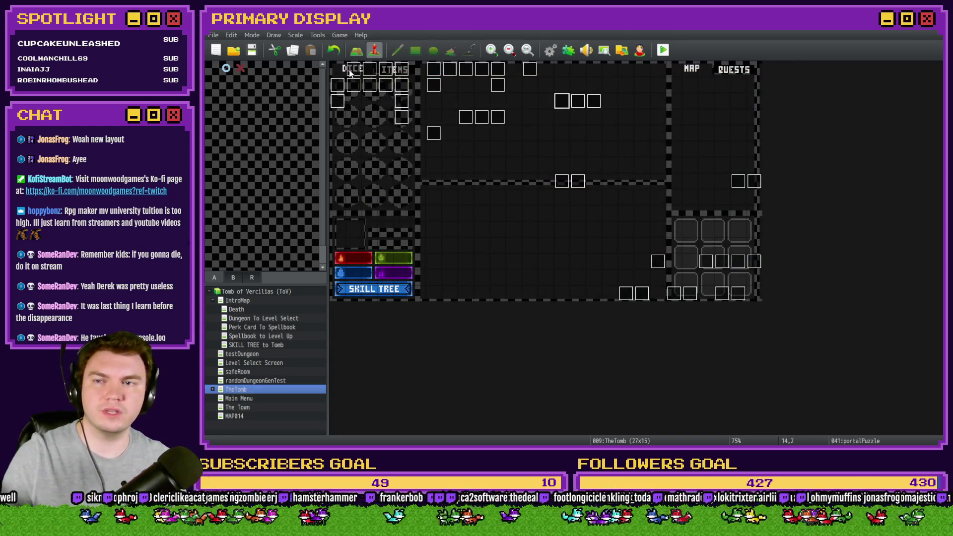
double_click(351, 69)
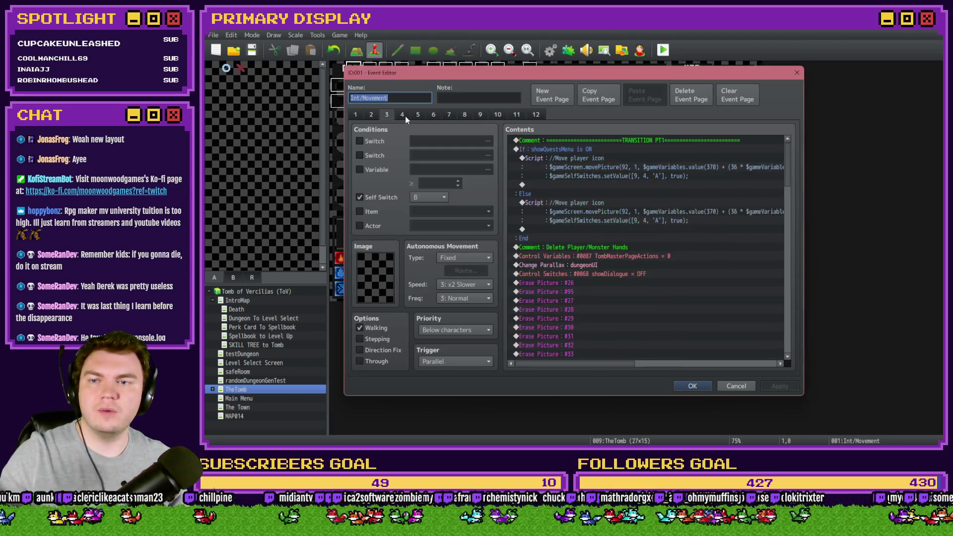
left_click(407, 116)
scroll(576, 213, "down", 5)
scroll(577, 212, "down", 8)
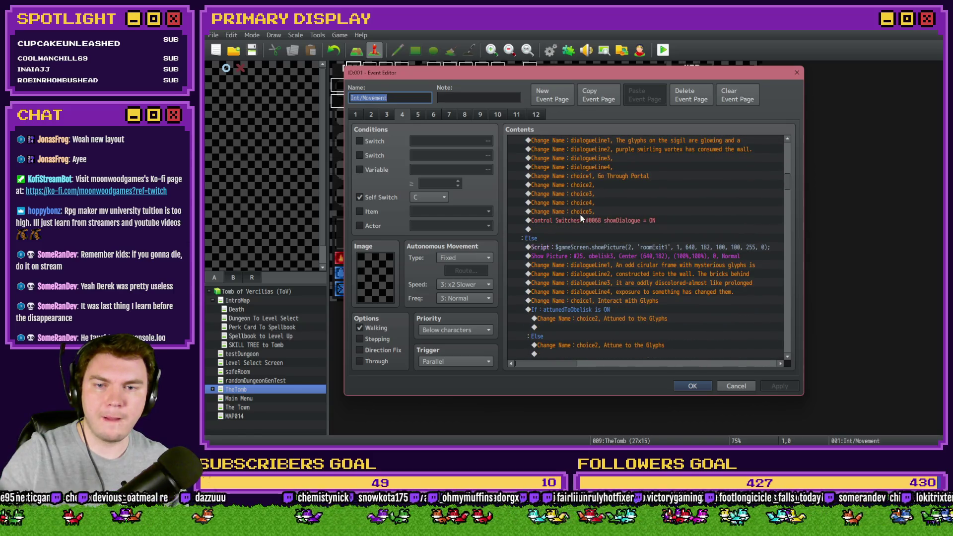
scroll(581, 219, "down", 5)
scroll(586, 220, "down", 8)
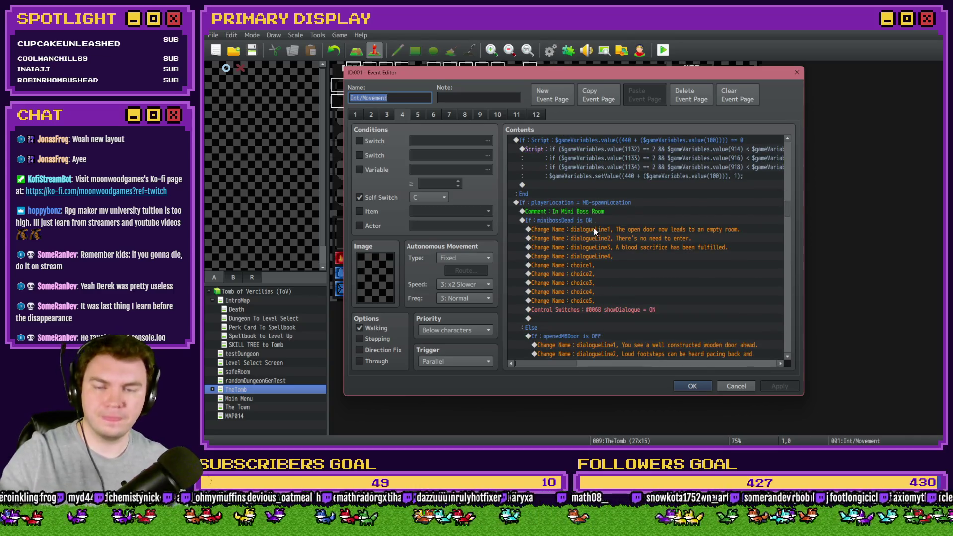
scroll(596, 227, "down", 12)
scroll(599, 228, "down", 15)
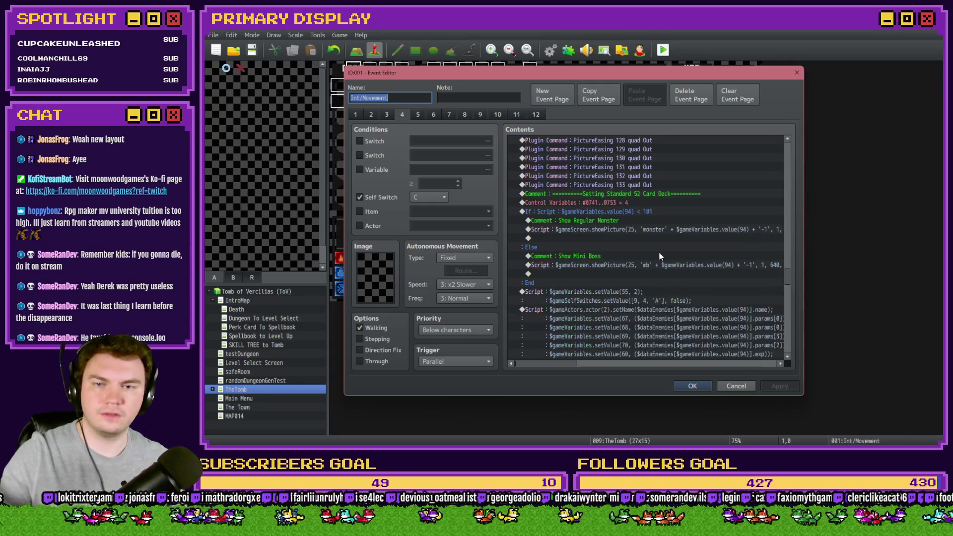
scroll(714, 257, "down", 5)
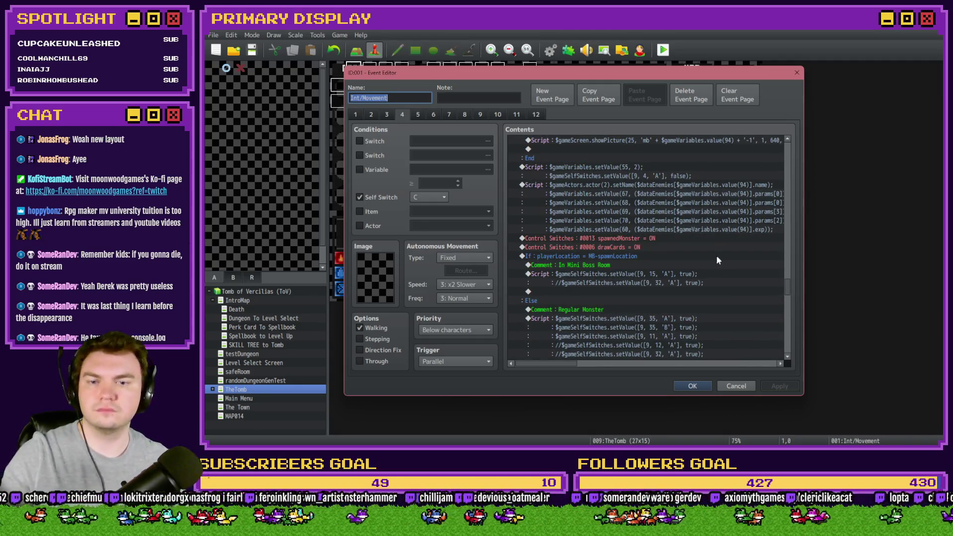
scroll(717, 258, "down", 5)
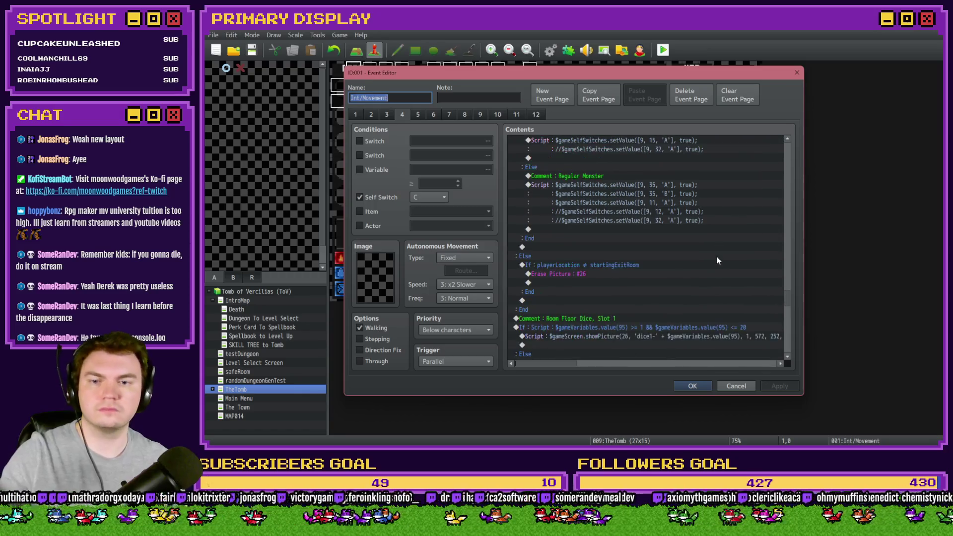
scroll(717, 259, "down", 10)
scroll(717, 266, "down", 8)
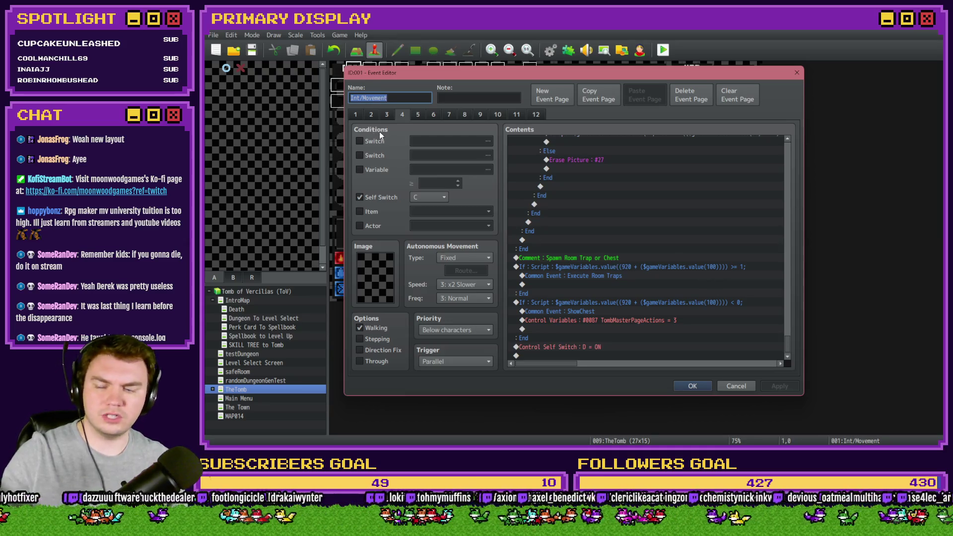
key("Escape")
double_click(340, 90)
key("Escape")
double_click(339, 106)
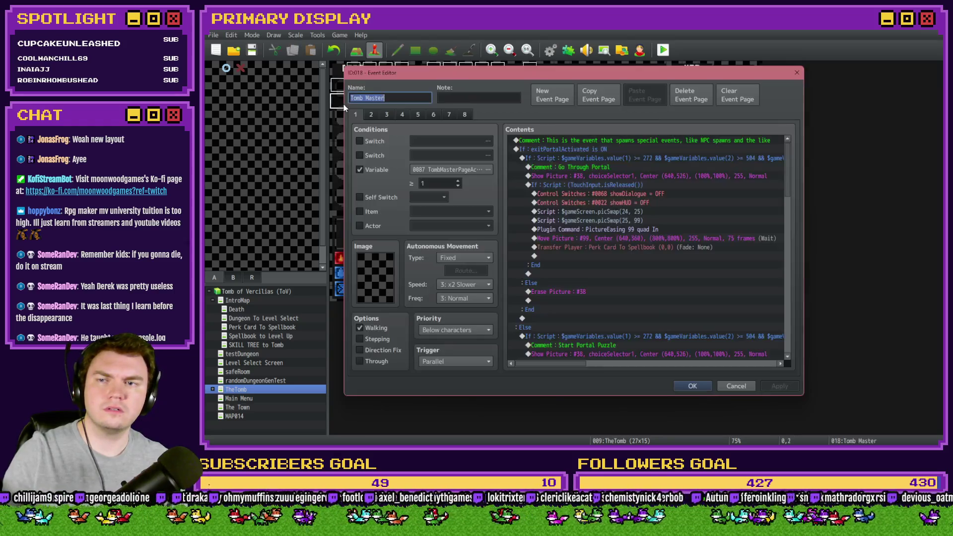
left_click(374, 112)
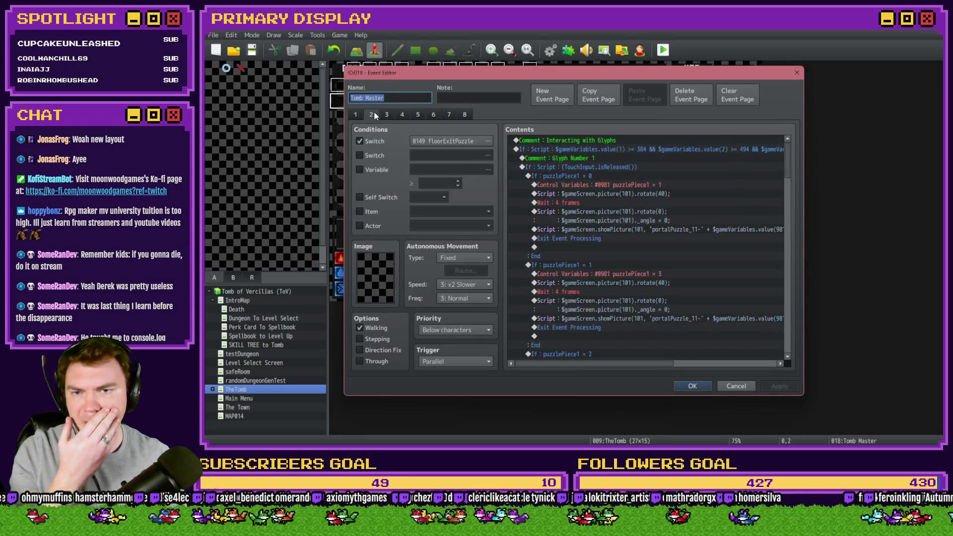
key("Escape")
double_click(355, 75)
left_click(371, 115)
left_click(402, 114)
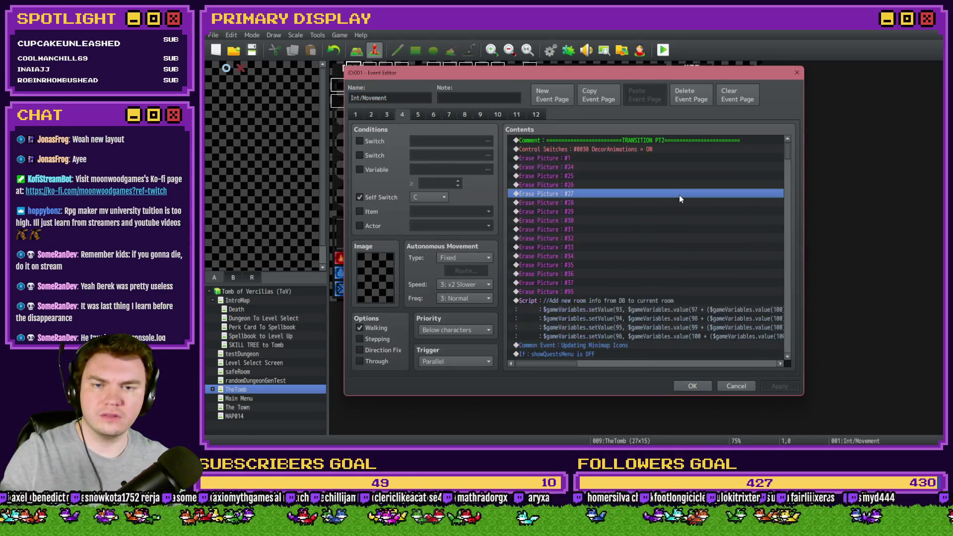
scroll(684, 266, "down", 1)
scroll(685, 269, "down", 5)
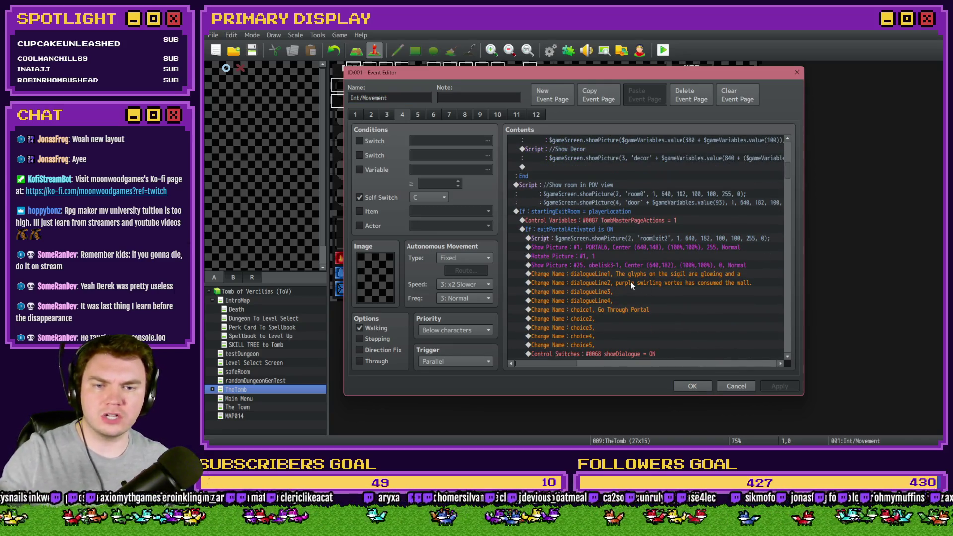
scroll(639, 285, "down", 1)
scroll(660, 269, "down", 4)
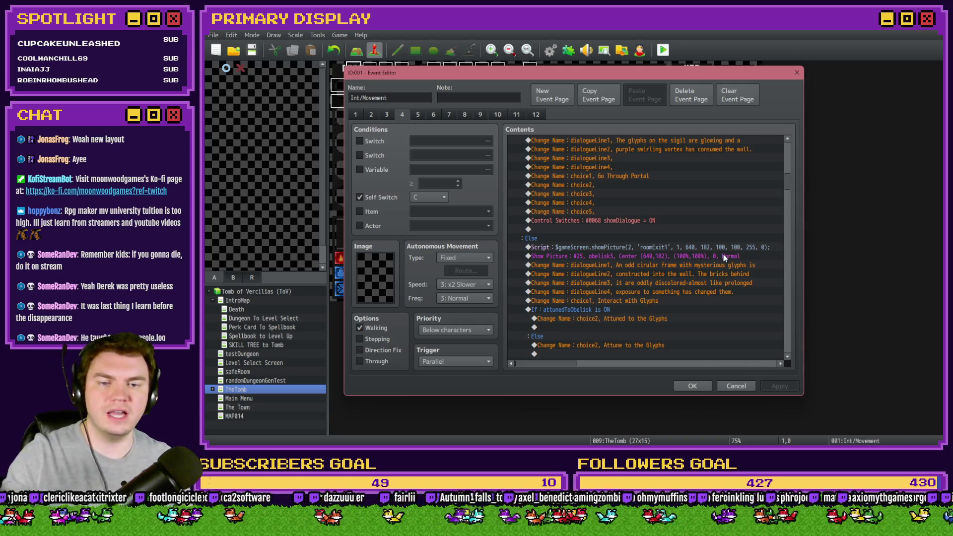
scroll(723, 256, "down", 2)
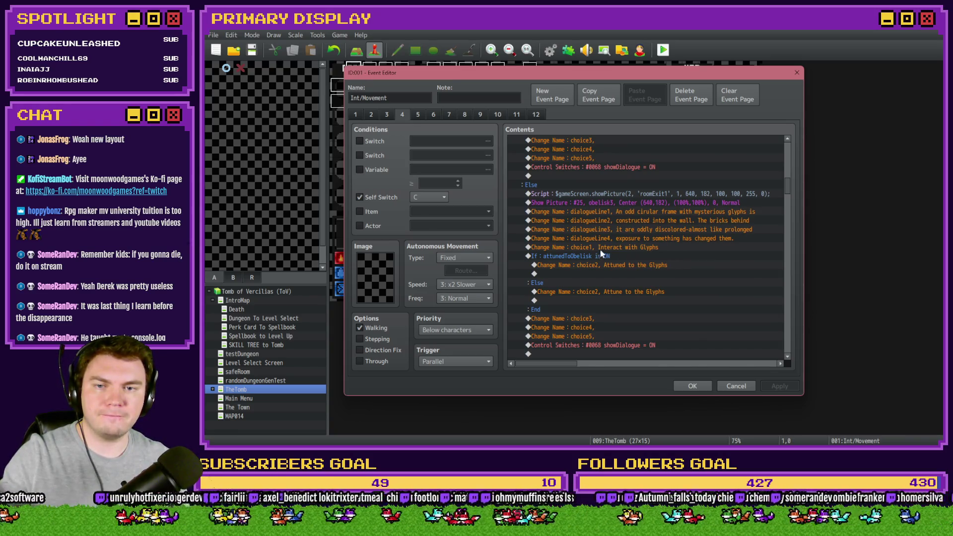
scroll(627, 288, "down", 3)
scroll(623, 294, "down", 2)
left_click(692, 387)
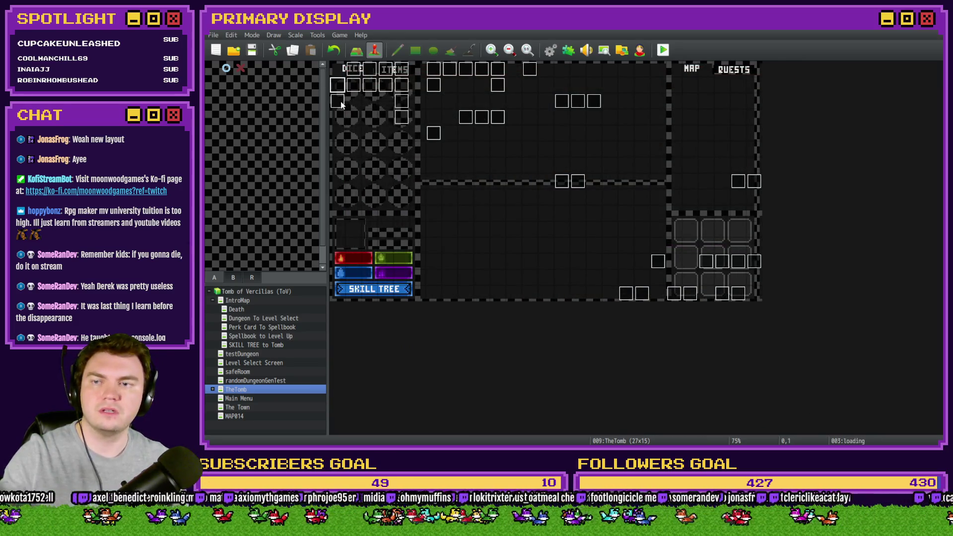
double_click(351, 121)
left_click(371, 114)
left_click(386, 114)
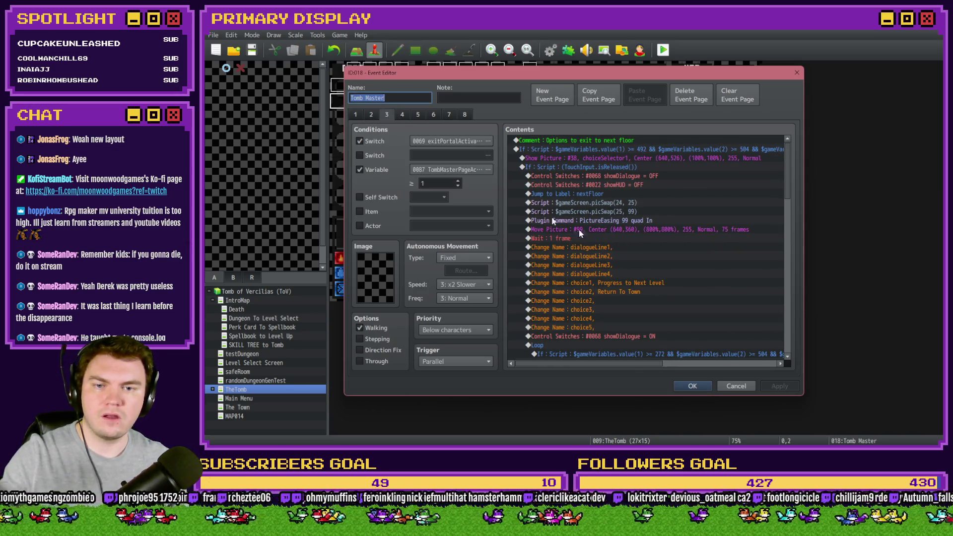
- Browse the Tomb Master's pages back to page 1 and scroll down to its switch commands
left_click(404, 114)
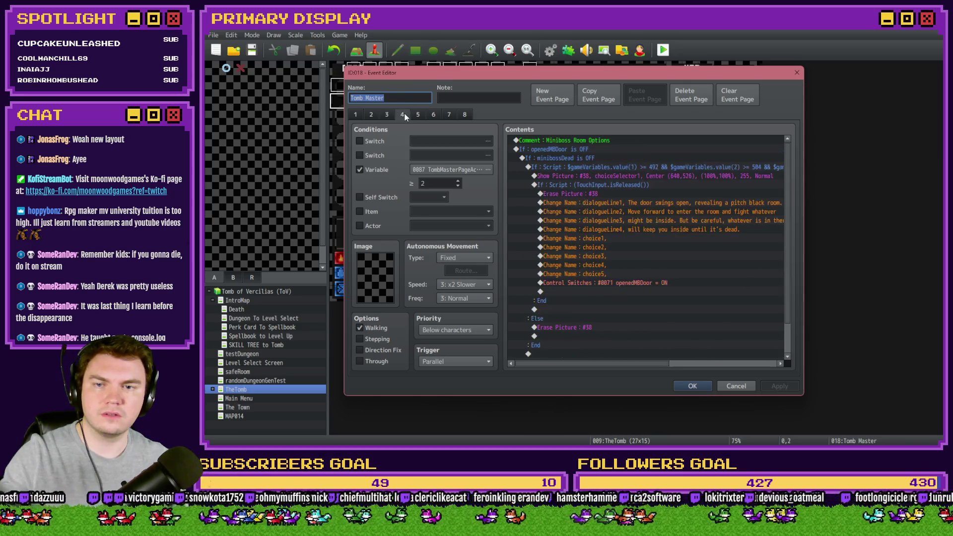
left_click(387, 114)
left_click(371, 115)
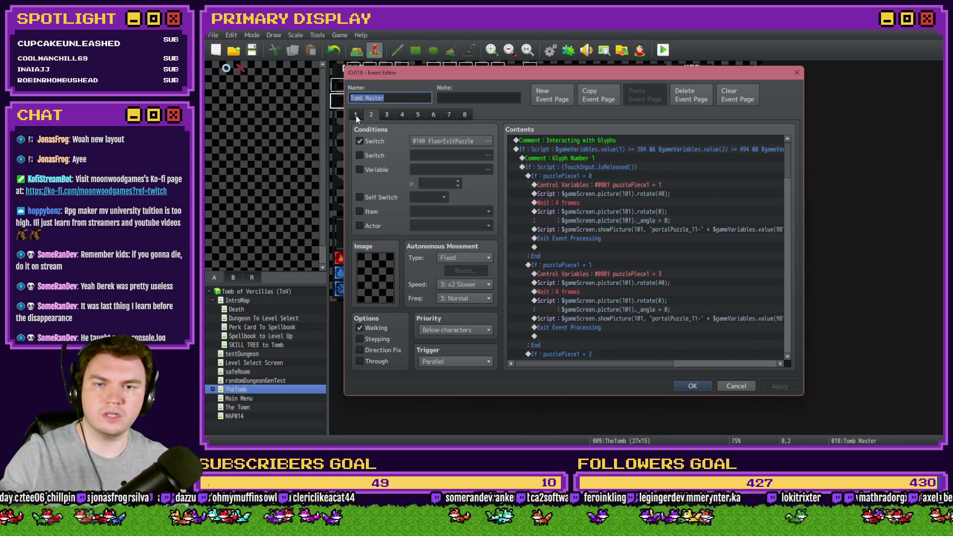
left_click(356, 116)
scroll(650, 270, "down", 5)
scroll(651, 273, "down", 3)
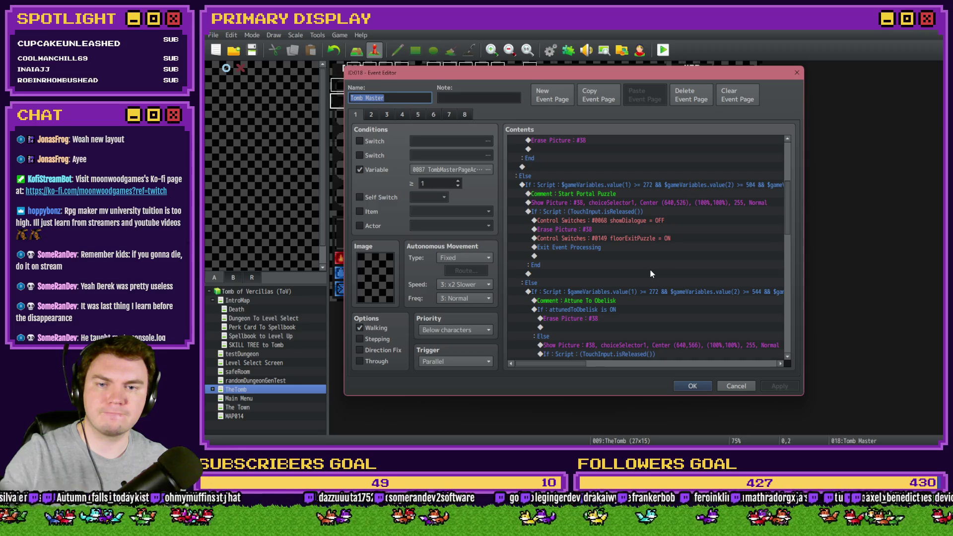
- Change the floorExitPuzzle switch command to 0164 portalPuzzle = ON, save Tomb Master, and open EV044
left_click(624, 239)
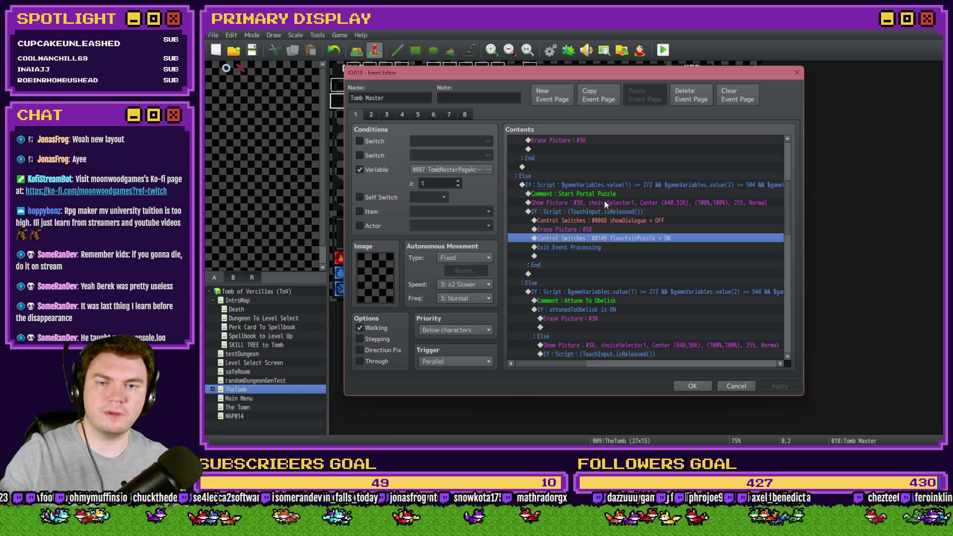
double_click(625, 239)
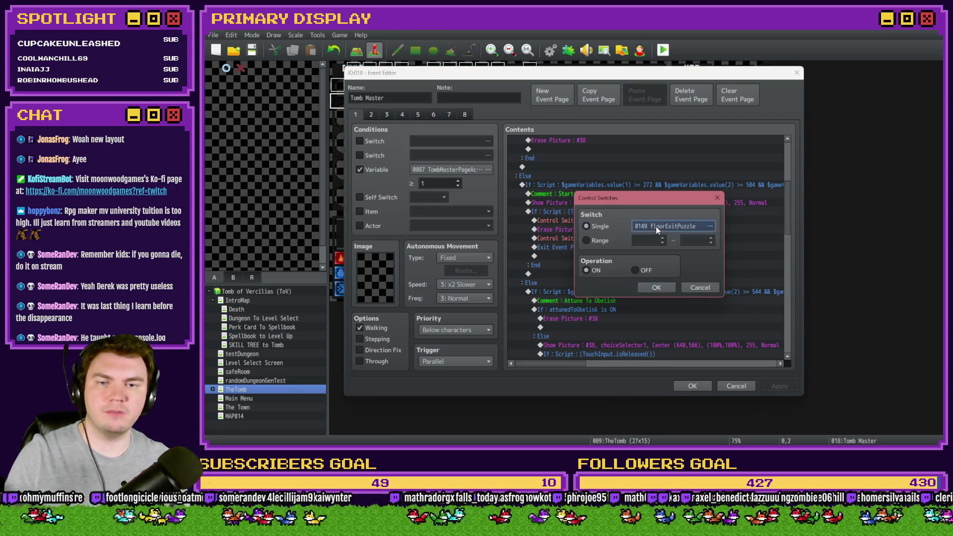
left_click(656, 226)
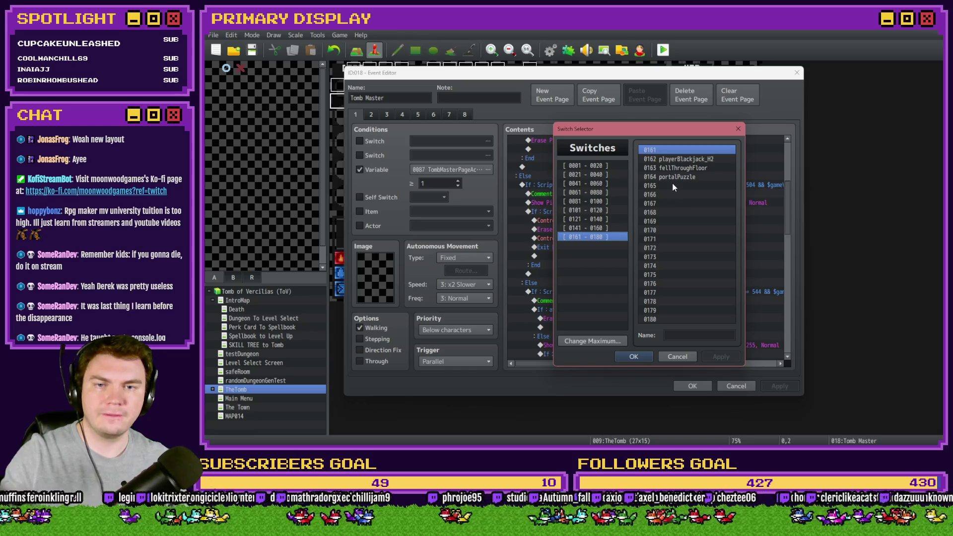
double_click(676, 177)
left_click(668, 293)
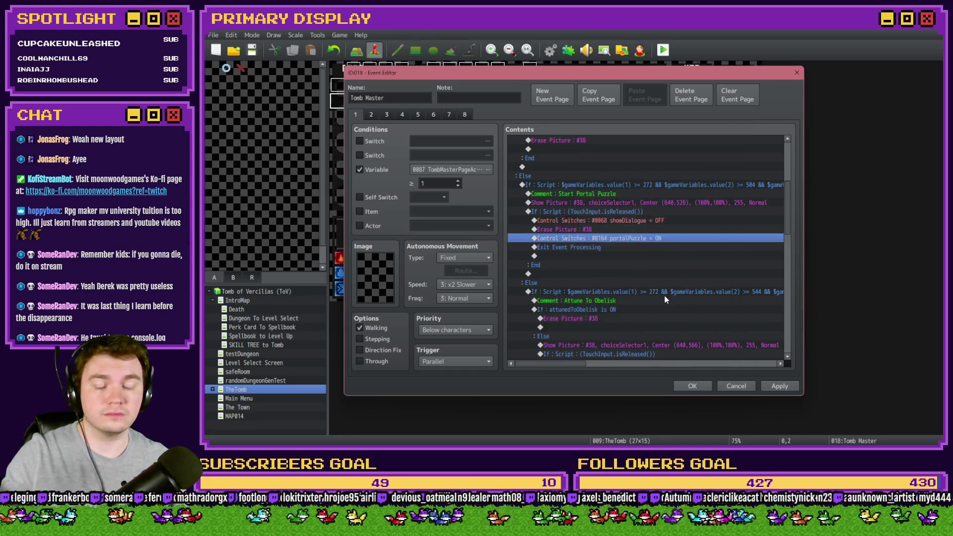
left_click(693, 385)
double_click(605, 107)
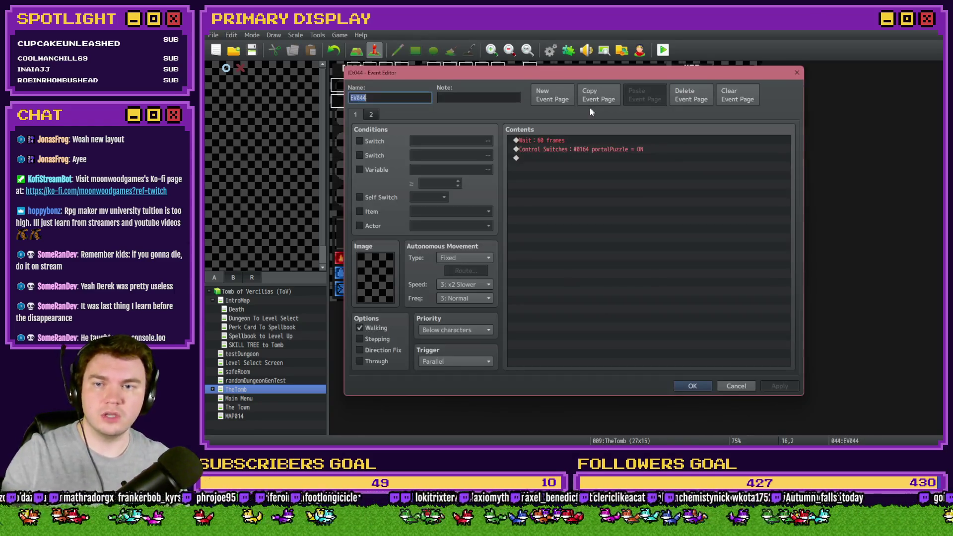
- Check both pages of the EV044 and EV045 events, closing each without changes
left_click(376, 115)
left_click(356, 114)
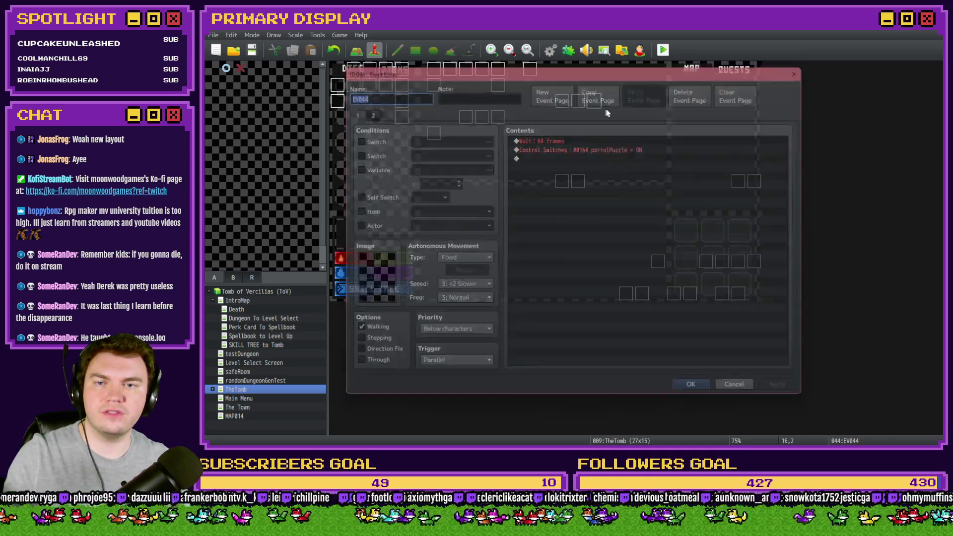
key("Escape")
double_click(579, 106)
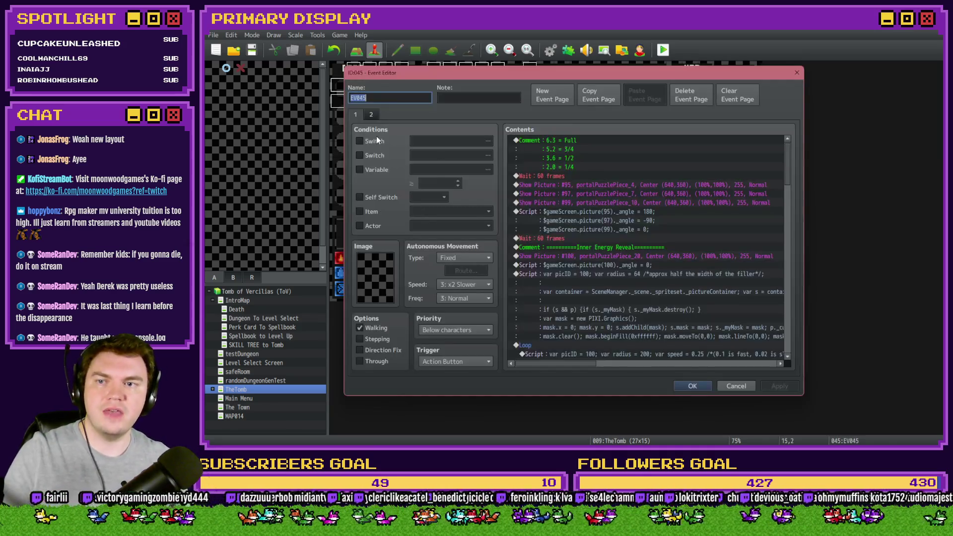
left_click(371, 115)
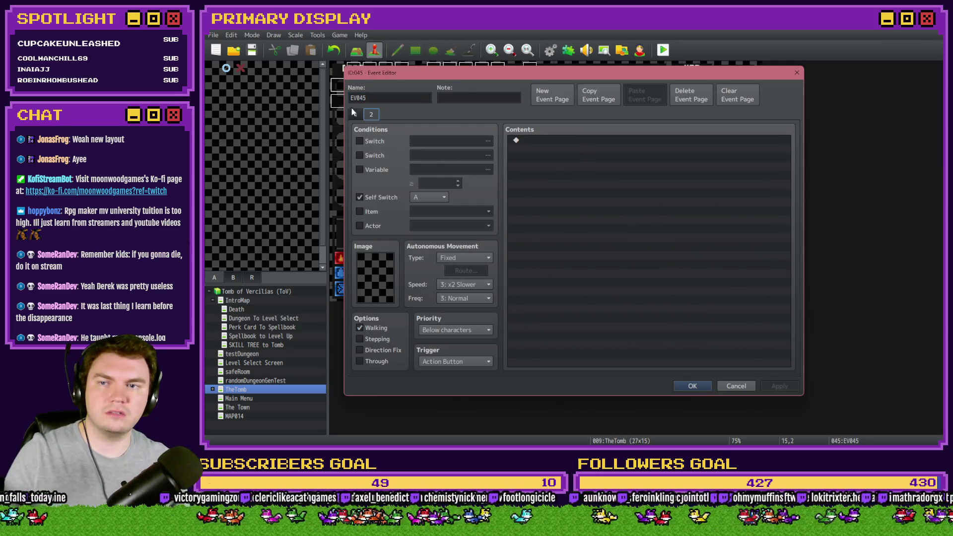
left_click(355, 114)
left_click(693, 386)
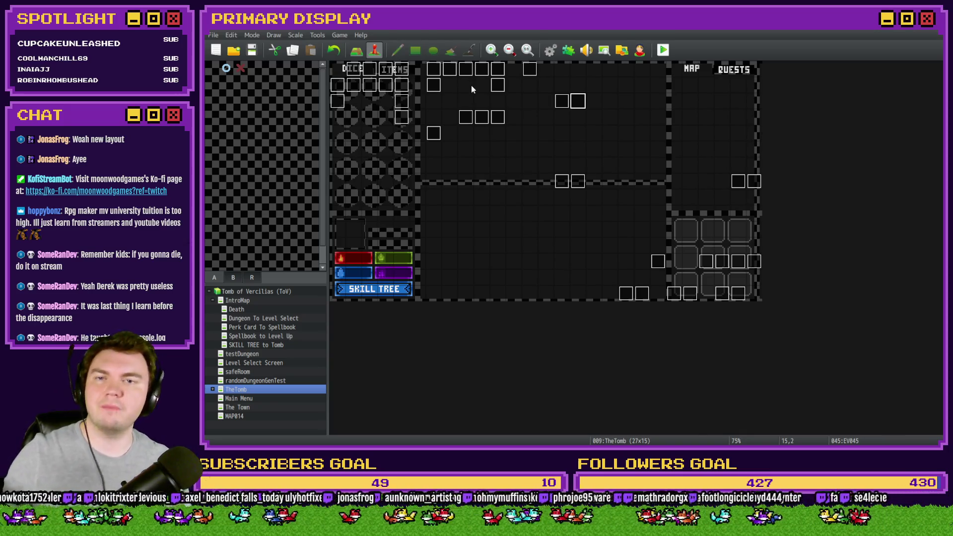
double_click(579, 101)
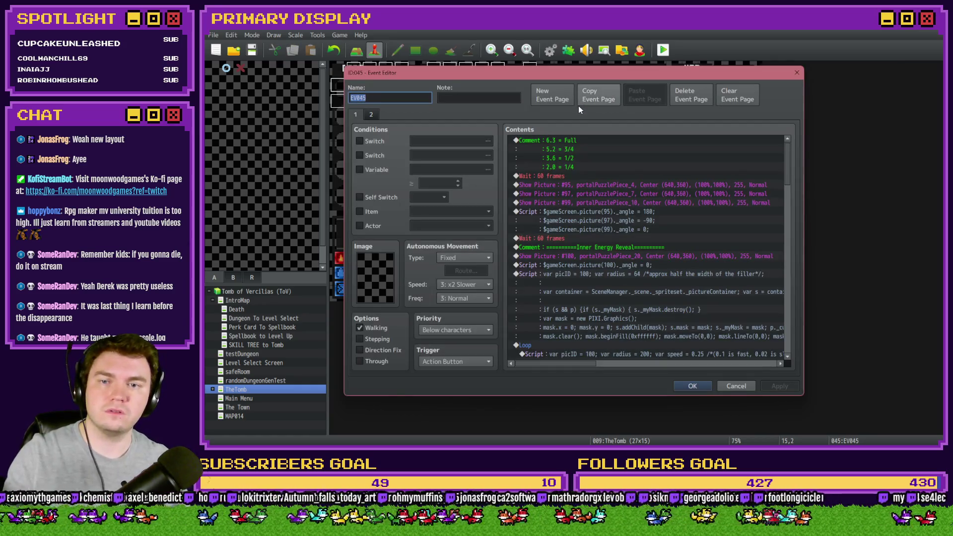
key("Escape")
- Look over the portalPuzzle event, then start a playtest
double_click(562, 101)
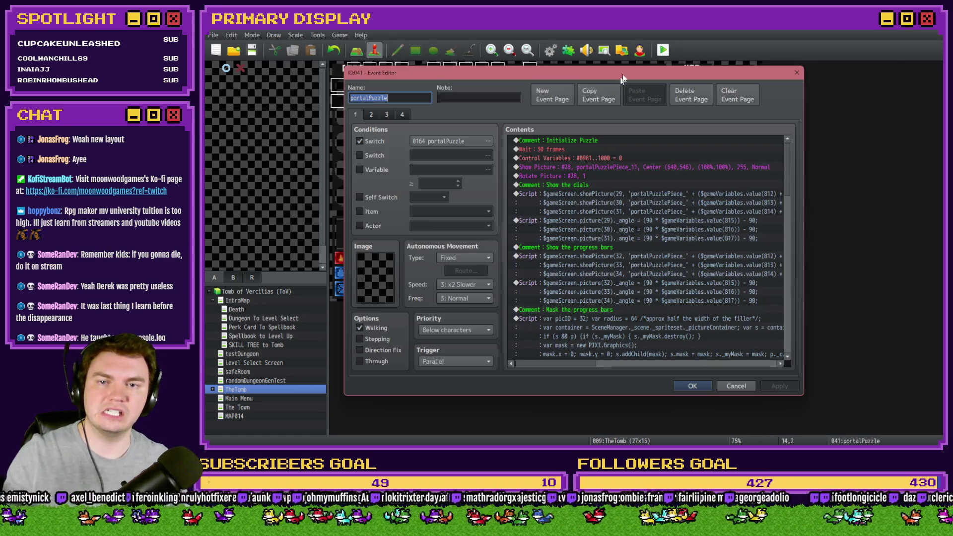
key("Escape")
left_click(663, 51)
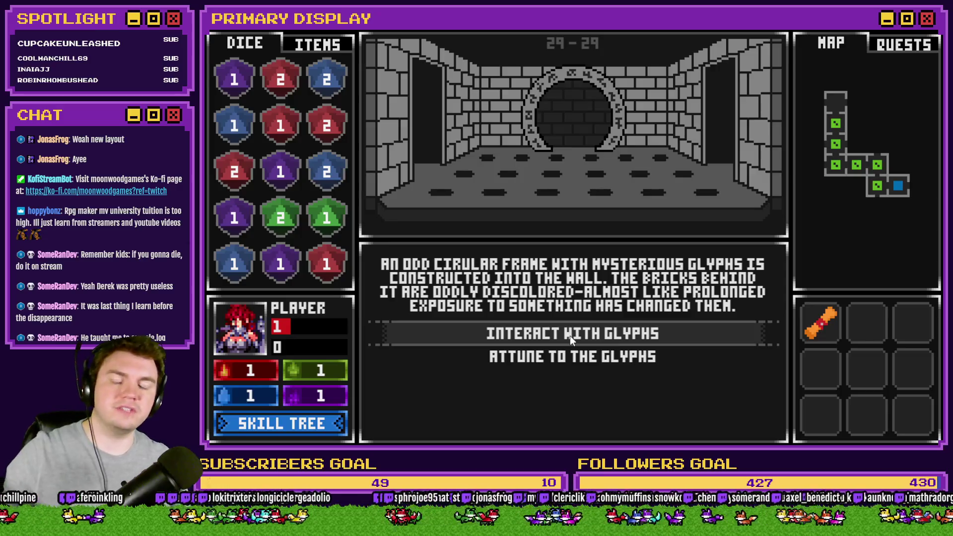
- Choose 'Interact with Glyphs' to bring up the dial puzzle, then quit the game with Alt+F4
left_click(572, 337)
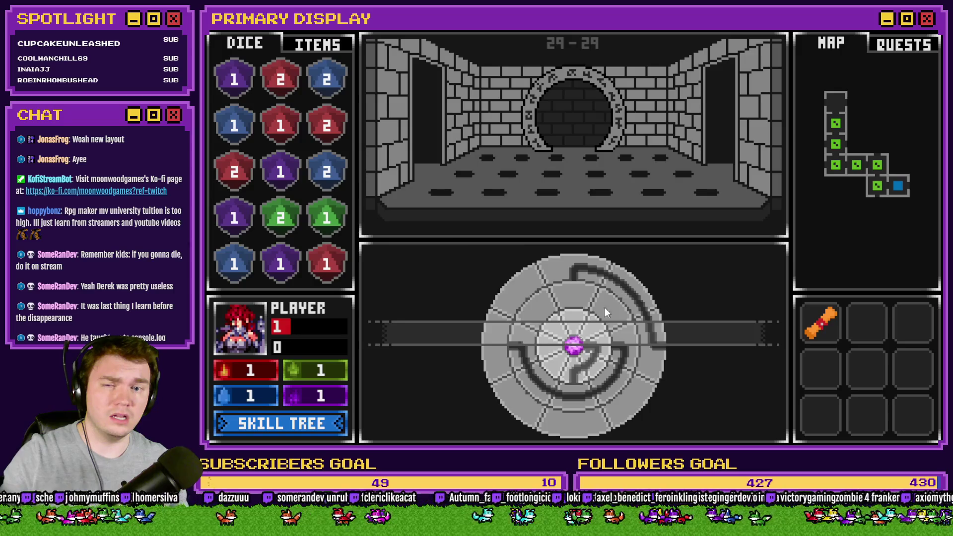
key("alt+F4")
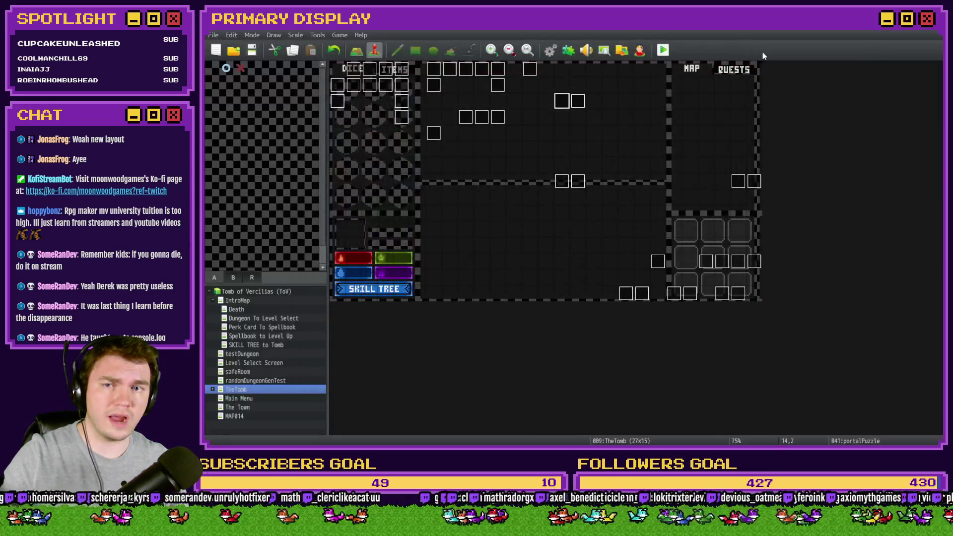
- Look over the trapPuzzle4 and PortalPuzzleInteractions events without changes
double_click(490, 70)
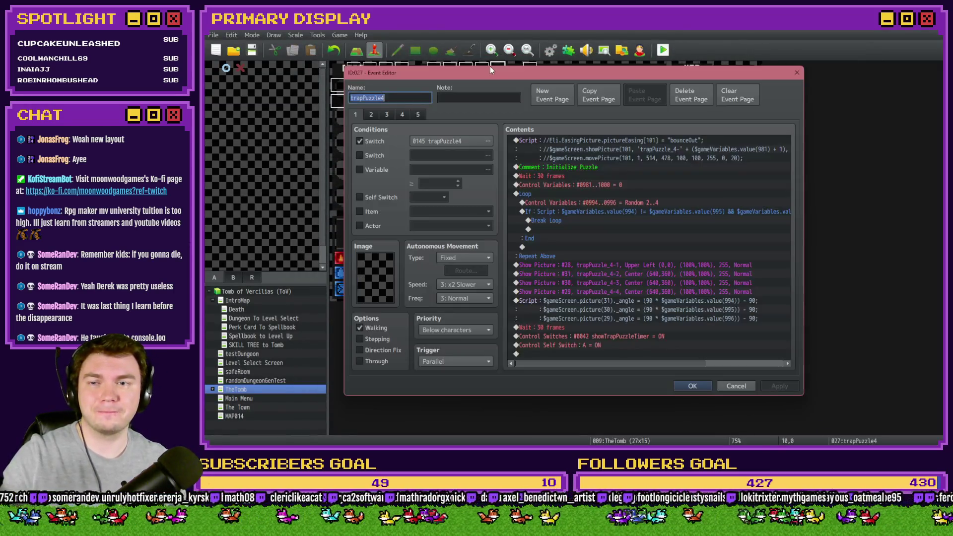
left_click(795, 74)
double_click(469, 119)
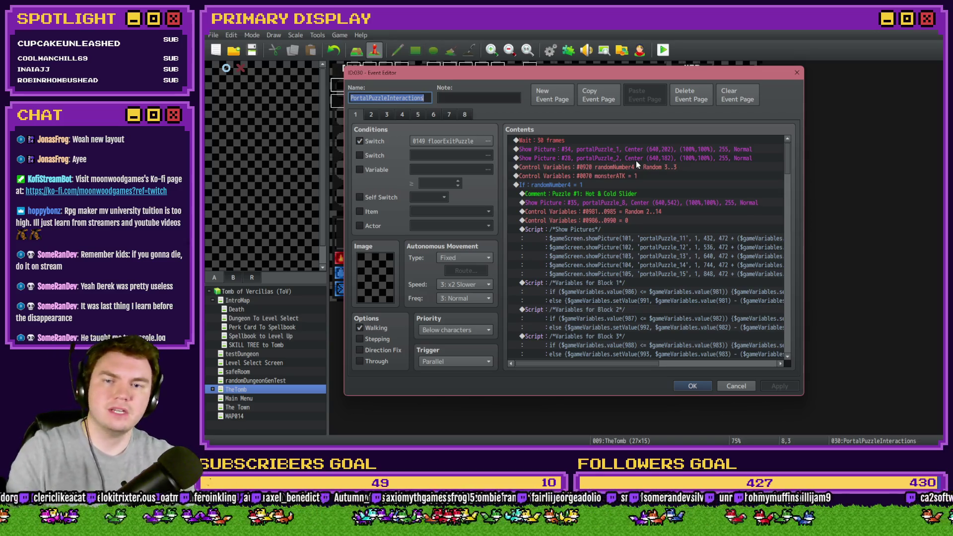
key("Escape")
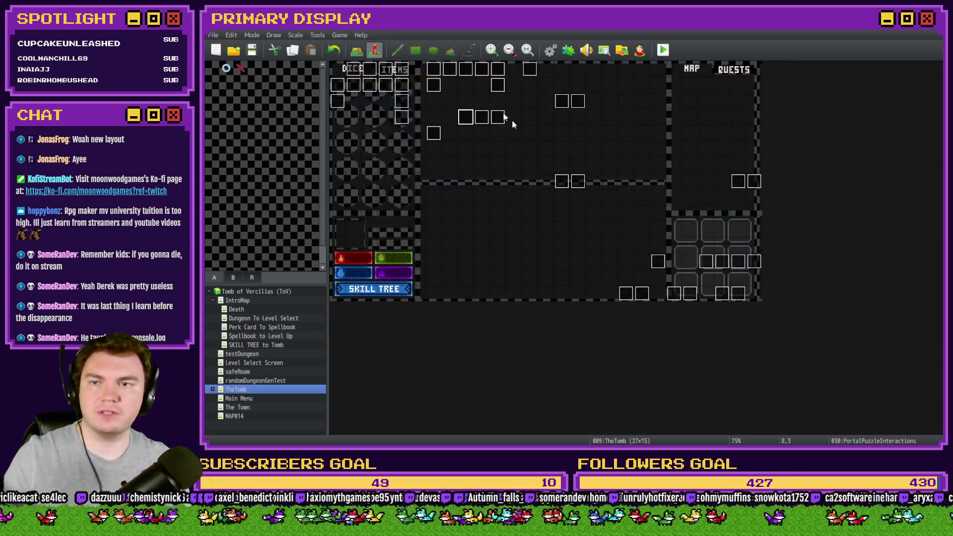
- Browse the Int/Movement event's later pages 9 to 12
double_click(356, 75)
left_click(497, 115)
left_click(533, 115)
left_click(517, 116)
left_click(498, 115)
left_click(480, 115)
left_click(536, 115)
key("Escape")
- Make Tomb Master's last page require switch 0164 portalPuzzle, save, and open PortalPuzzleInteractions
double_click(339, 108)
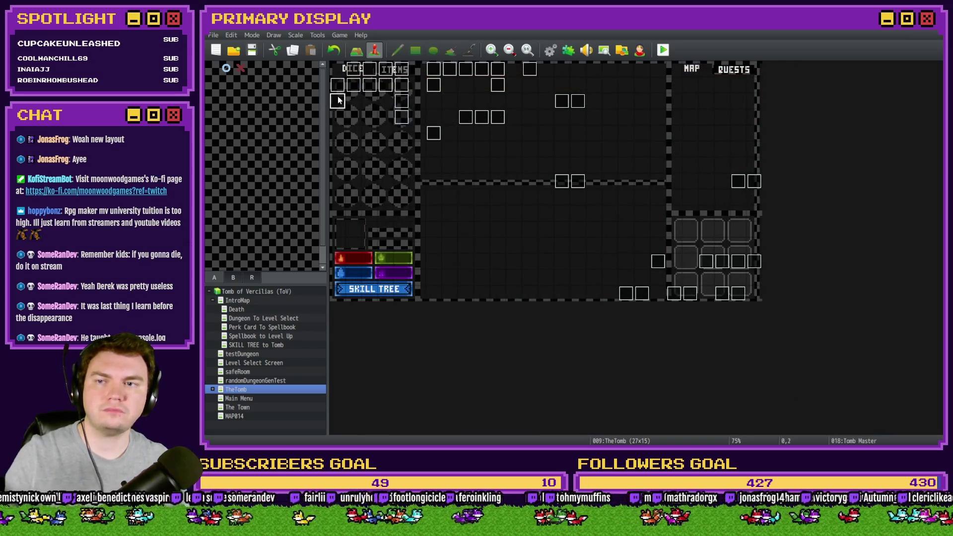
left_click(466, 114)
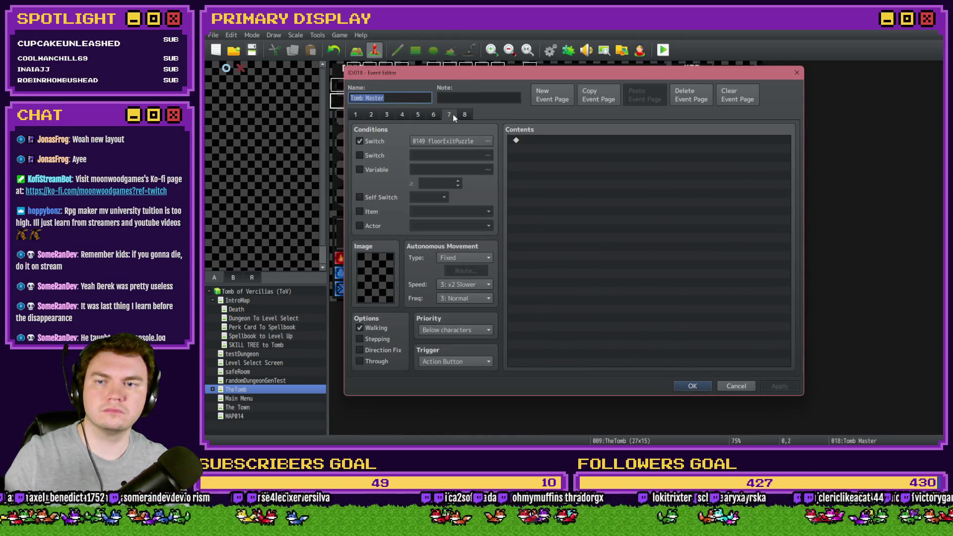
left_click(488, 141)
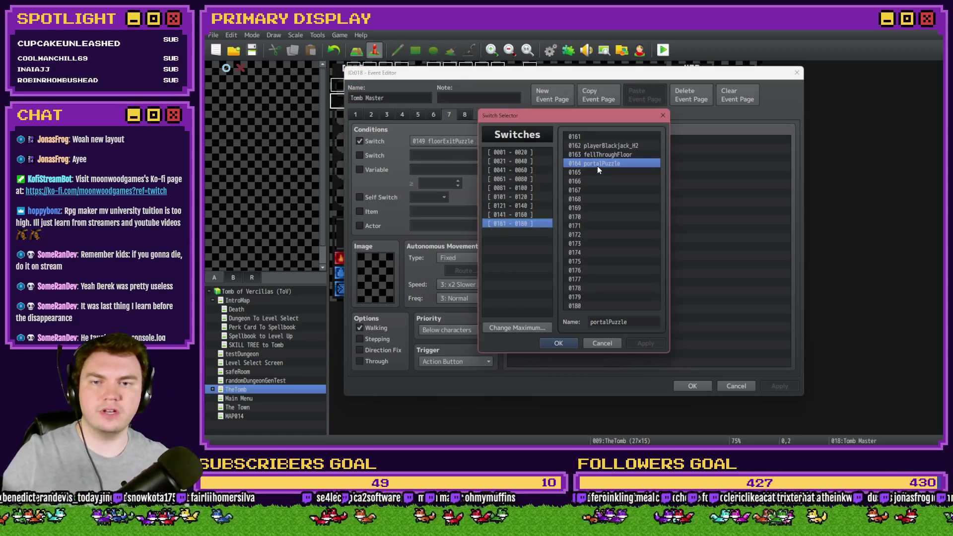
double_click(597, 165)
left_click(698, 389)
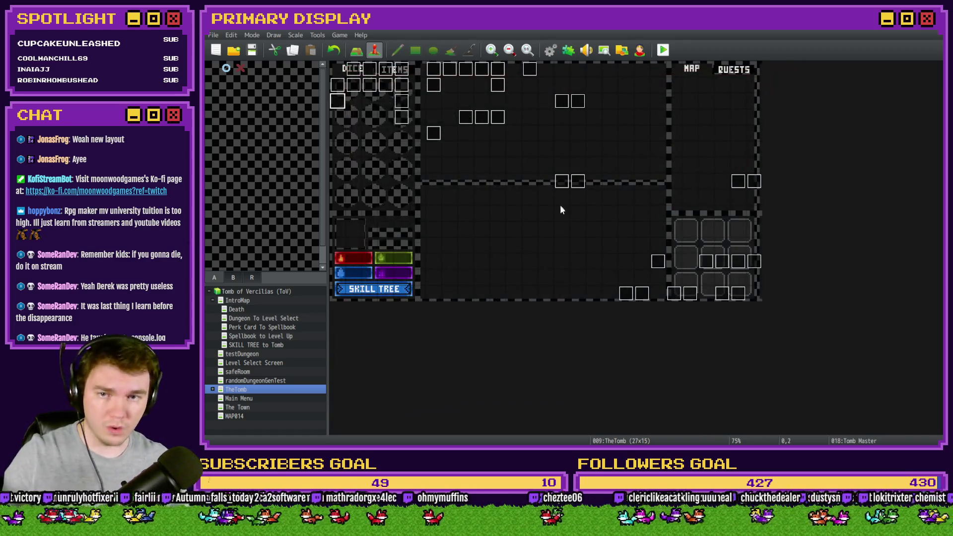
double_click(468, 120)
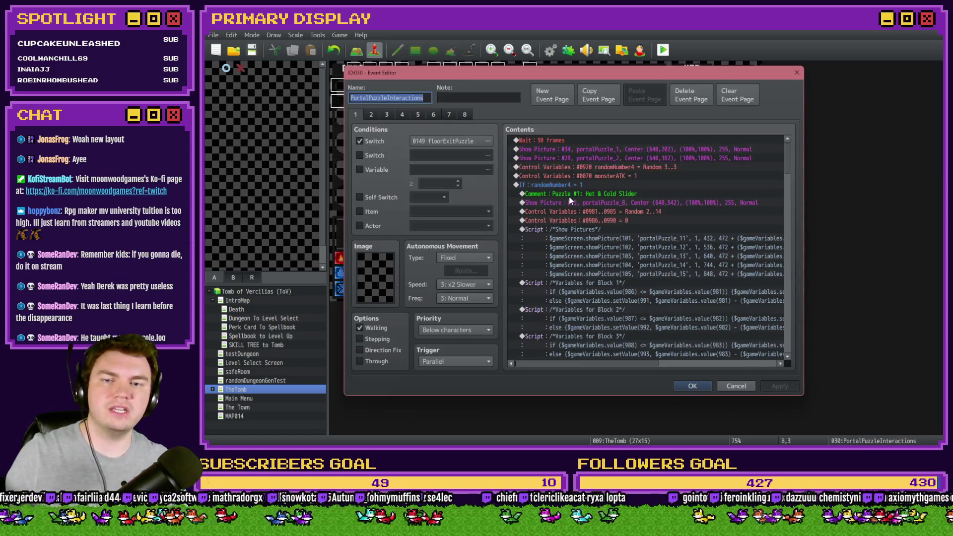
- Inspect Show Picture #34 and #28 in PortalPuzzleInteractions and copy both portal picture commands
left_click(572, 141)
double_click(575, 150)
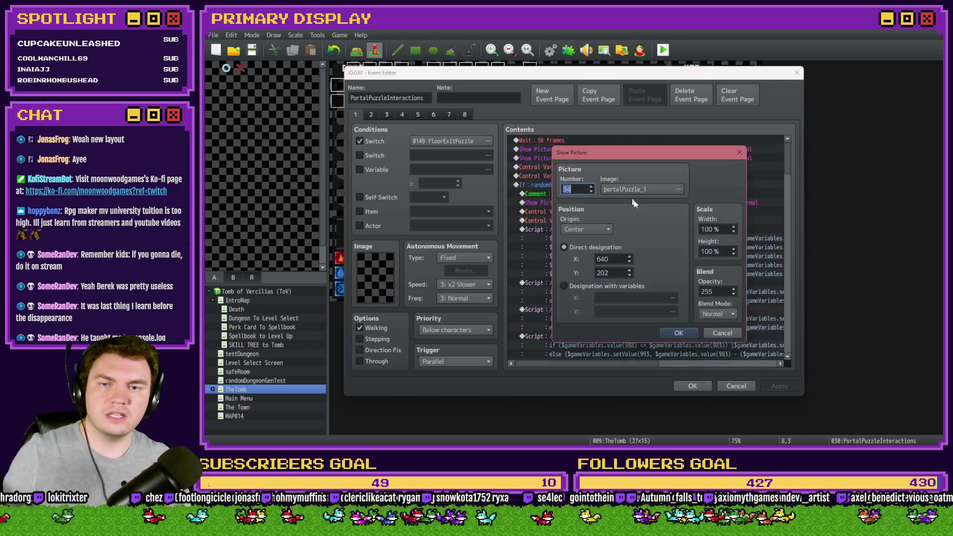
left_click(639, 191)
key("Escape")
key("Escape")
left_click(589, 159)
double_click(589, 159)
left_click(630, 190)
key("Escape")
key("Escape")
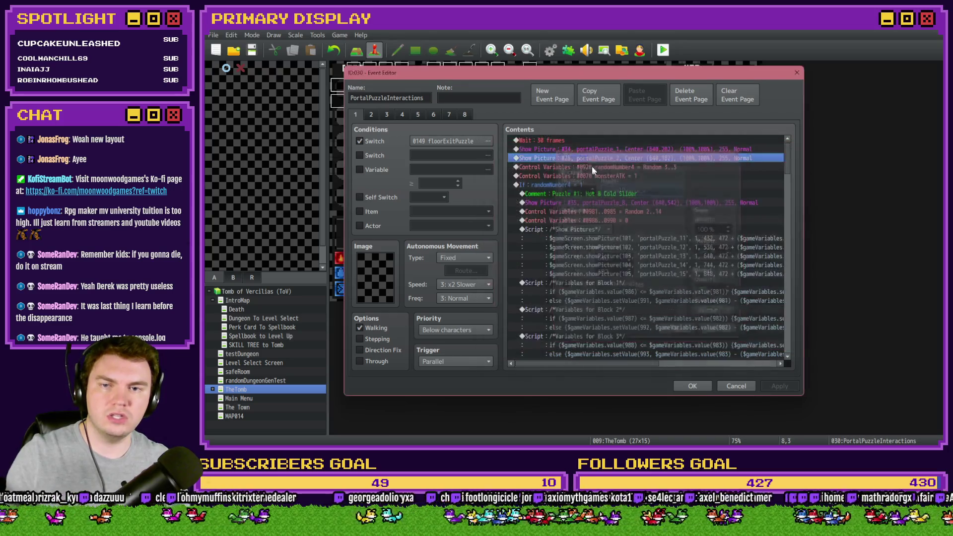
left_click_drag(595, 154, 598, 150)
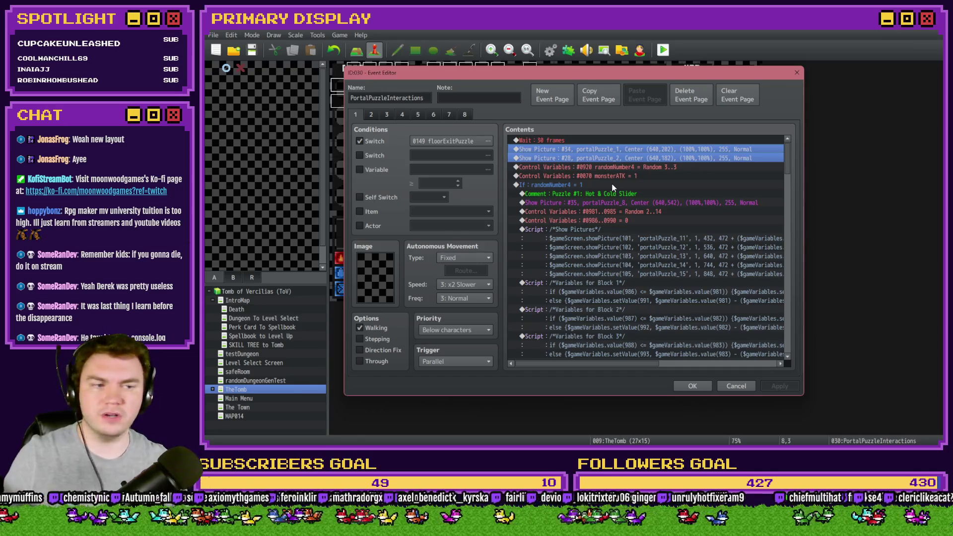
left_click(693, 385)
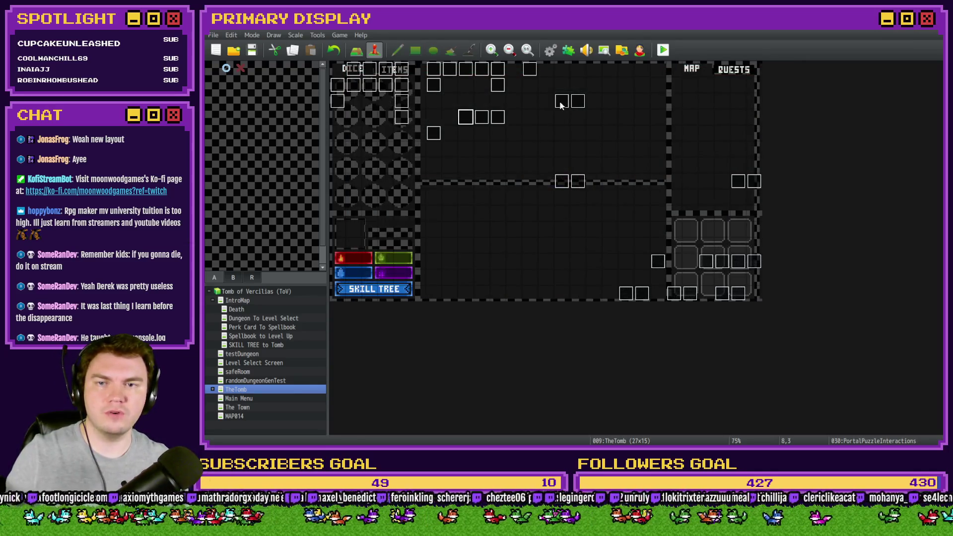
- In portalPuzzle, renumber the pasted Show Picture #34 to 35, save, then view Tomb Master page 3
double_click(563, 104)
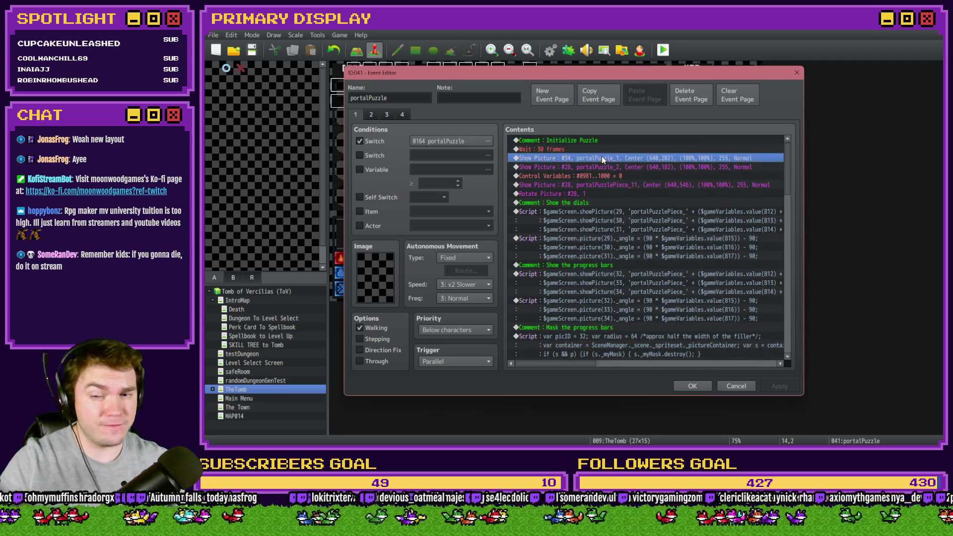
scroll(667, 271, "down", 5)
scroll(666, 268, "up", 5)
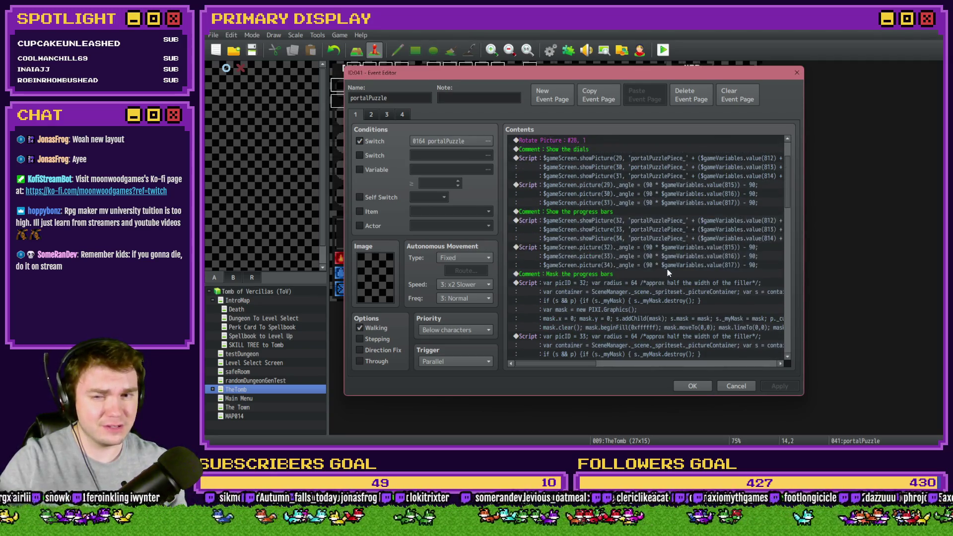
key("Return")
key("Up")
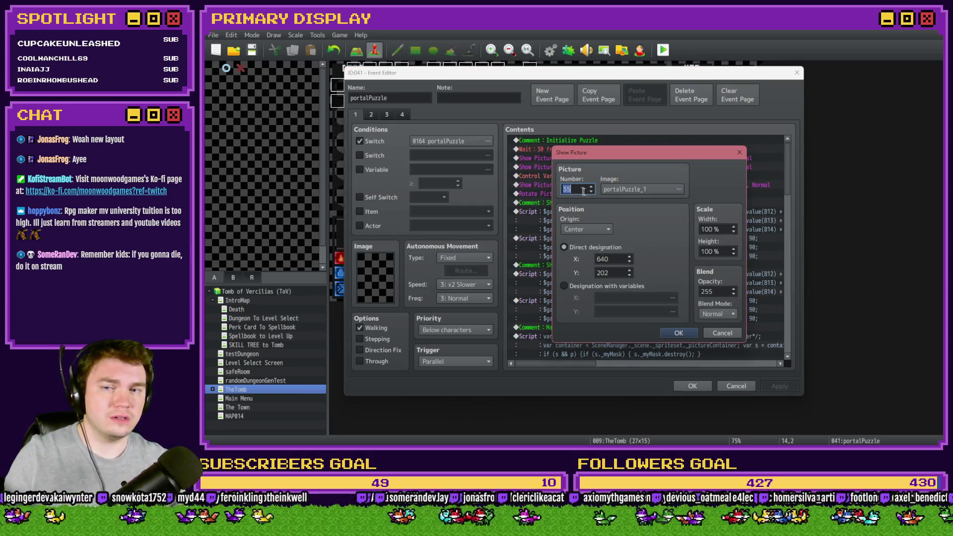
left_click(680, 332)
left_click(686, 388)
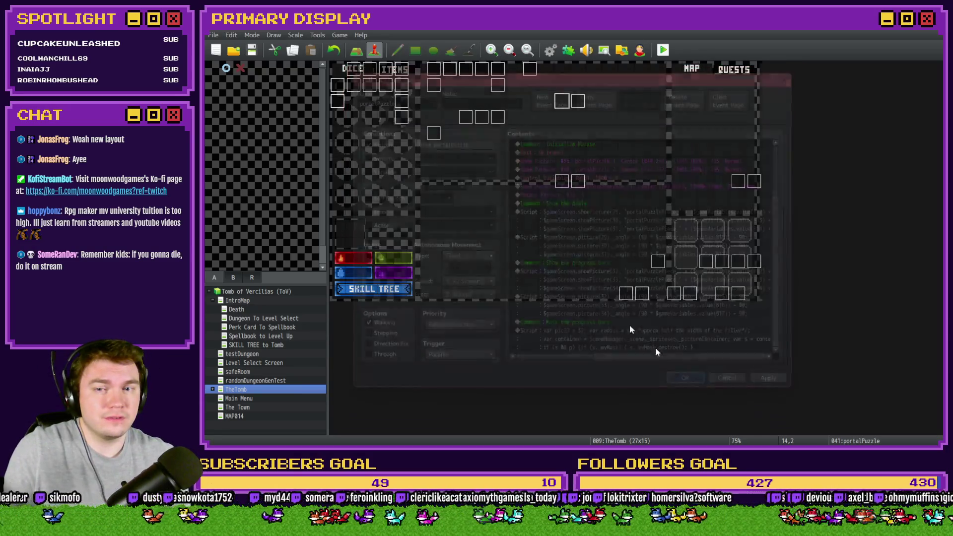
double_click(341, 101)
left_click(387, 115)
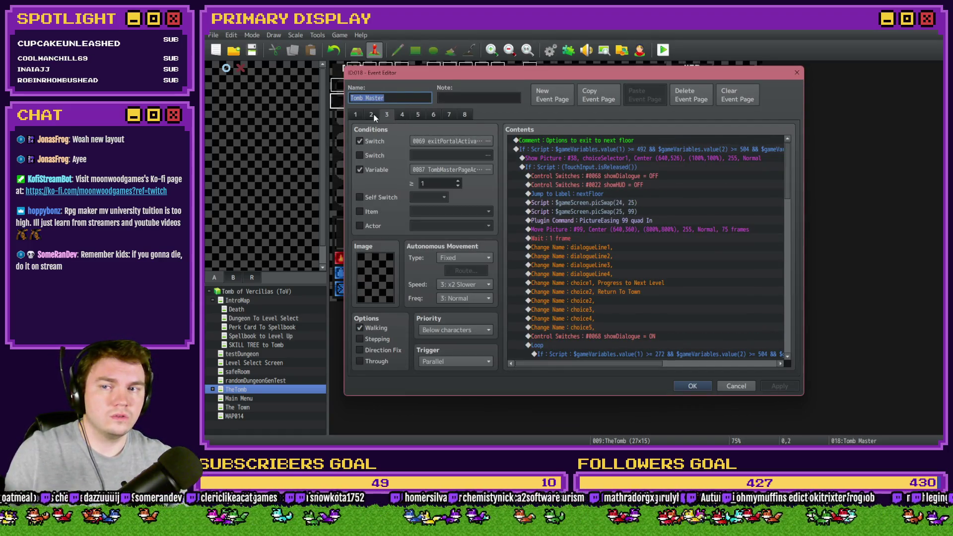
- Flip through the Tomb Master event's pages, including the Interacting with Glyphs page
left_click(371, 115)
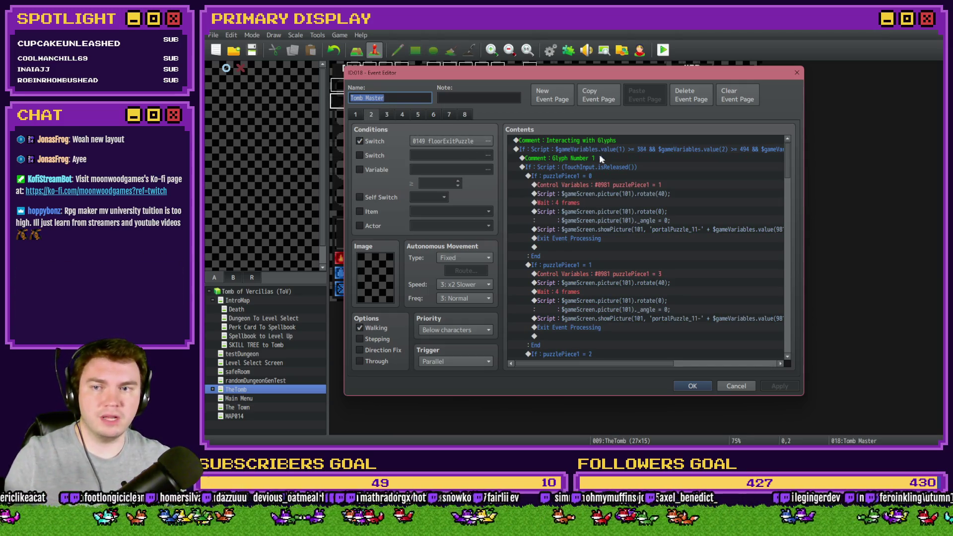
left_click(357, 117)
left_click(371, 115)
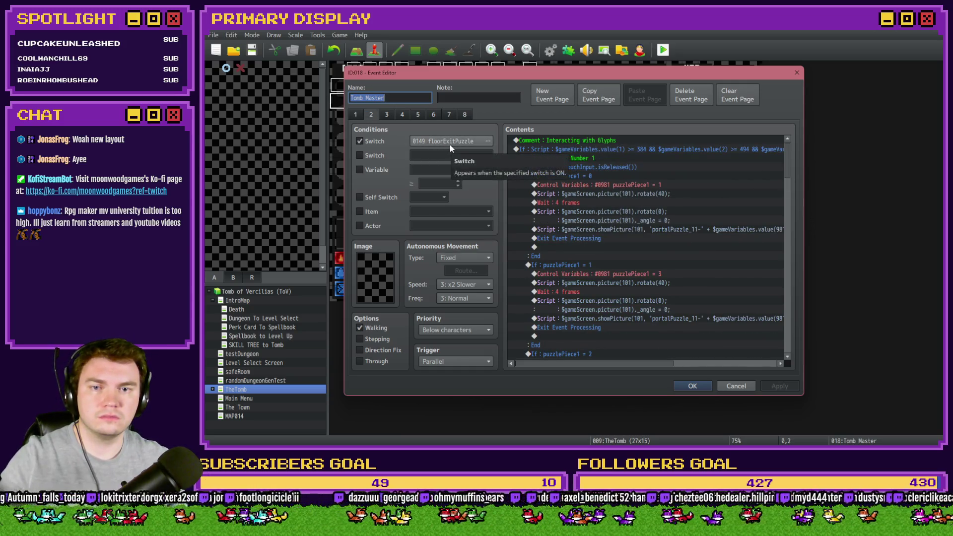
mouse_move(788, 156)
left_mouse_down()
mouse_move(798, 336)
mouse_move(794, 159)
left_mouse_up()
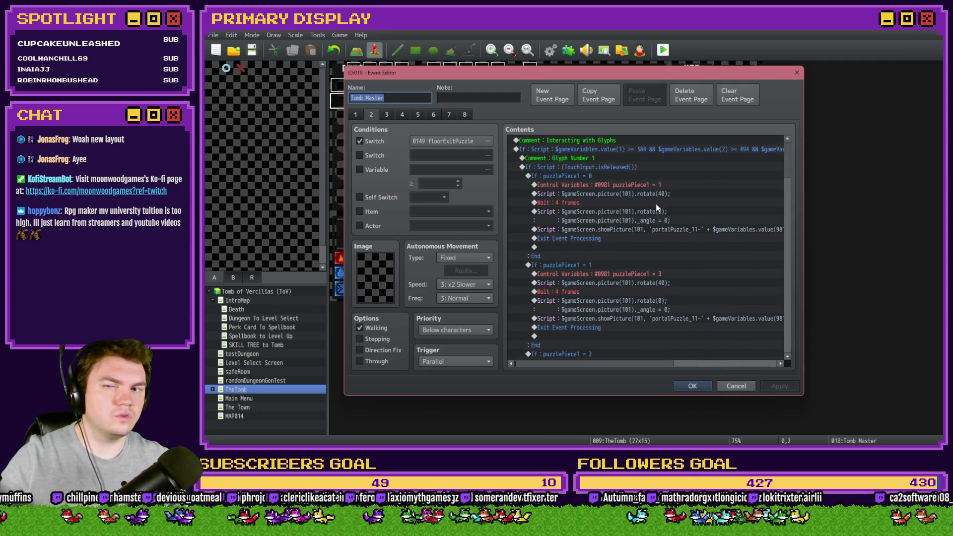
left_click(383, 115)
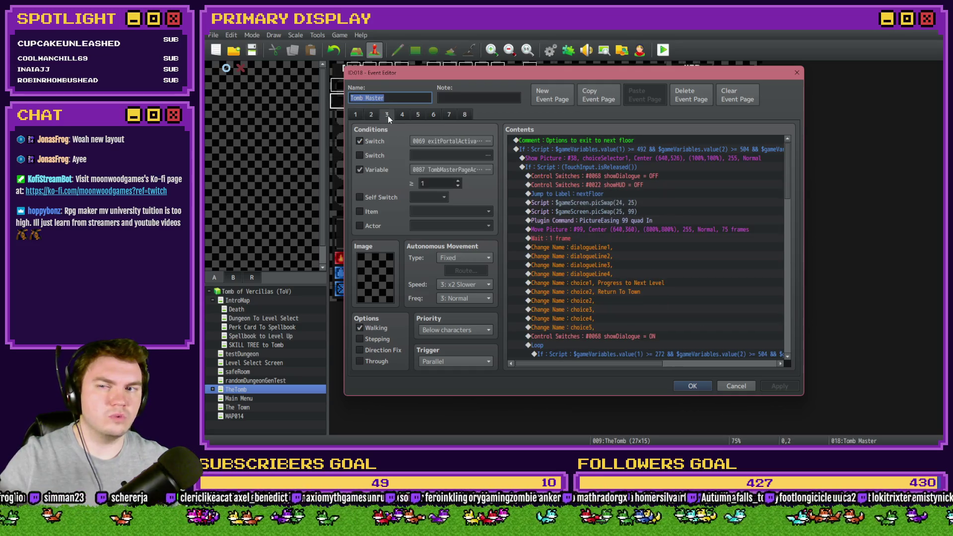
left_click(450, 115)
left_click(373, 115)
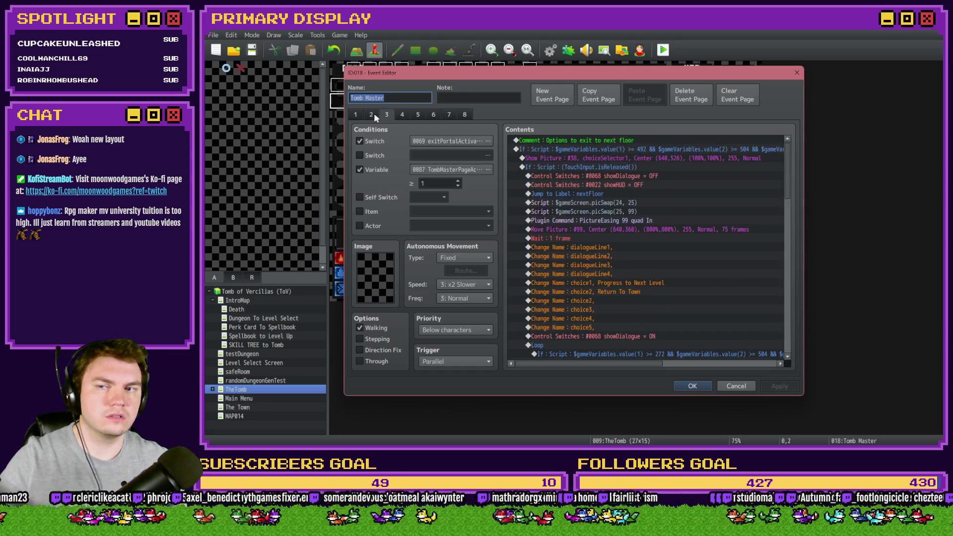
left_click(369, 114)
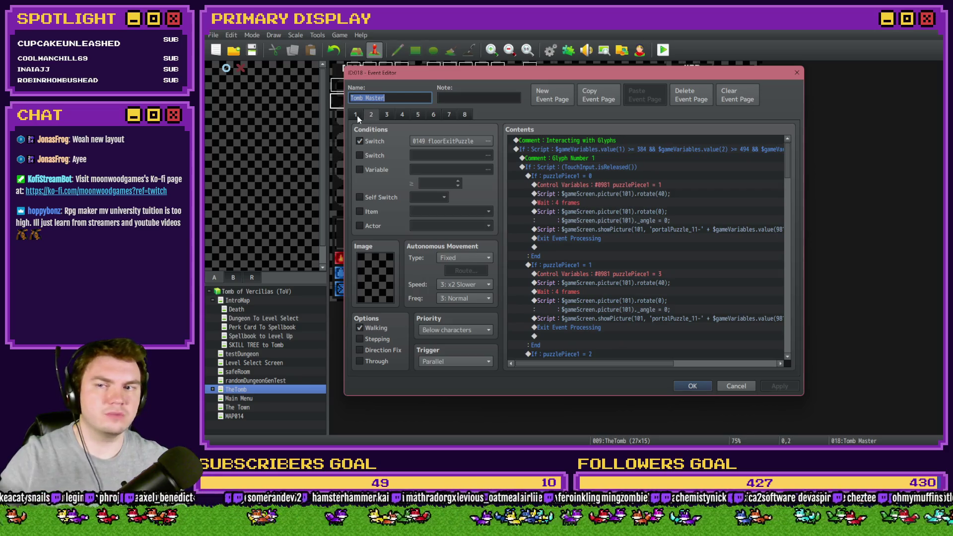
left_click(357, 115)
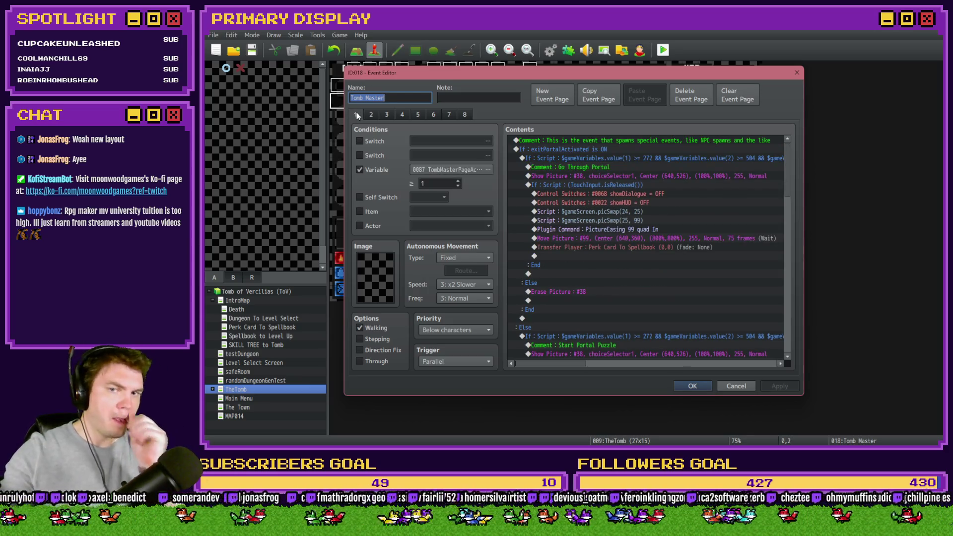
- Scroll through the Tomb Master's first page commands, then close its event editor
scroll(559, 183, "down", 5)
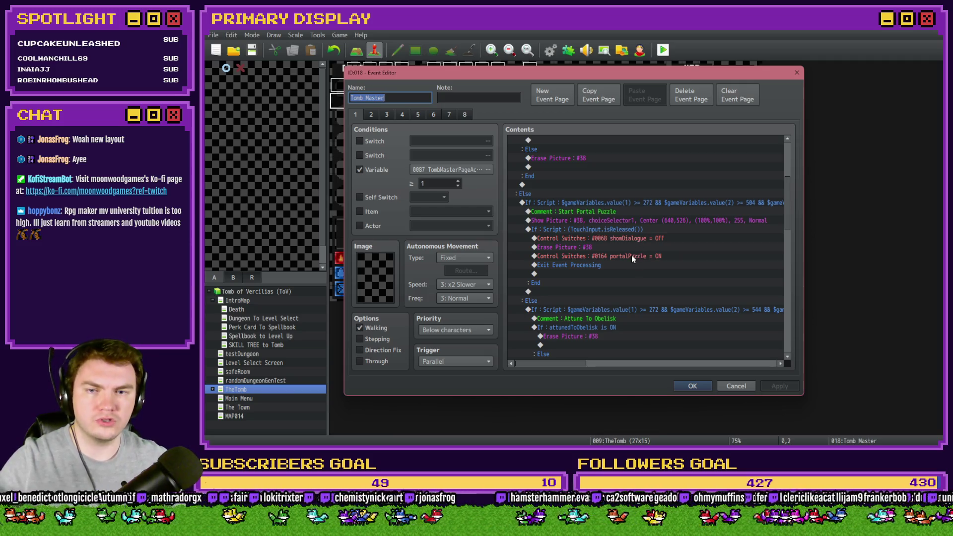
scroll(632, 258, "down", 3)
scroll(632, 257, "down", 2)
scroll(633, 258, "down", 3)
scroll(634, 262, "down", 8)
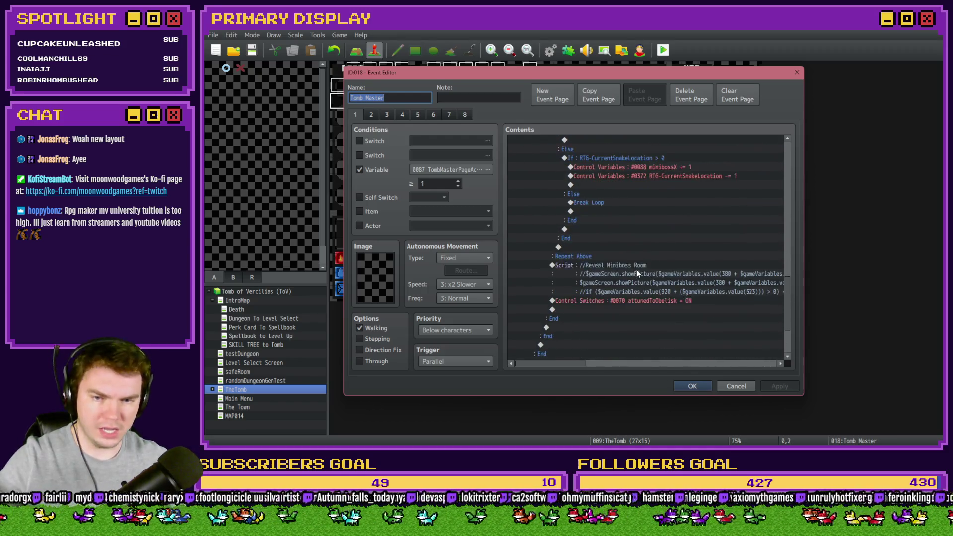
left_click(704, 388)
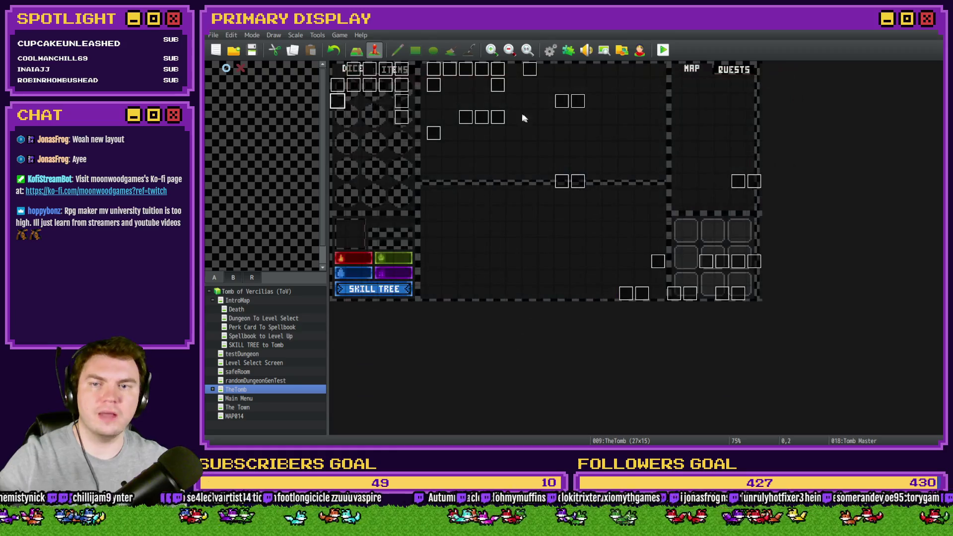
- Open PortalPuzzleInteractions and view the Puzzle #3, Puzzle #4 and portal-opening dialogue pages
double_click(467, 119)
left_click(387, 114)
left_click(402, 115)
left_click_drag(788, 159, 782, 308)
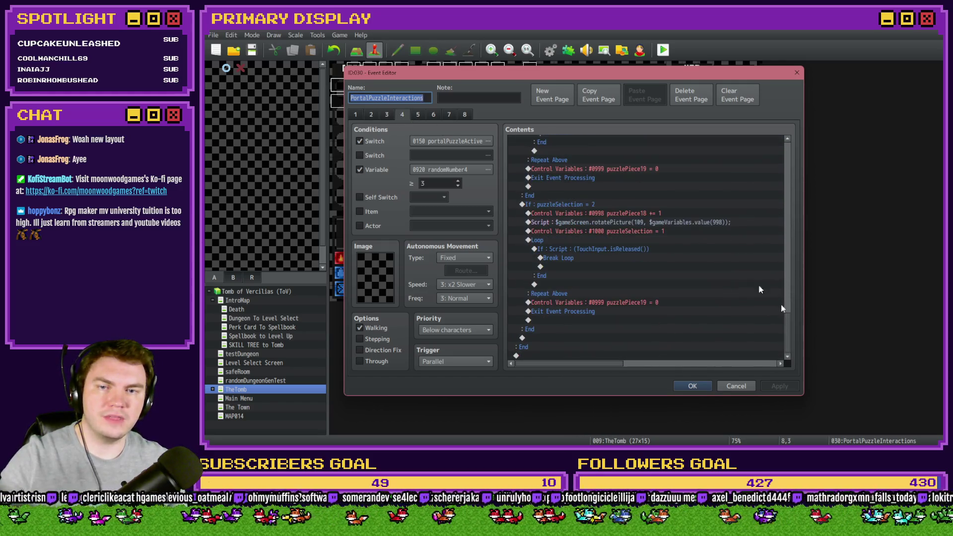
left_click(420, 115)
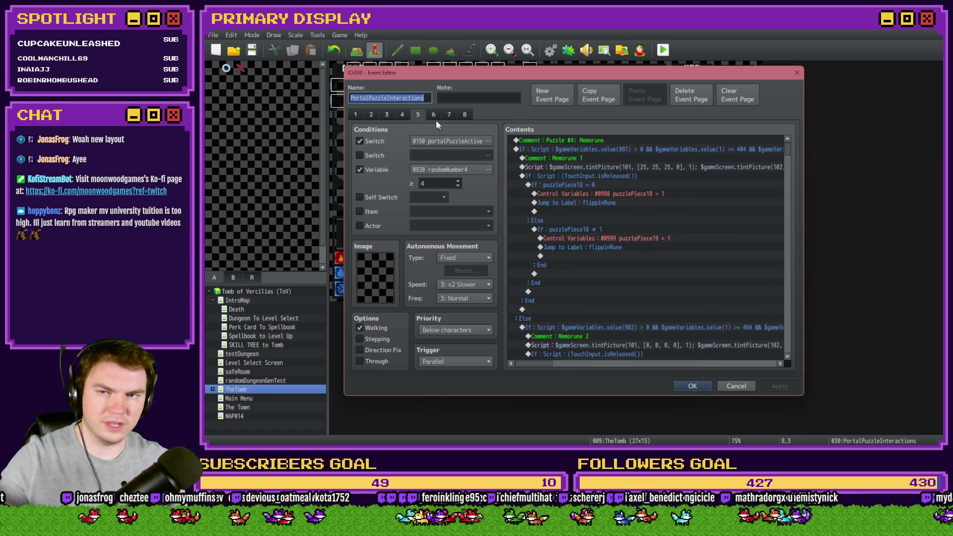
left_click(436, 115)
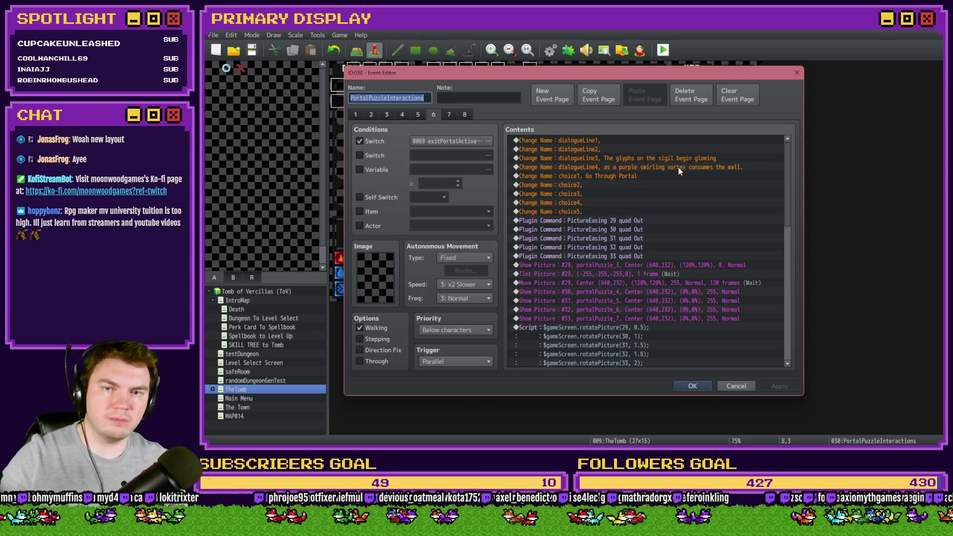
- Select page 6's commands from dialogueLine1 through the self switch line, then close the editor
left_click(614, 142)
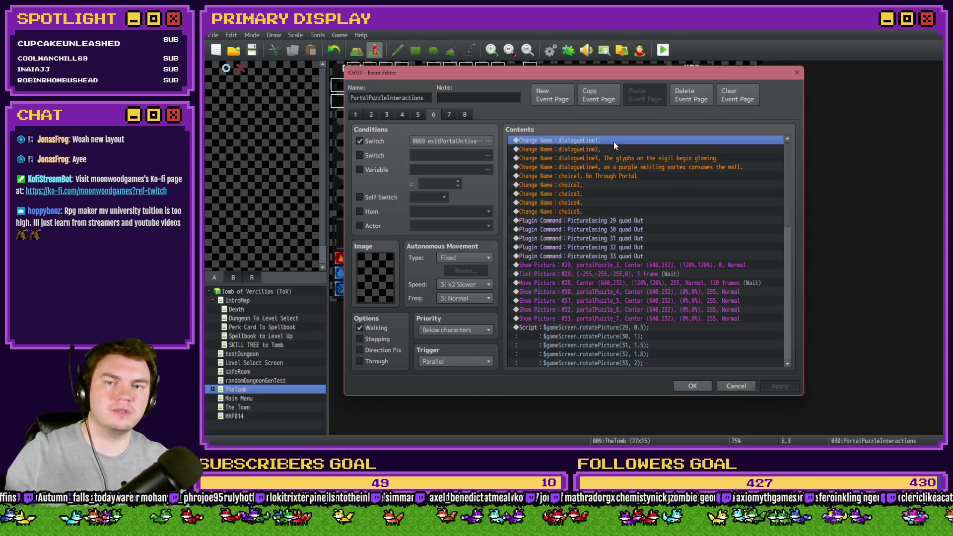
left_click_drag(788, 177, 788, 186)
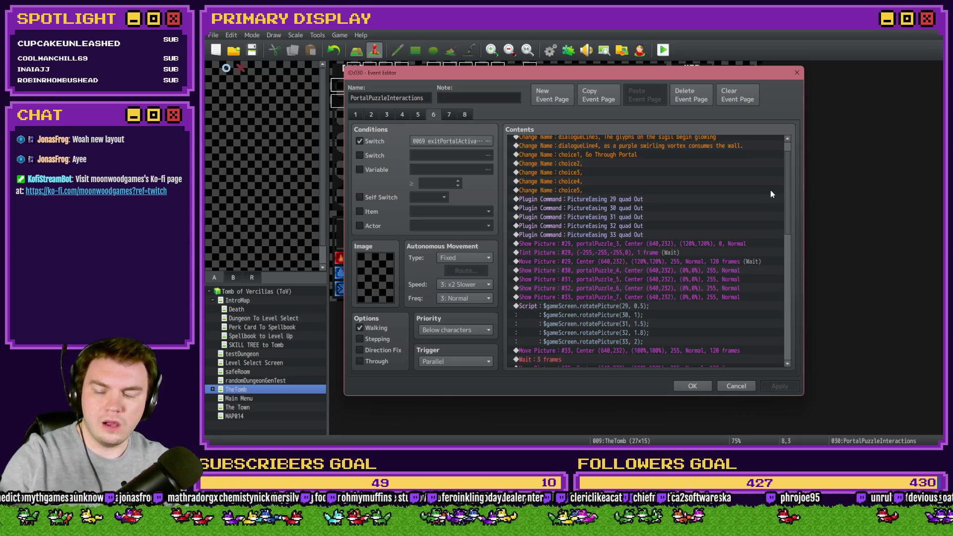
scroll(767, 190, "up", 1)
left_click_drag(788, 187, 788, 323)
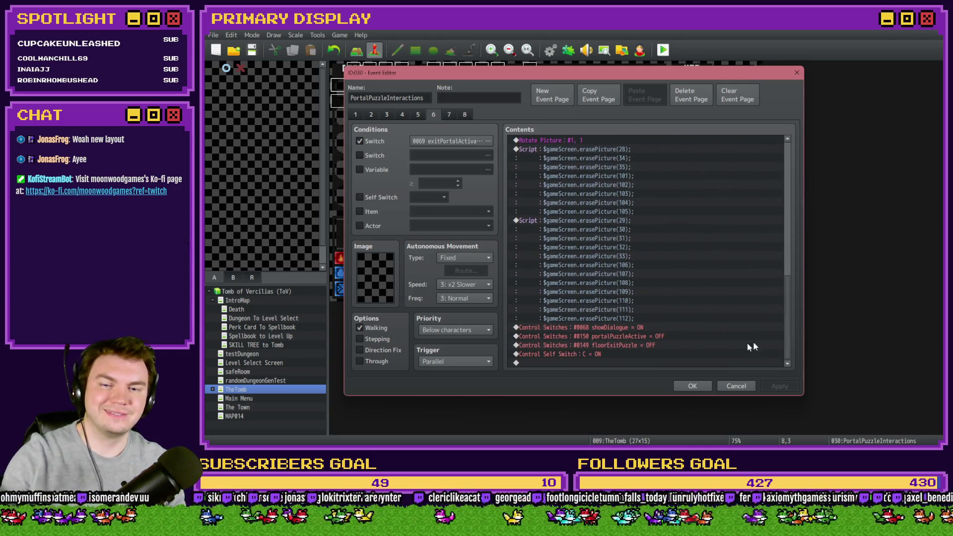
left_click(630, 354, "shift")
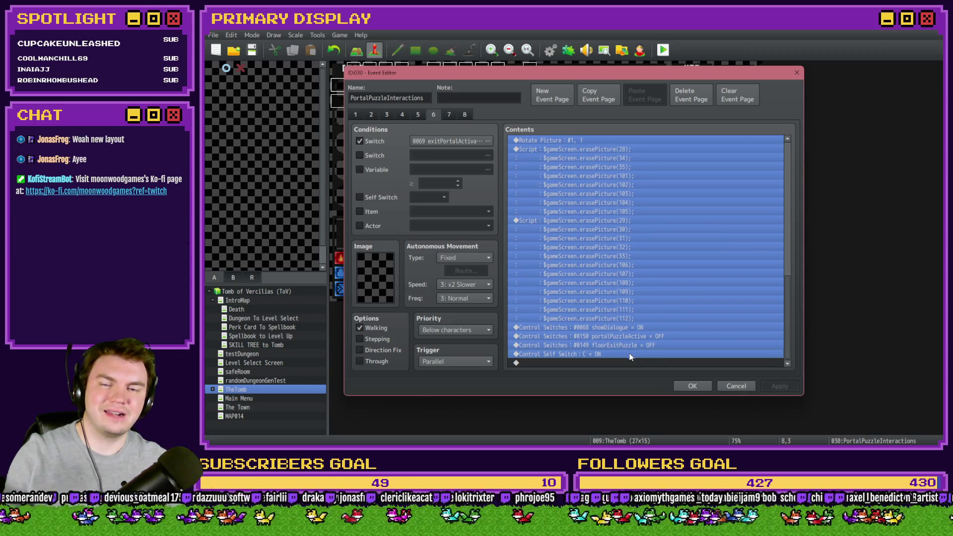
left_click(687, 390)
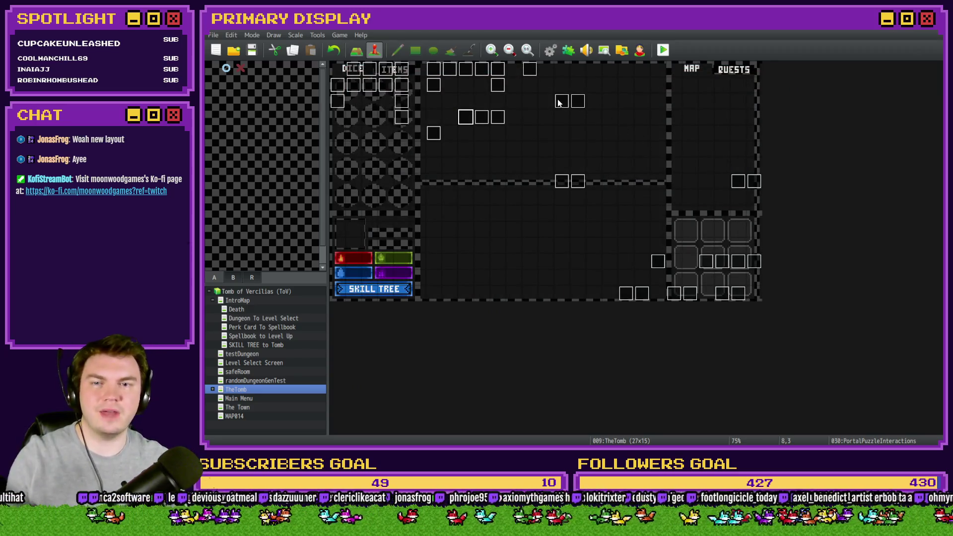
double_click(561, 103)
left_click_drag(790, 158, 786, 340)
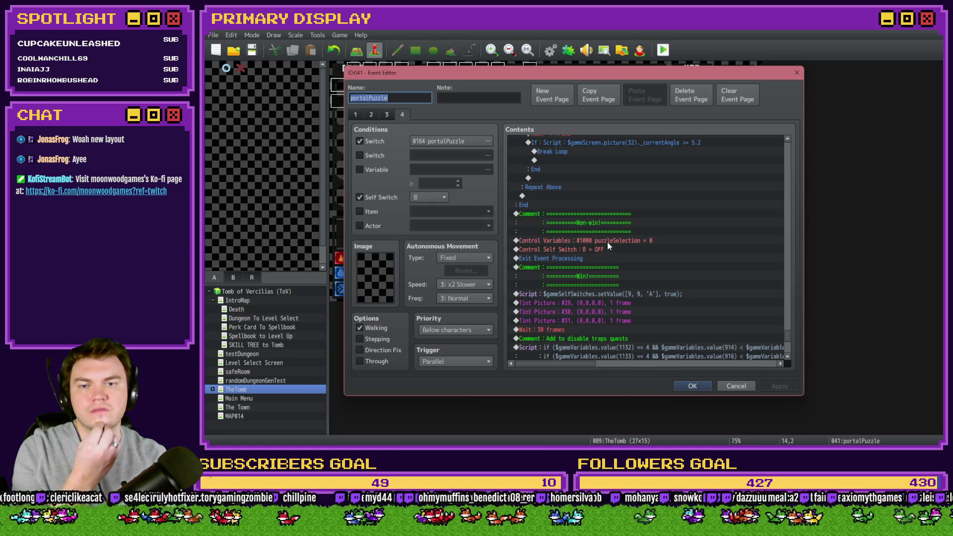
left_click(610, 242)
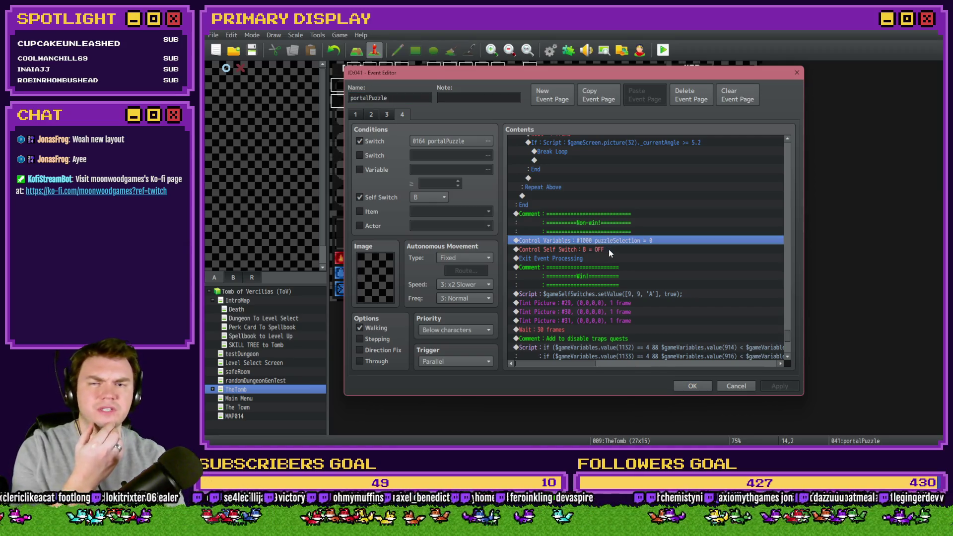
left_click(609, 249)
left_click(614, 241)
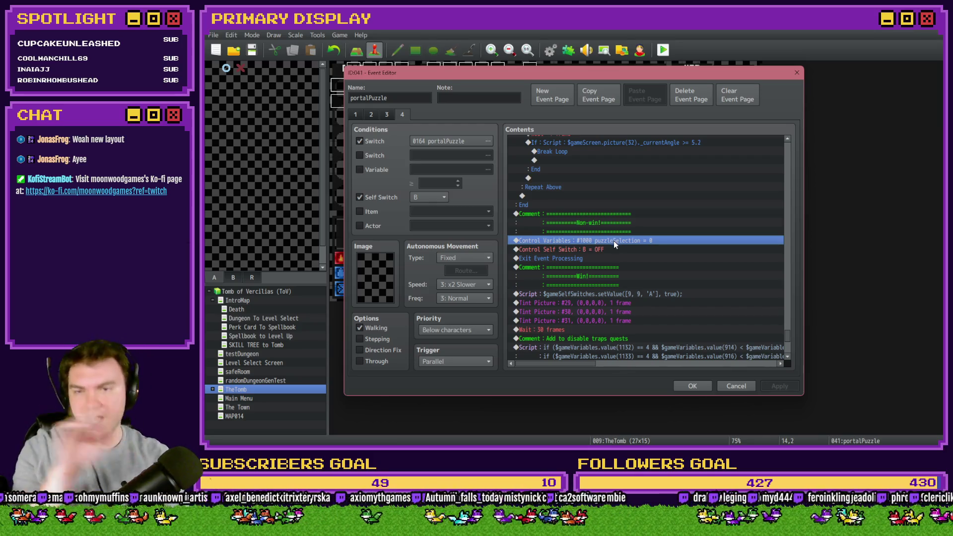
left_click(611, 249)
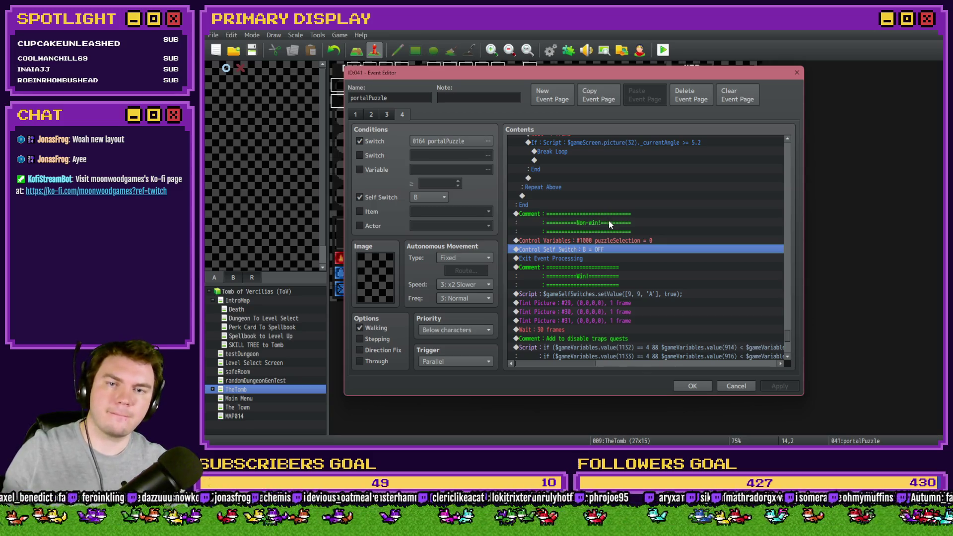
scroll(615, 272, "up", 2)
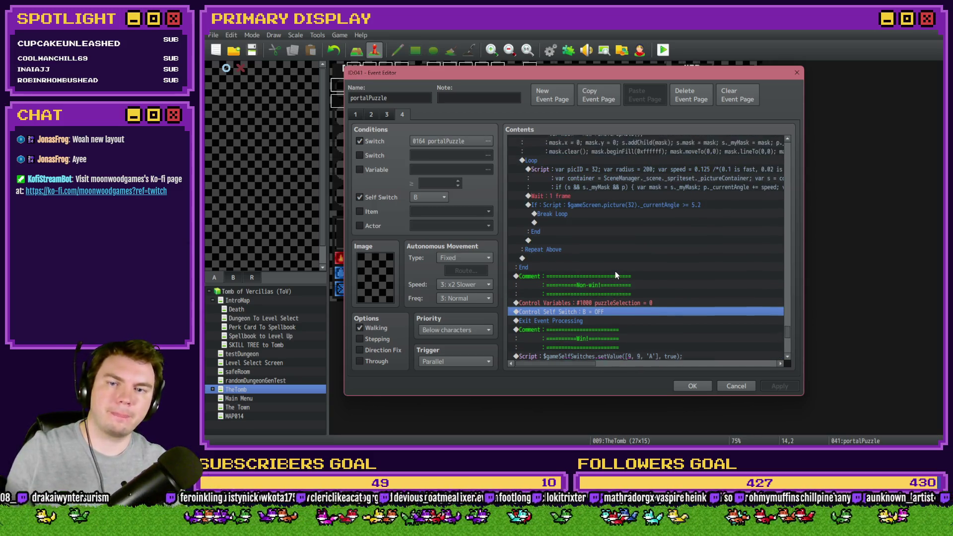
scroll(616, 274, "down", 1)
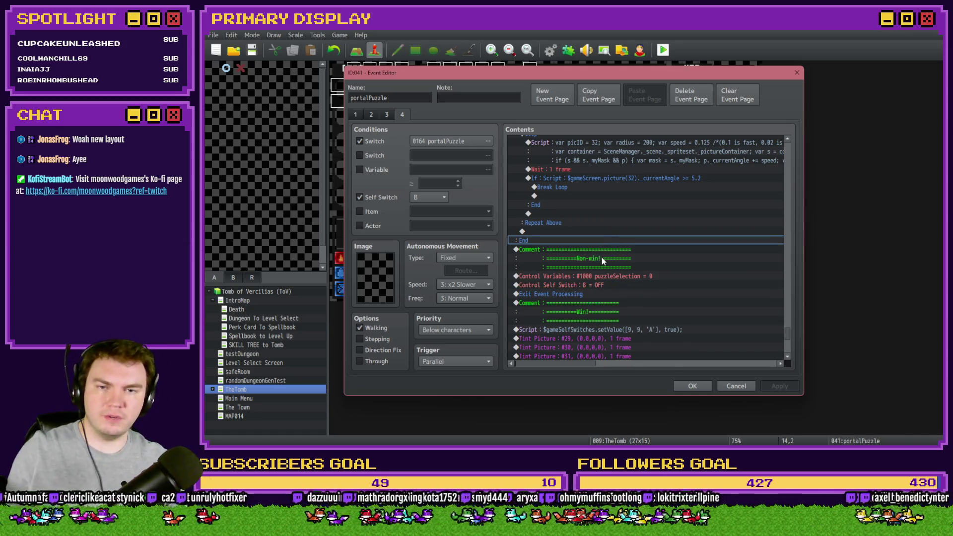
scroll(602, 257, "up", 2)
scroll(601, 258, "up", 3)
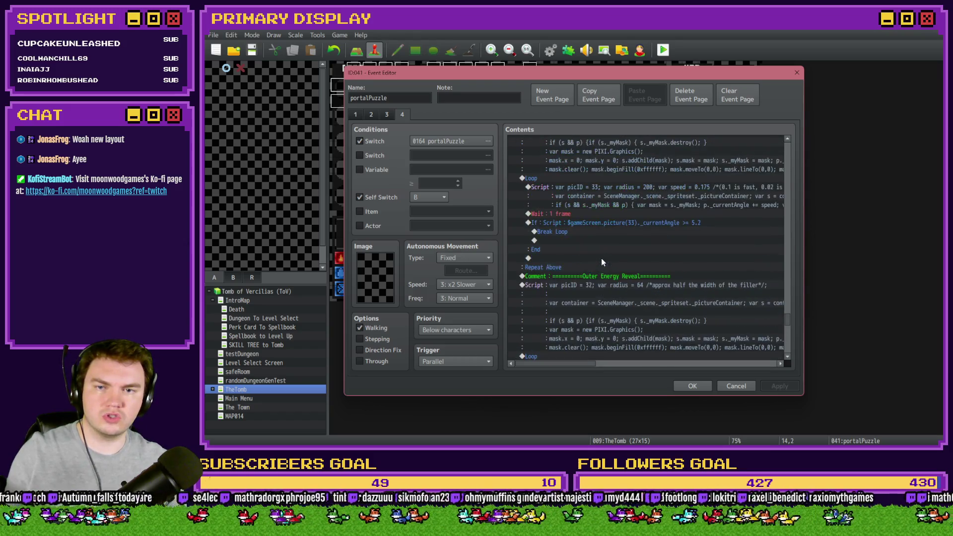
scroll(600, 287, "up", 6)
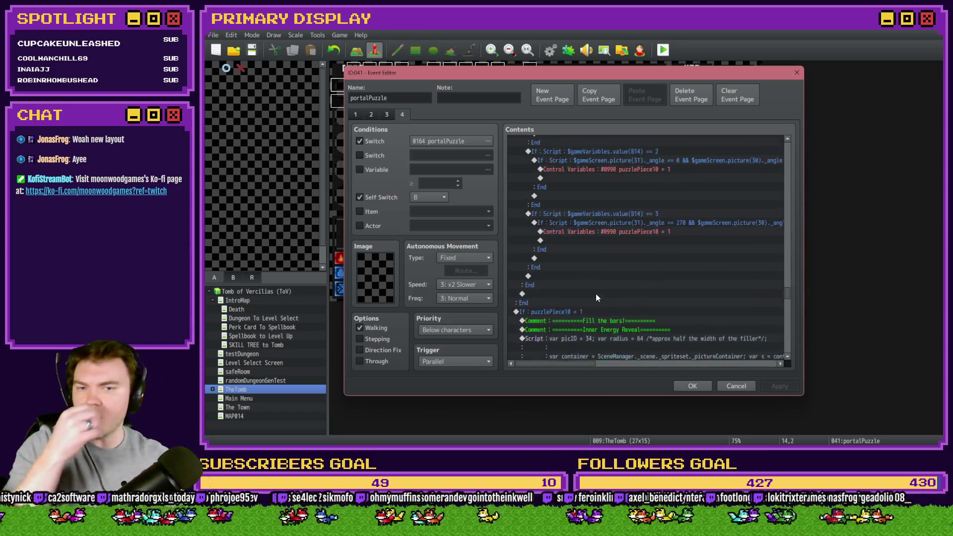
scroll(596, 297, "down", 5)
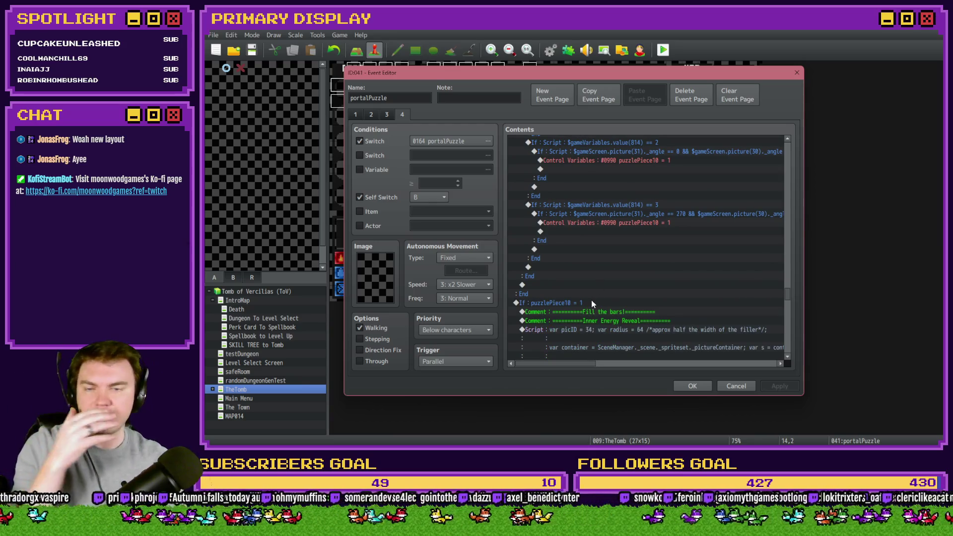
left_click(590, 302)
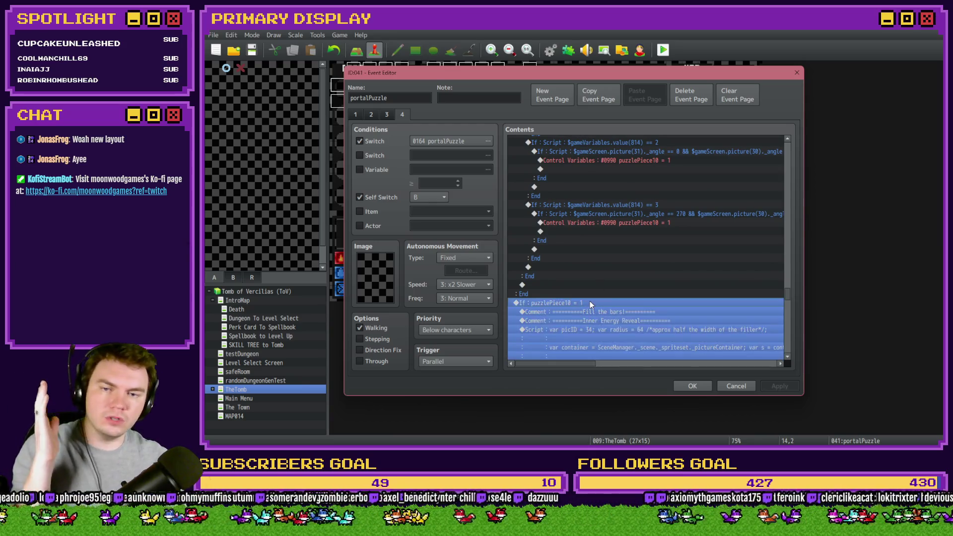
scroll(594, 301, "down", 3)
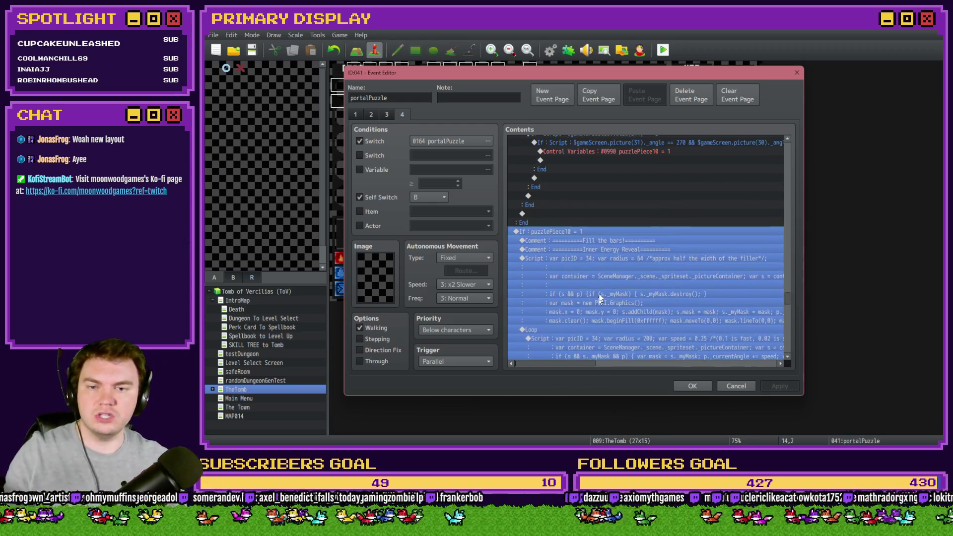
left_click(619, 257)
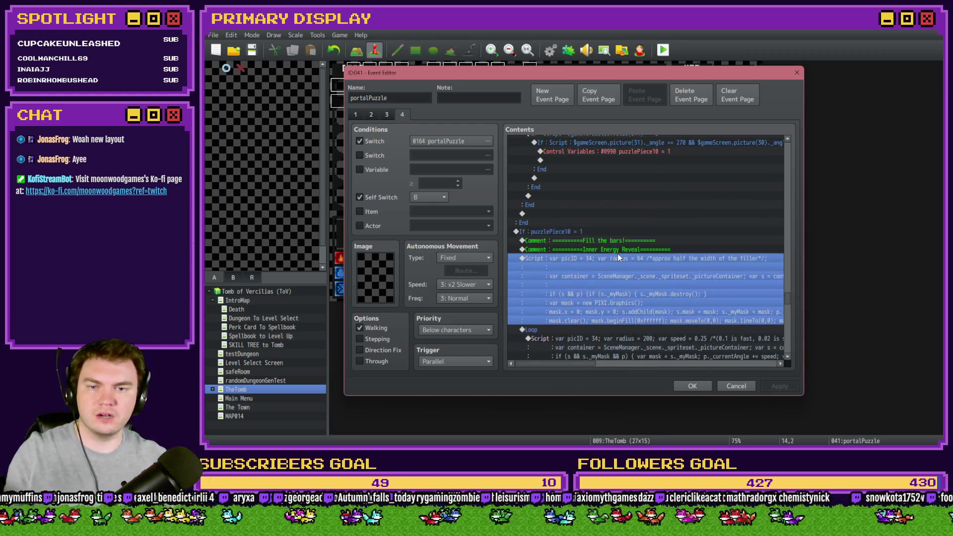
left_click(614, 233)
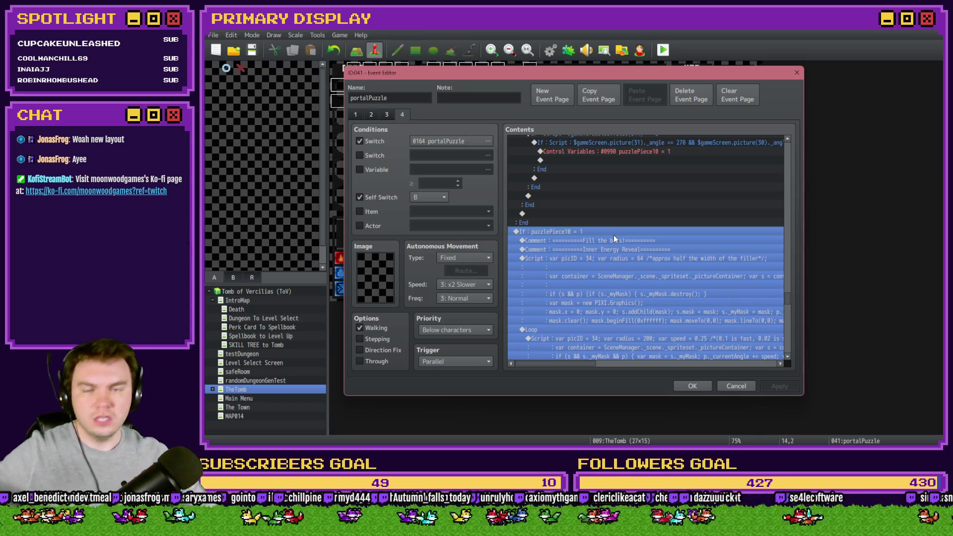
scroll(614, 238, "down", 5)
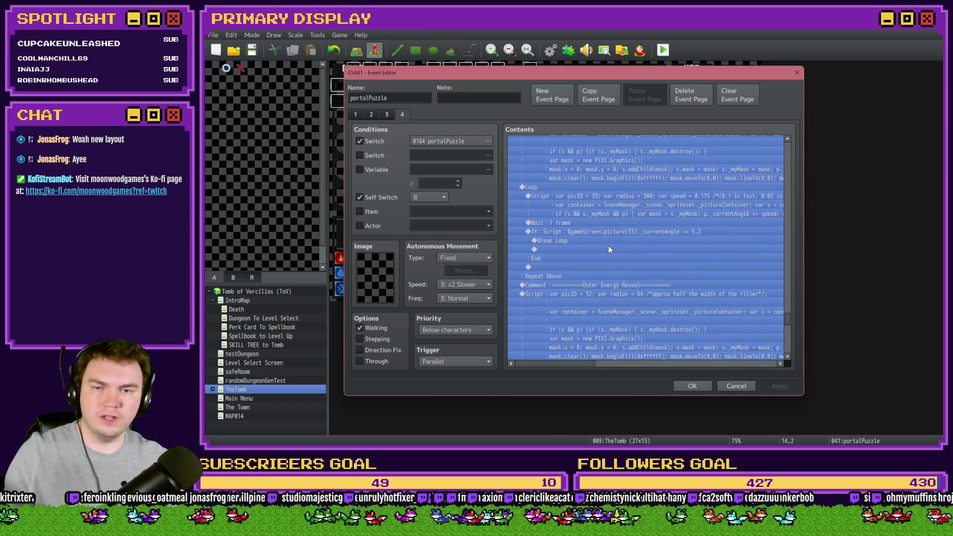
left_click(605, 250)
- Insert a Conditional Branch on variable 0990 puzzlePiece10 = constant 1, with an Else branch
double_click(589, 271)
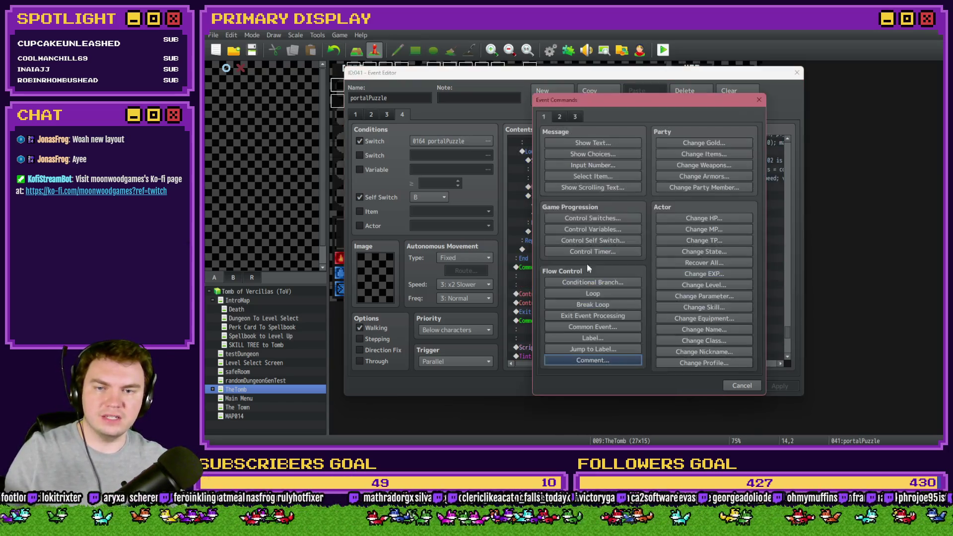
left_click(593, 229)
left_click(627, 207)
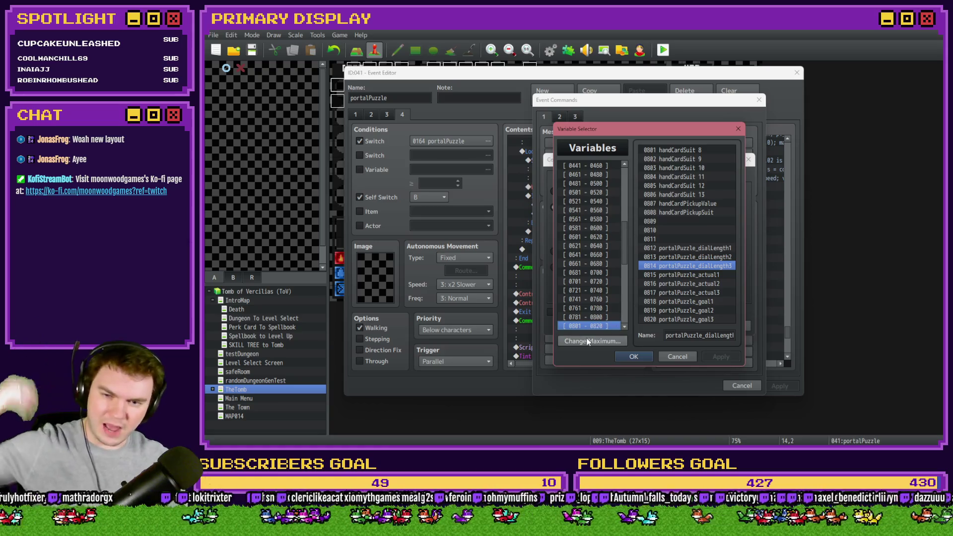
key("Down")
key("Down")
key("Down")
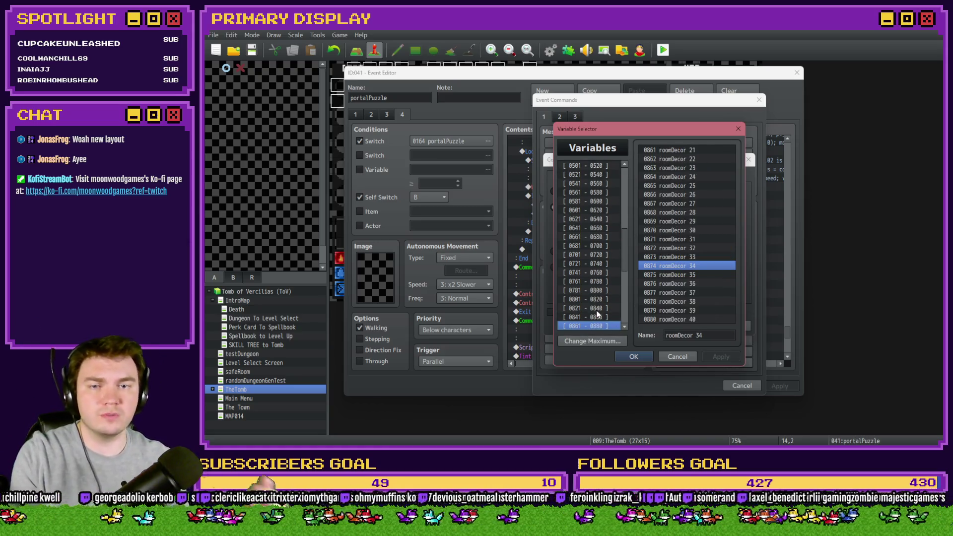
key("Down")
key("Down")
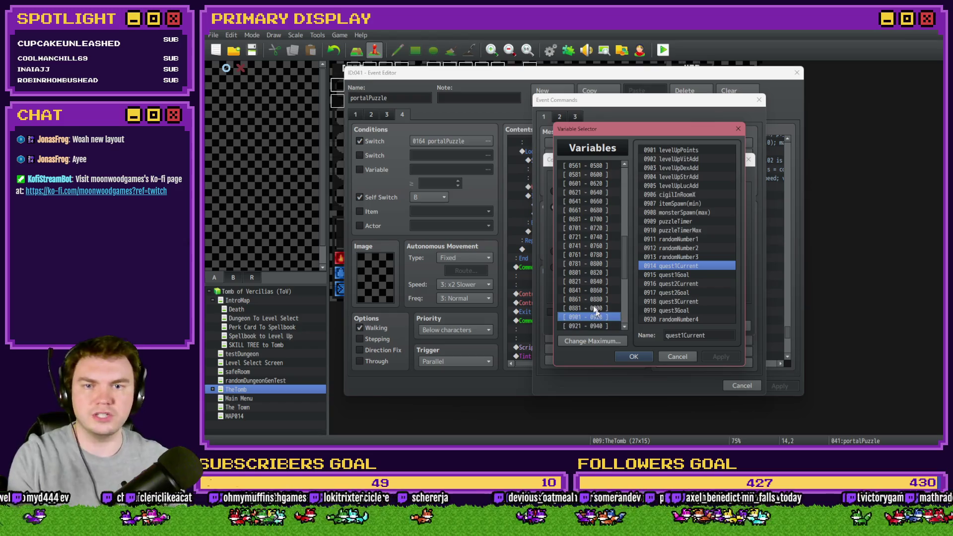
key("Down")
key("Down")
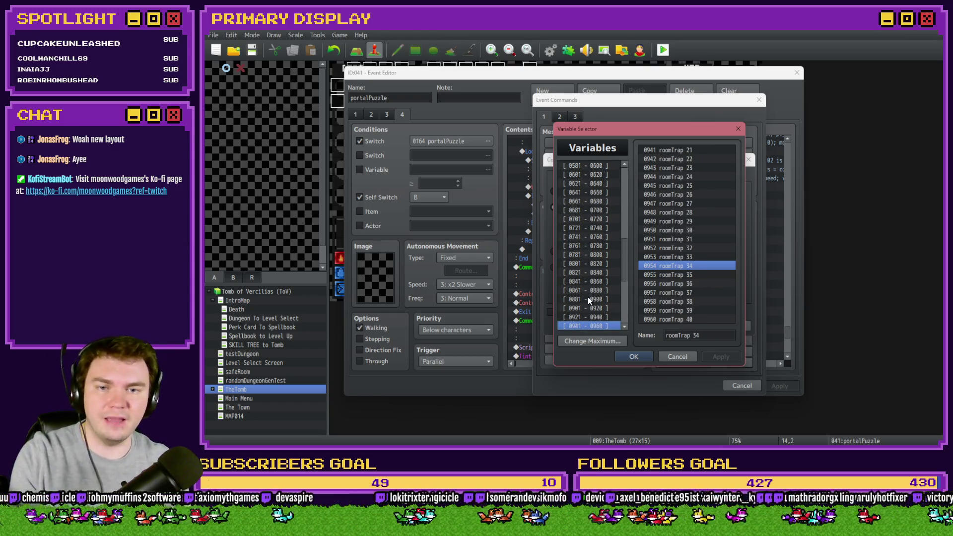
key("Down")
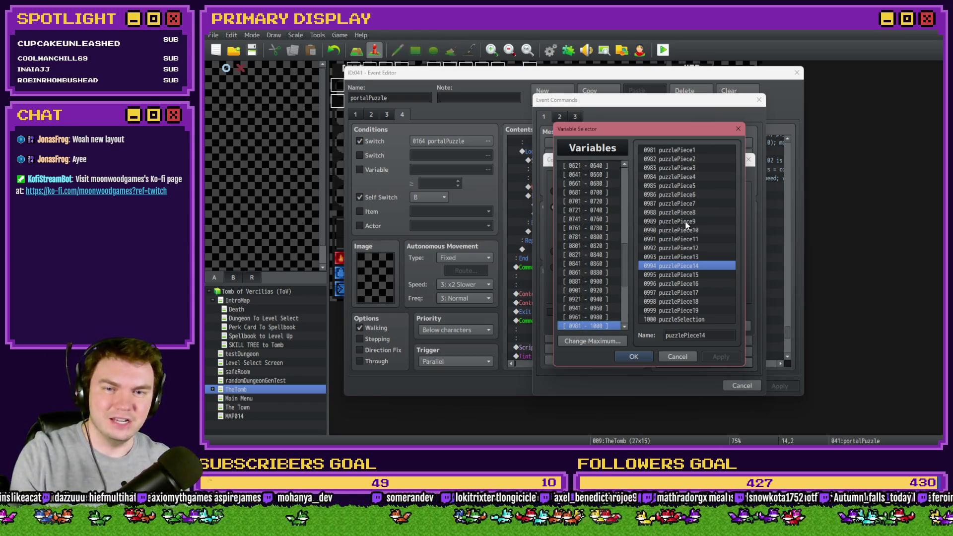
left_click(687, 230)
double_click(687, 229)
scroll(673, 221, "up", 1)
left_click(552, 312)
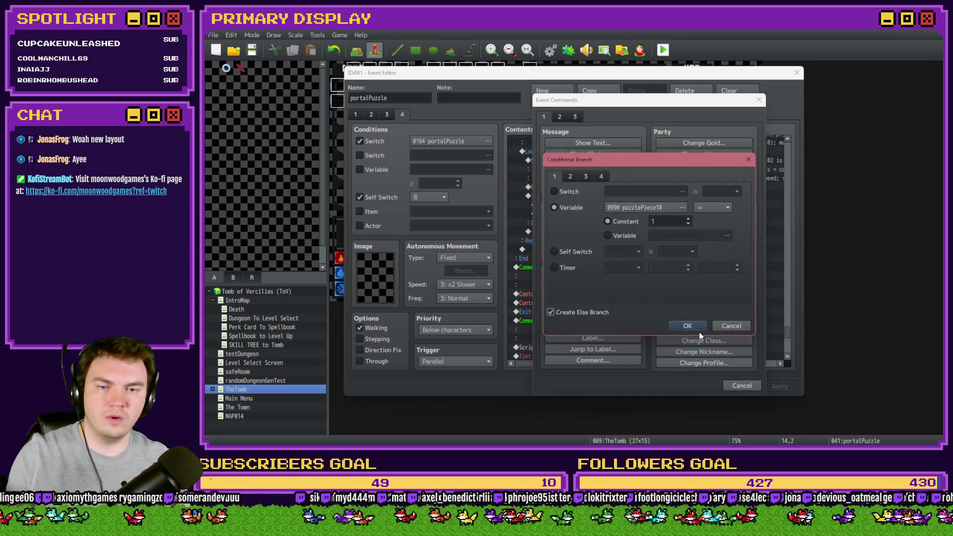
left_click(690, 327)
left_click(597, 276)
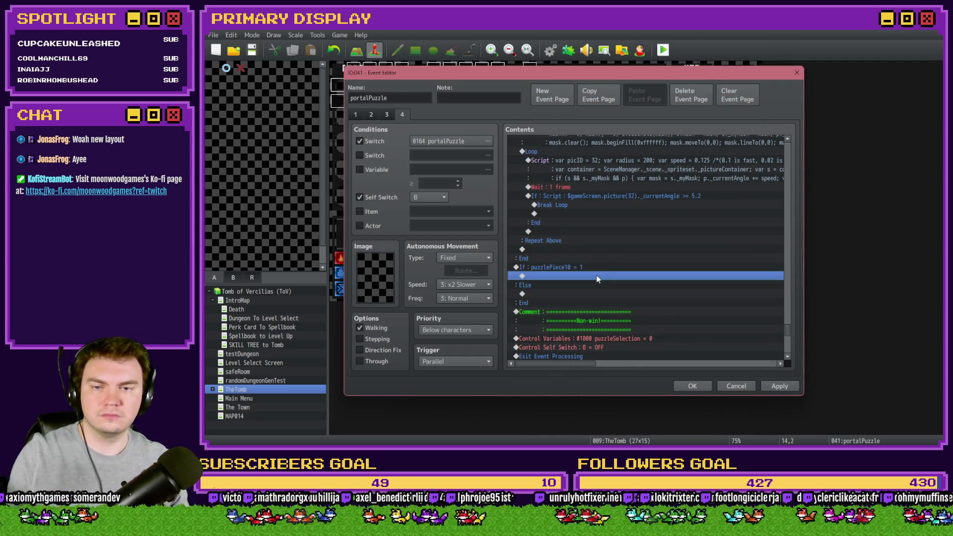
- Select the Non-win! comment block through the Exit Event Processing command
scroll(596, 276, "down", 2)
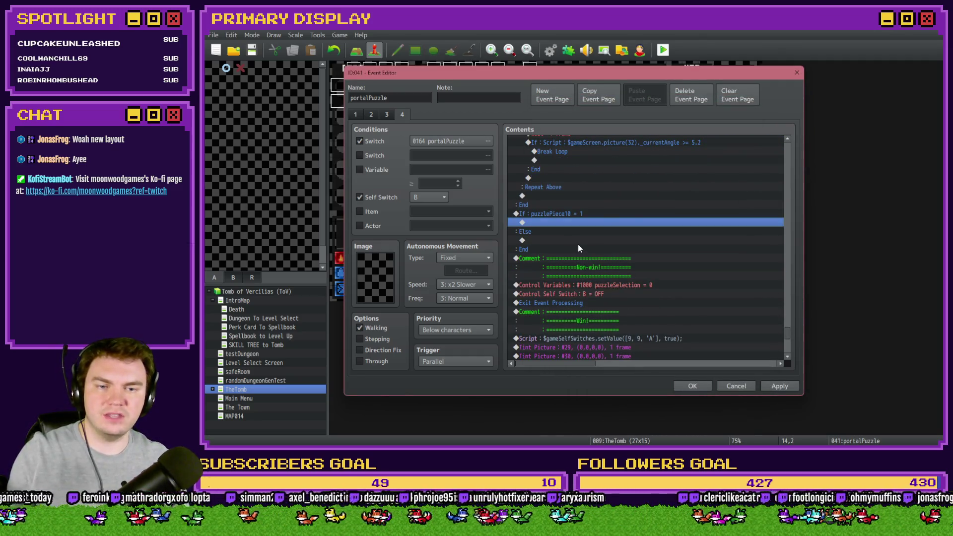
scroll(610, 290, "down", 3)
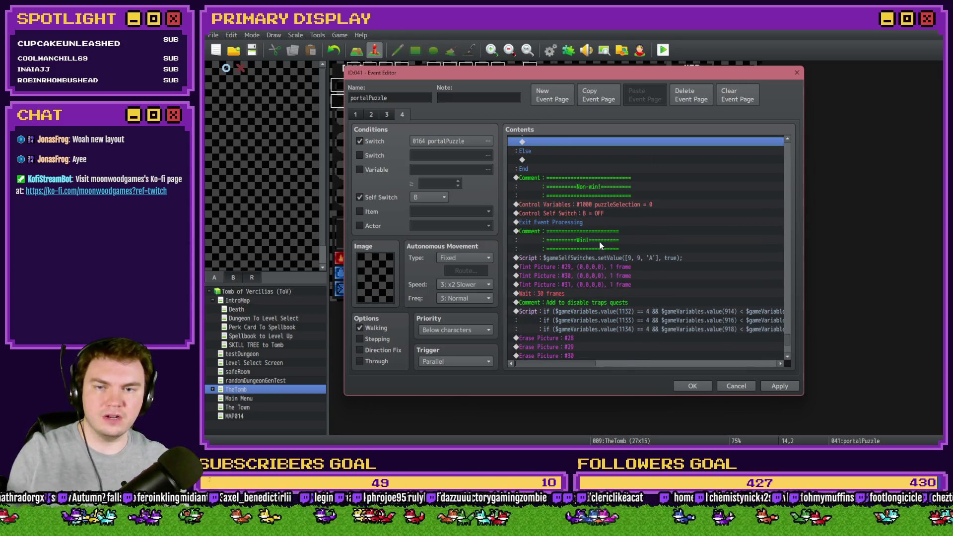
left_click(594, 223)
left_click(599, 247)
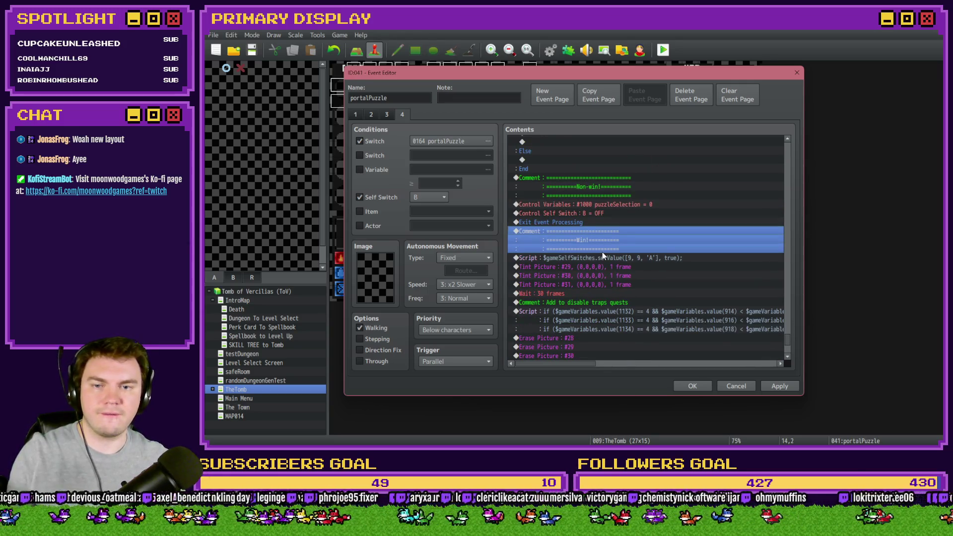
scroll(603, 252, "down", 5)
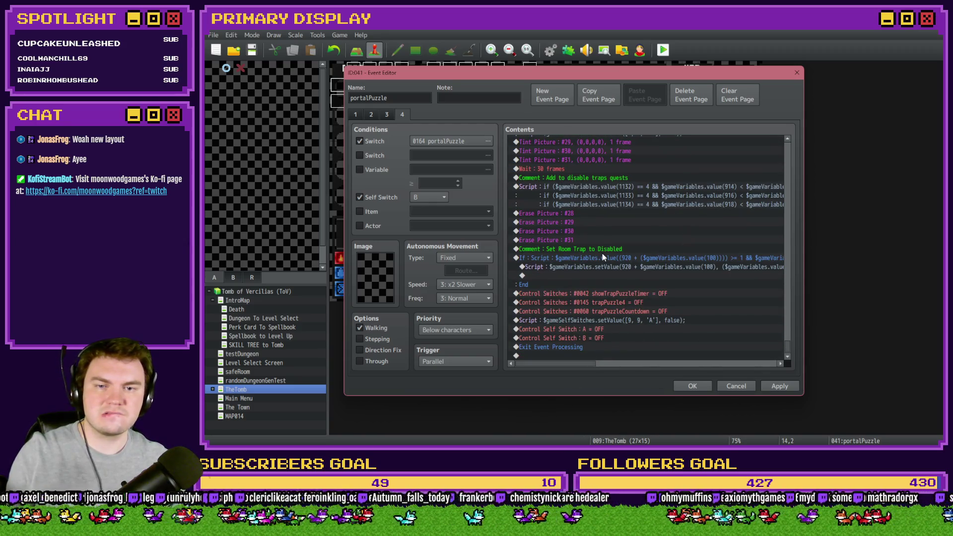
scroll(602, 254, "up", 2)
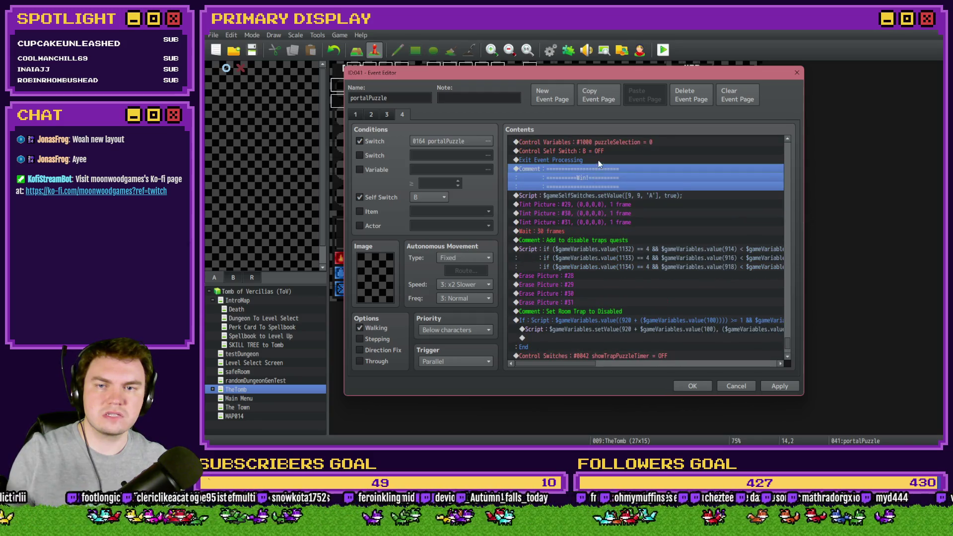
scroll(602, 214, "up", 2)
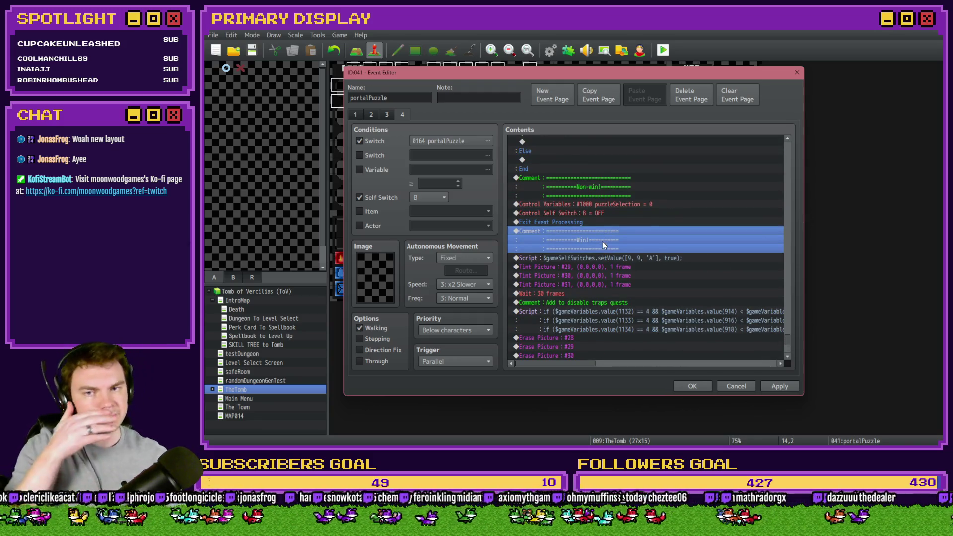
scroll(603, 242, "up", 2)
left_click(603, 232)
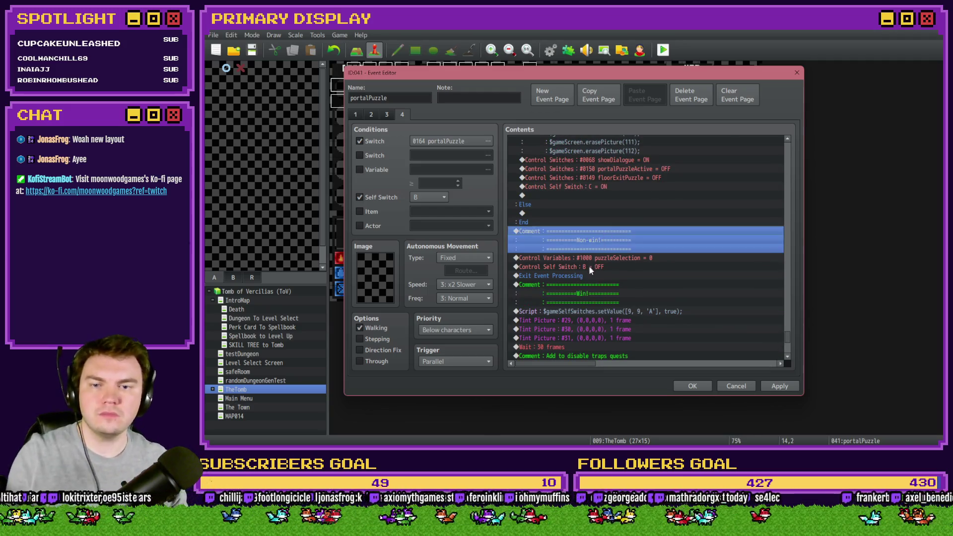
left_click(589, 268)
left_click(595, 236)
left_click_drag(595, 238, 591, 276)
- Cut the non-win commands and paste them under the Else branch
key("ctrl+x")
left_click(553, 215)
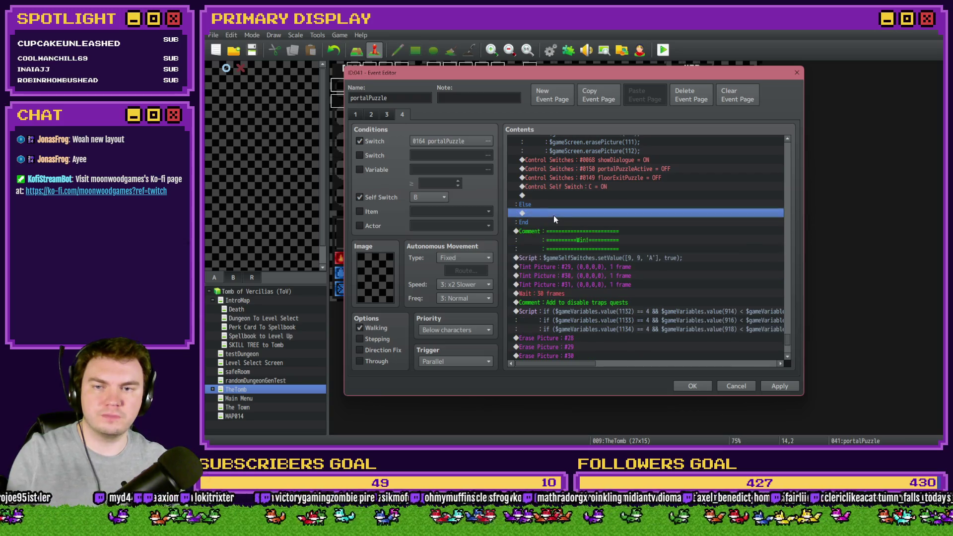
key("ctrl+v")
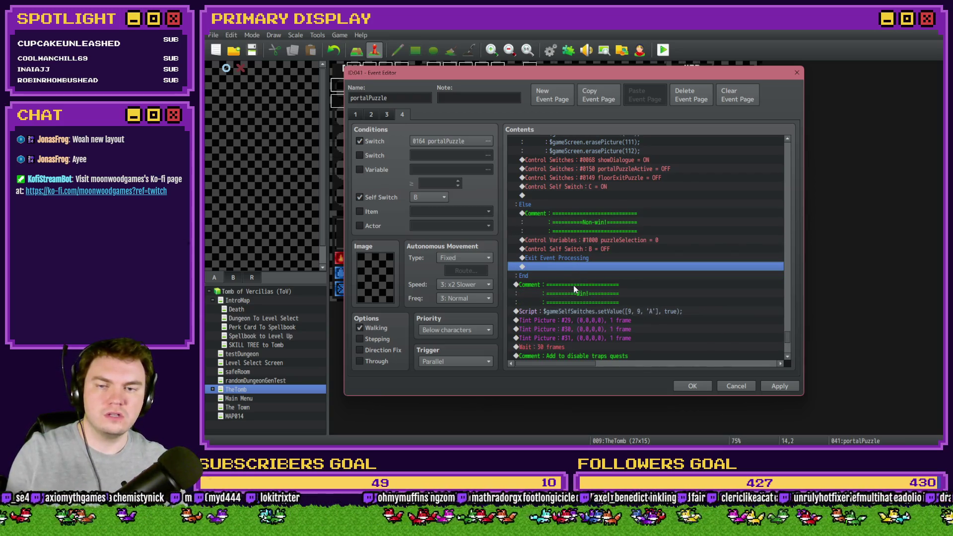
- Select the Win! comment block and the dialogueLine1 name change below it
left_click(575, 289)
scroll(586, 300, "up", 10)
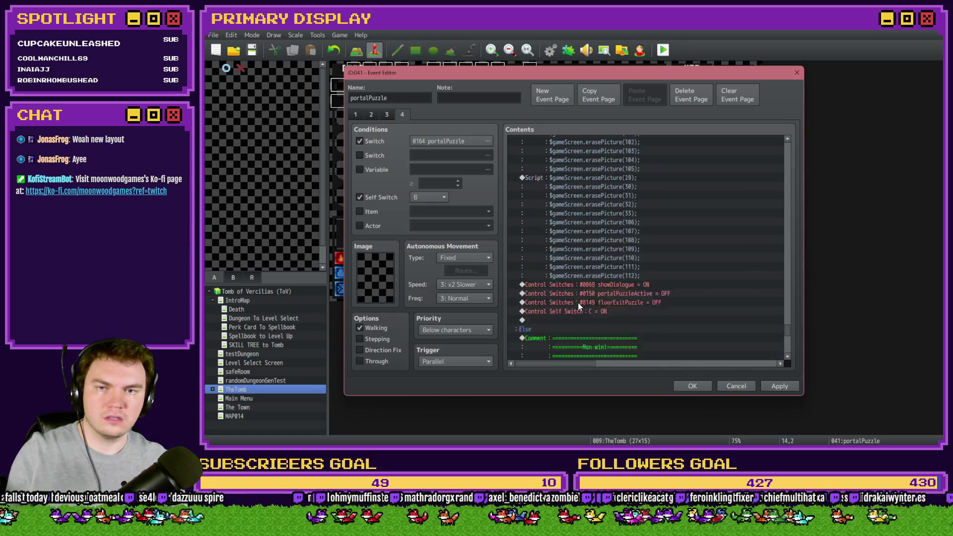
scroll(579, 307, "down", 11)
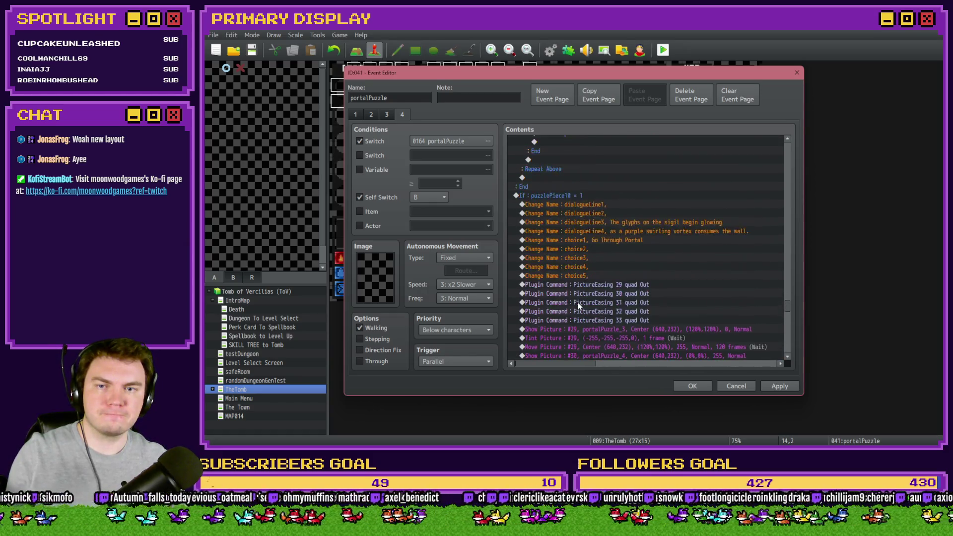
left_click(568, 257)
scroll(576, 267, "up", 1)
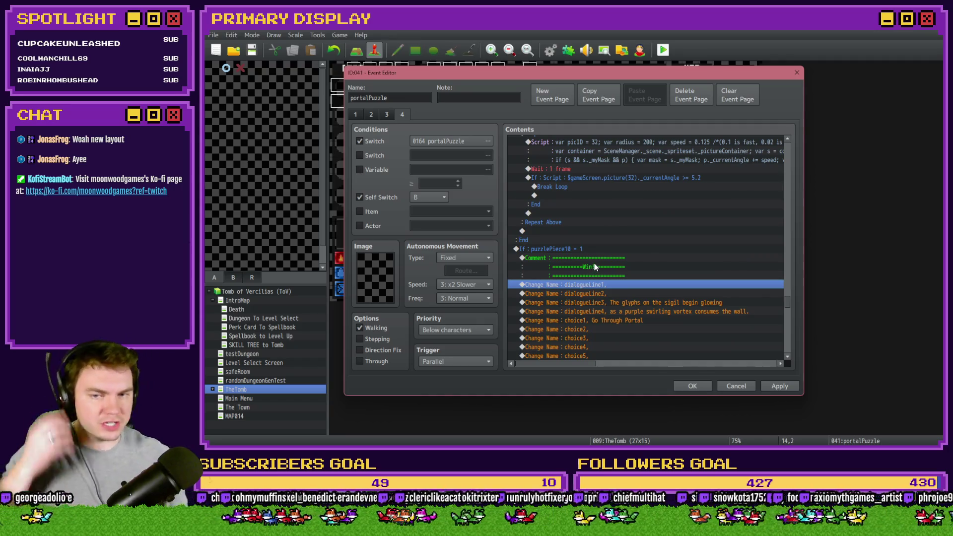
left_click(650, 294)
left_click(651, 303)
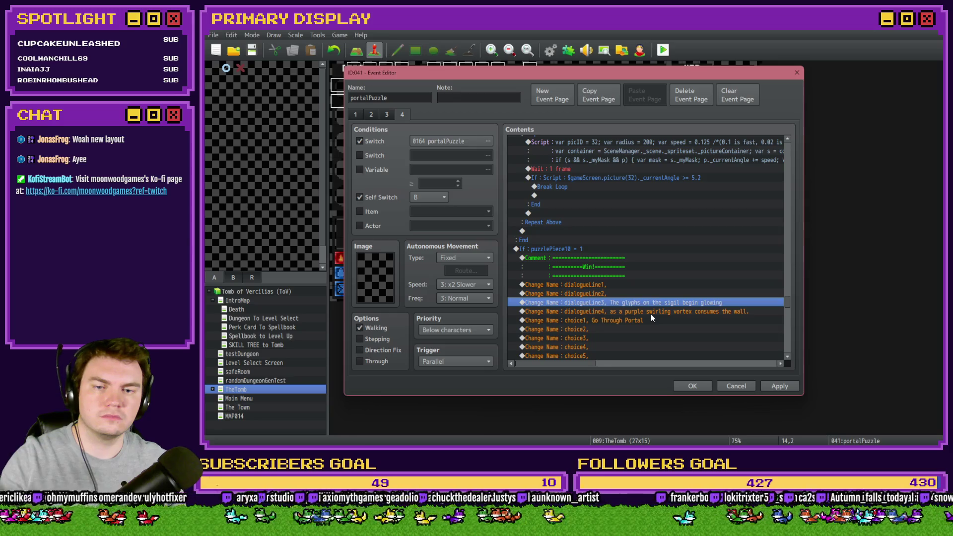
left_click(657, 294)
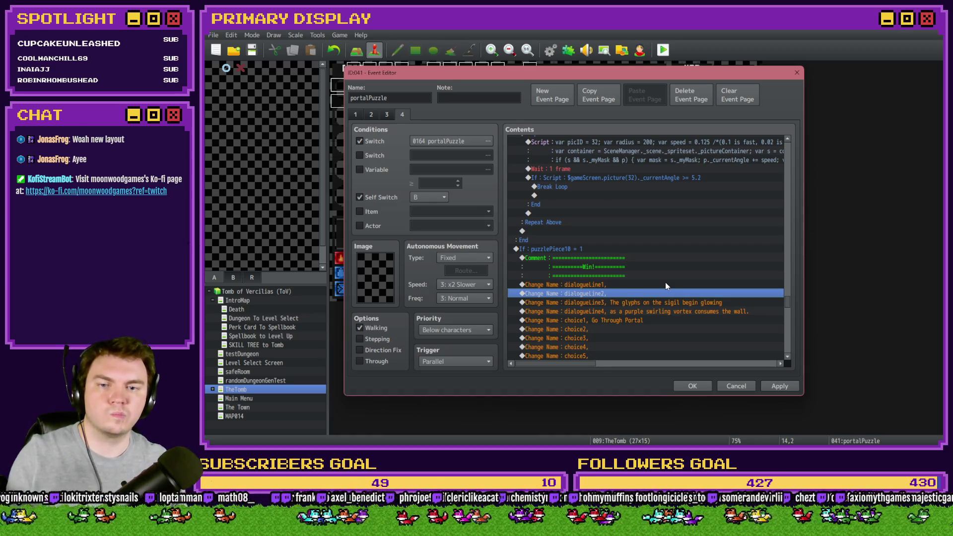
scroll(665, 283, "down", 5)
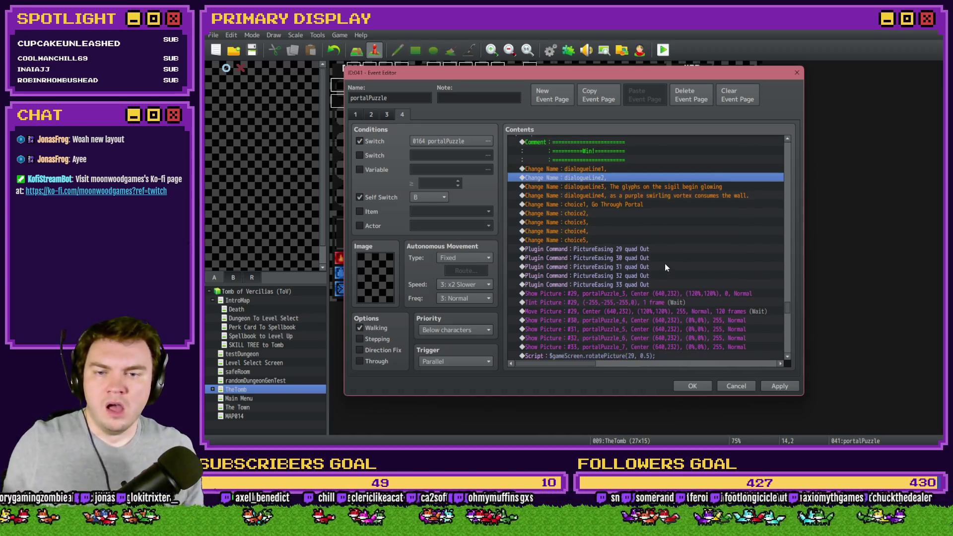
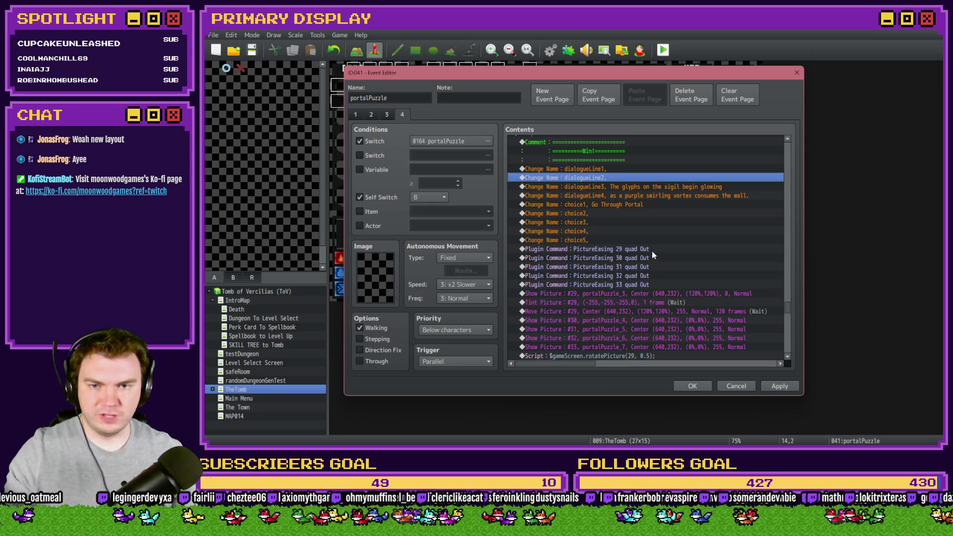
- Review the portalPuzzle event's PictureEasing commands for pictures 29 through 33
left_click(654, 251)
left_click(651, 258)
left_click(650, 267)
left_click(649, 279)
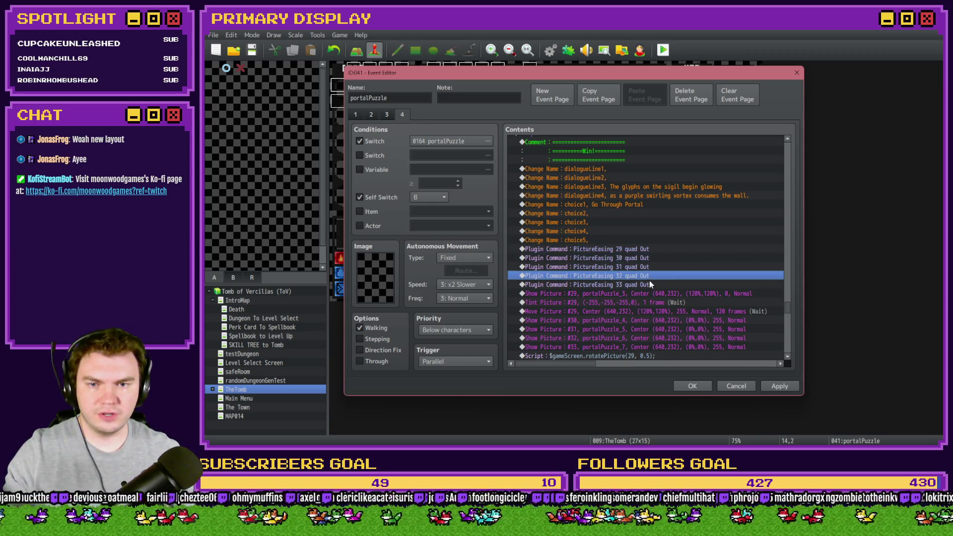
left_click(649, 284)
left_click(645, 257)
left_click(645, 267)
left_click(647, 284)
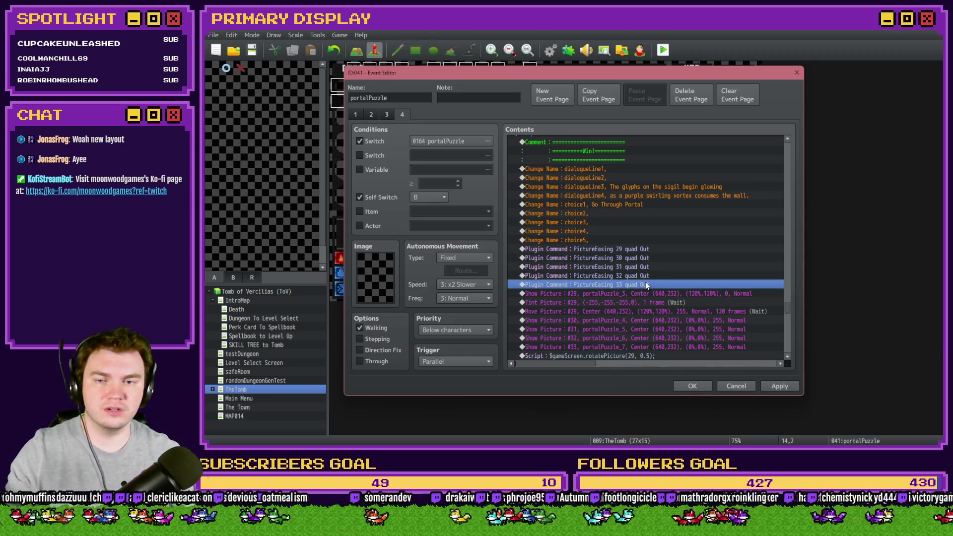
- Inspect the loading and Tomb Master events, then reopen portalPuzzle at Show Picture #35
left_click(682, 389)
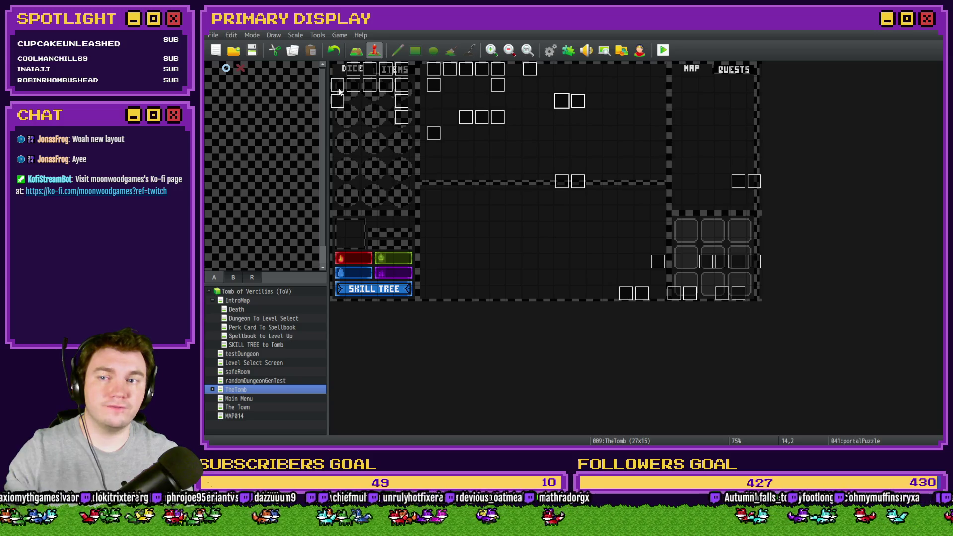
double_click(338, 87)
key("Escape")
double_click(333, 104)
scroll(676, 267, "down", 3)
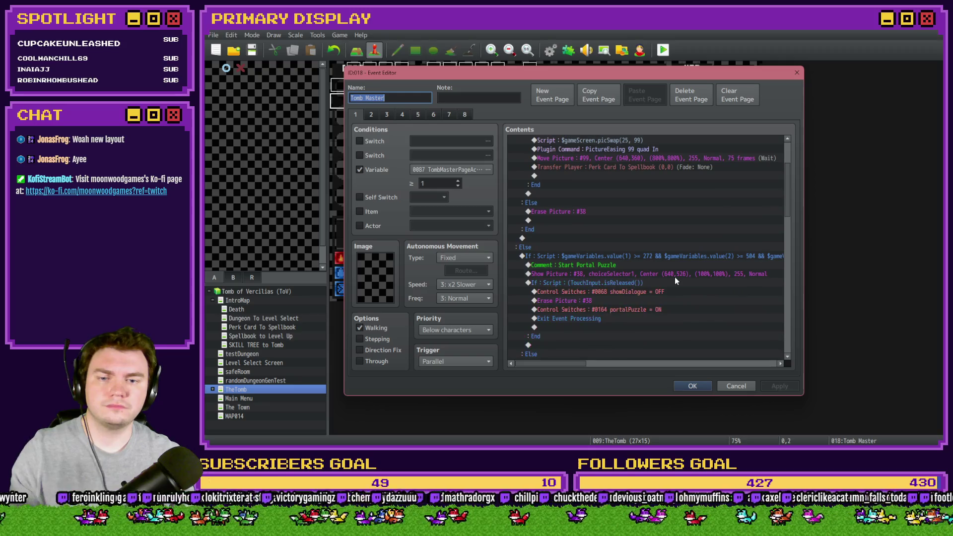
scroll(675, 282, "down", 2)
left_click(683, 385)
double_click(562, 102)
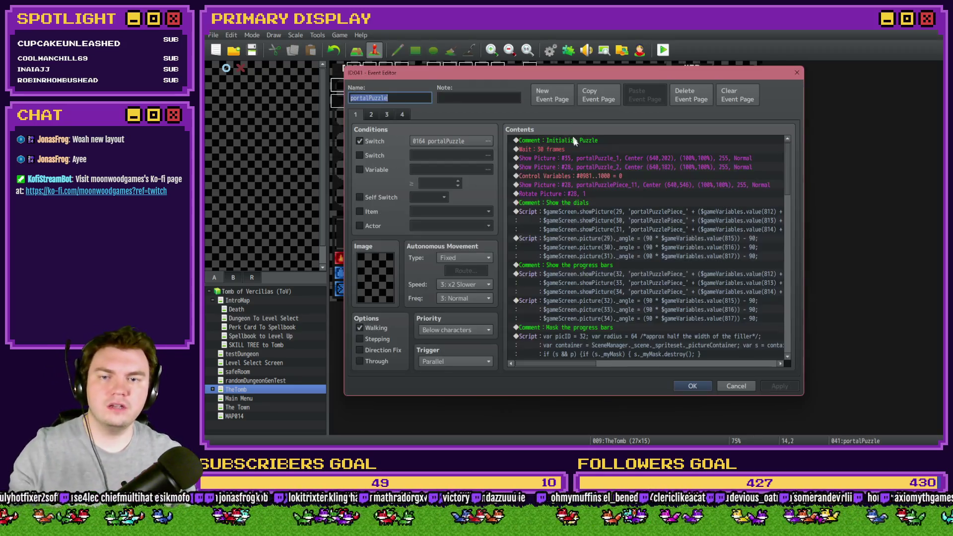
left_click(602, 159)
- Confirm Show Picture #35 uses the portalPuzzle_1 image
double_click(604, 160)
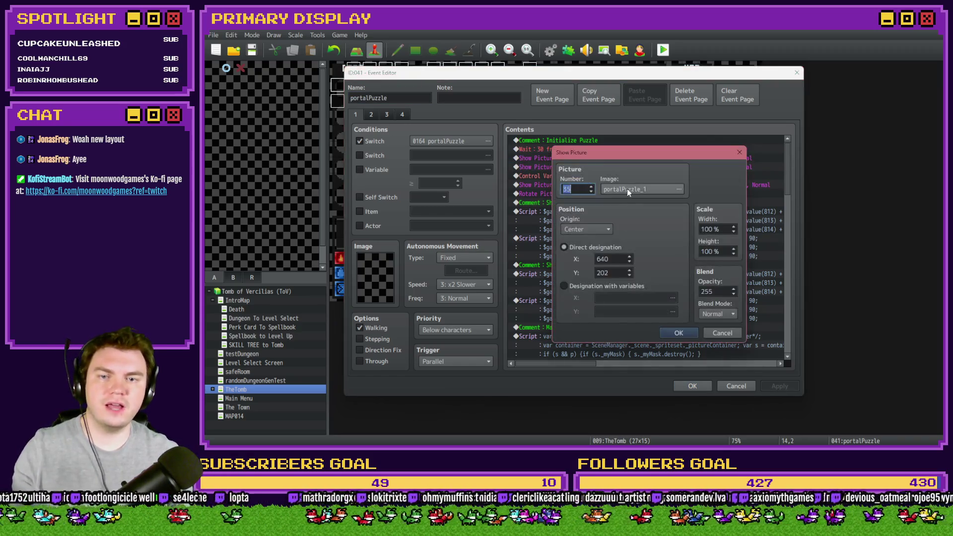
left_click(630, 190)
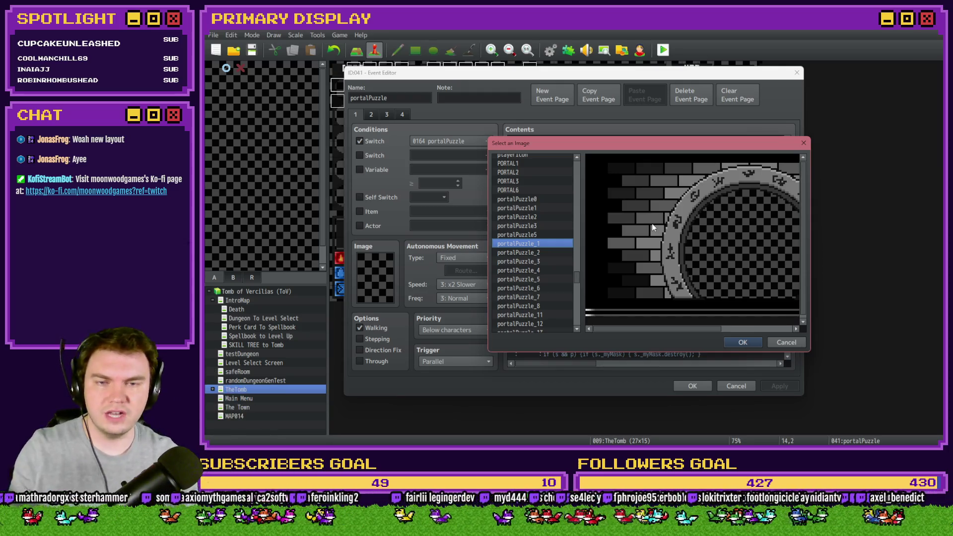
key("Return")
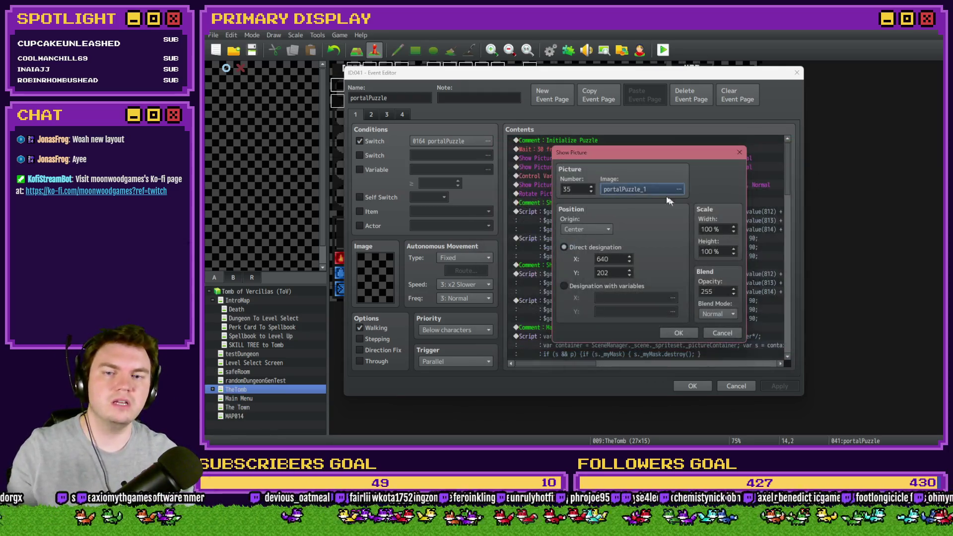
left_click(679, 332)
- Check Show Picture #28's settings, save the portalPuzzle event, and open the Database
double_click(634, 167)
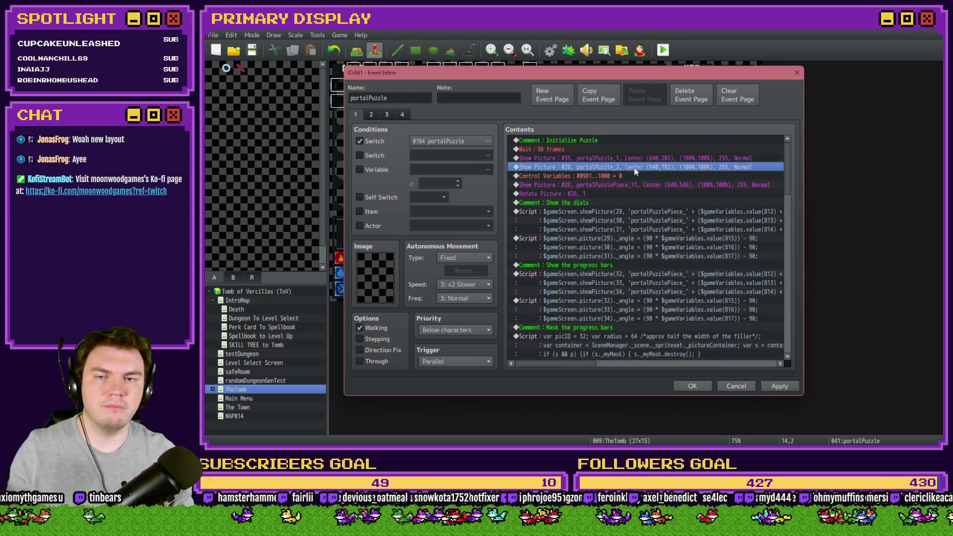
key("Return")
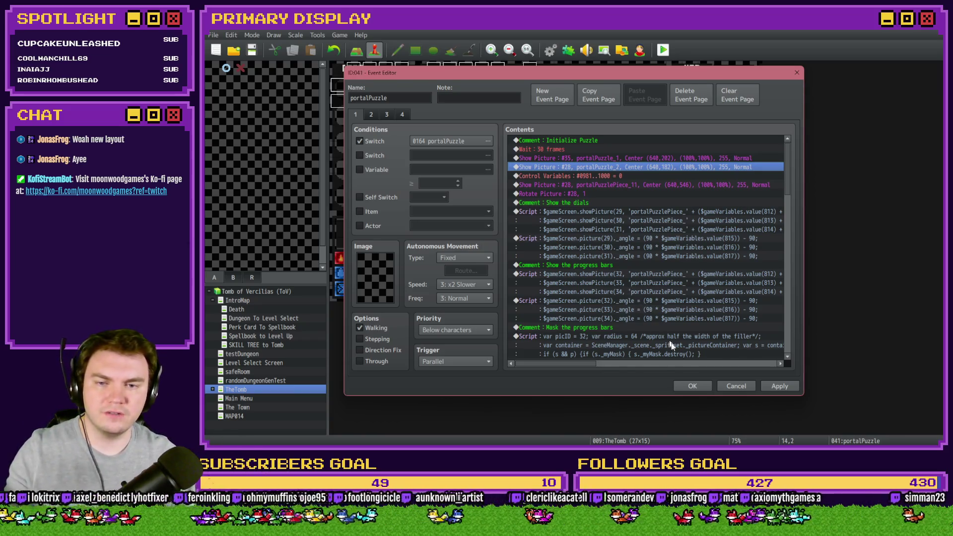
left_click(693, 386)
left_click(551, 50)
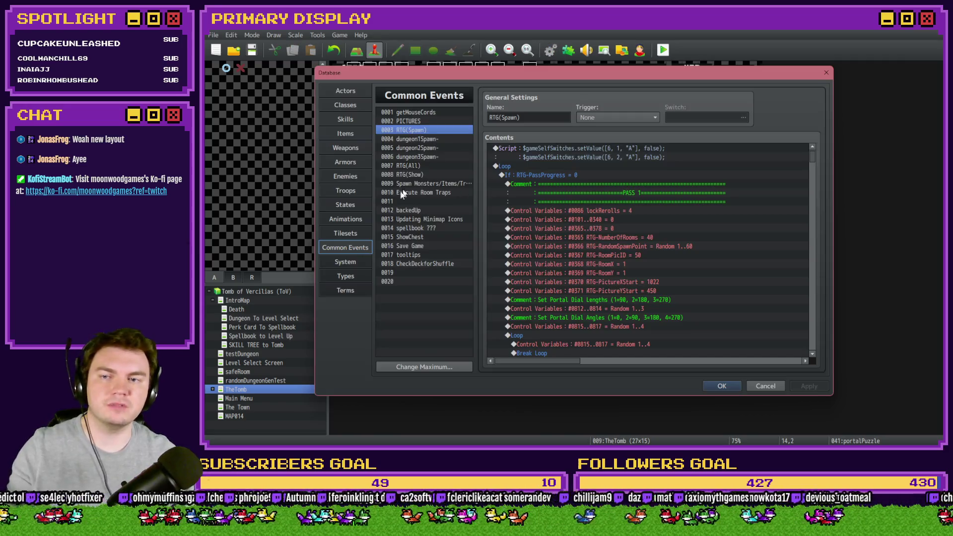
- Select the Decks/UI picture-number comment in the 0002 PICTURES common event, then reopen portalPuzzle
left_click(395, 121)
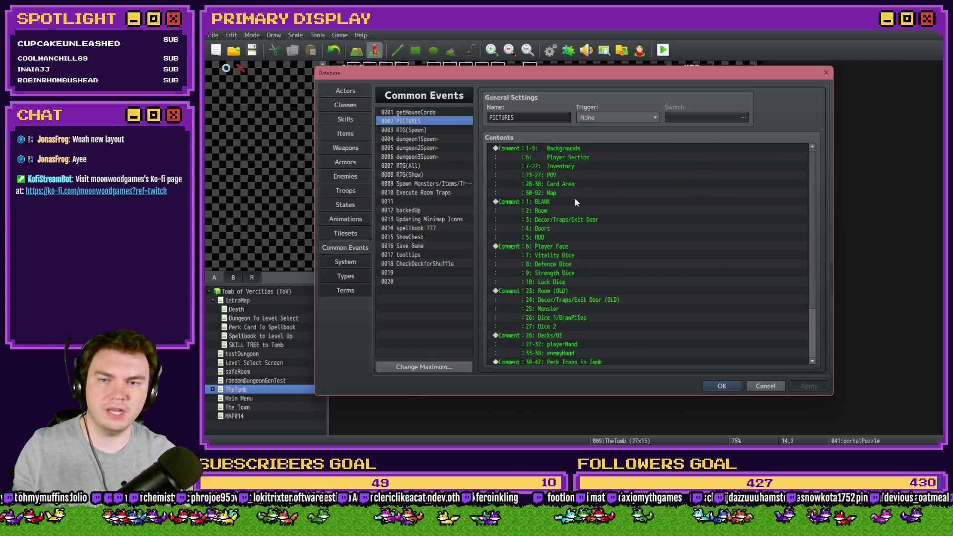
scroll(577, 278, "down", 3)
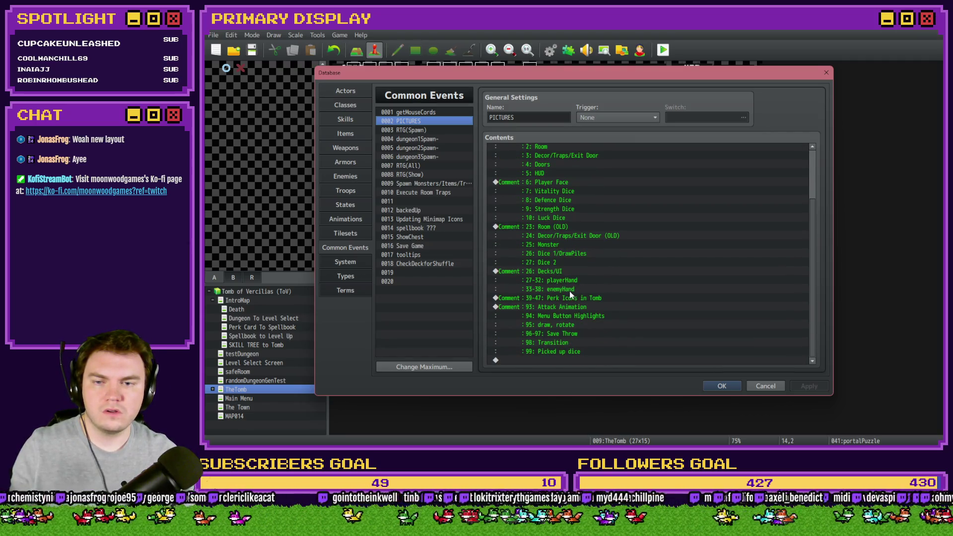
left_click(553, 272)
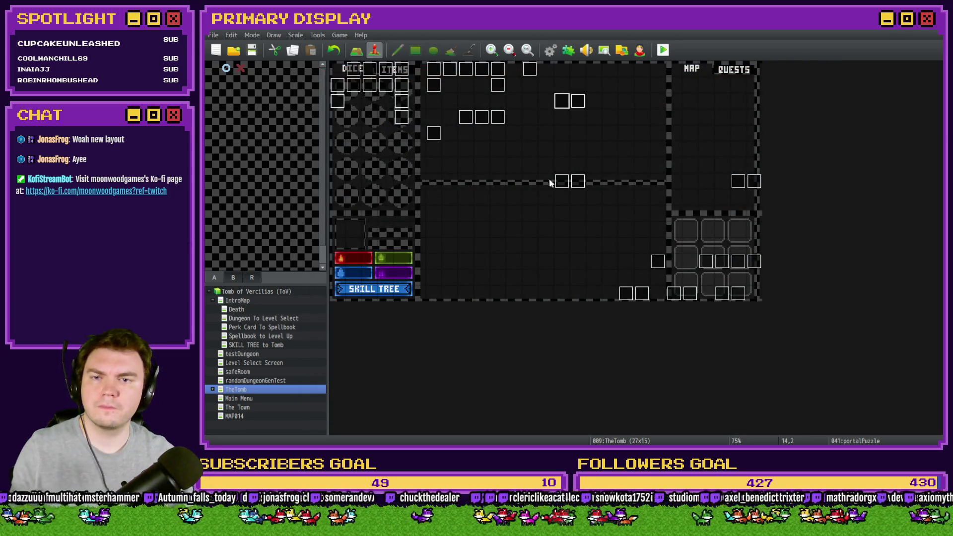
double_click(564, 103)
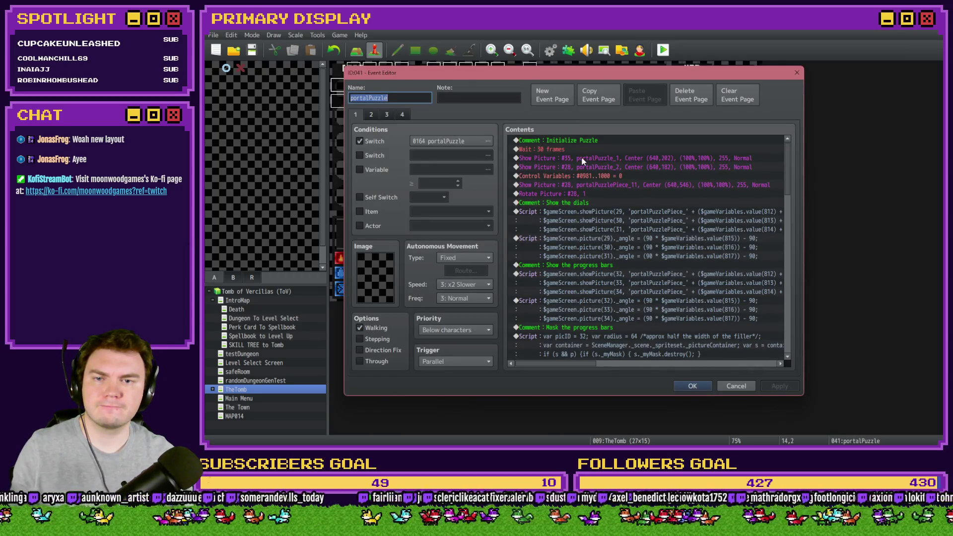
- Paste the Decks/UI comment block at the top of portalPuzzle's commands and save the event
left_click(581, 141)
key("ctrl+v")
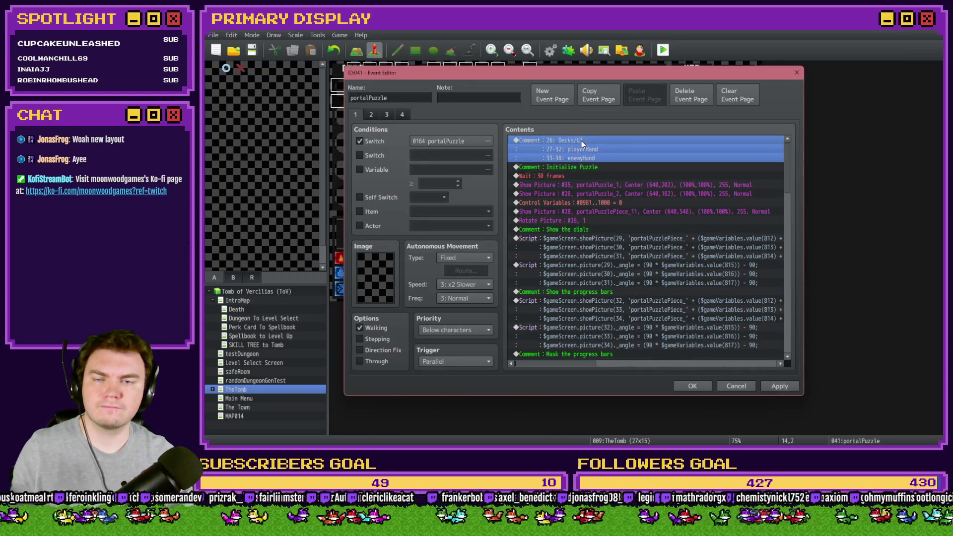
left_click(590, 194)
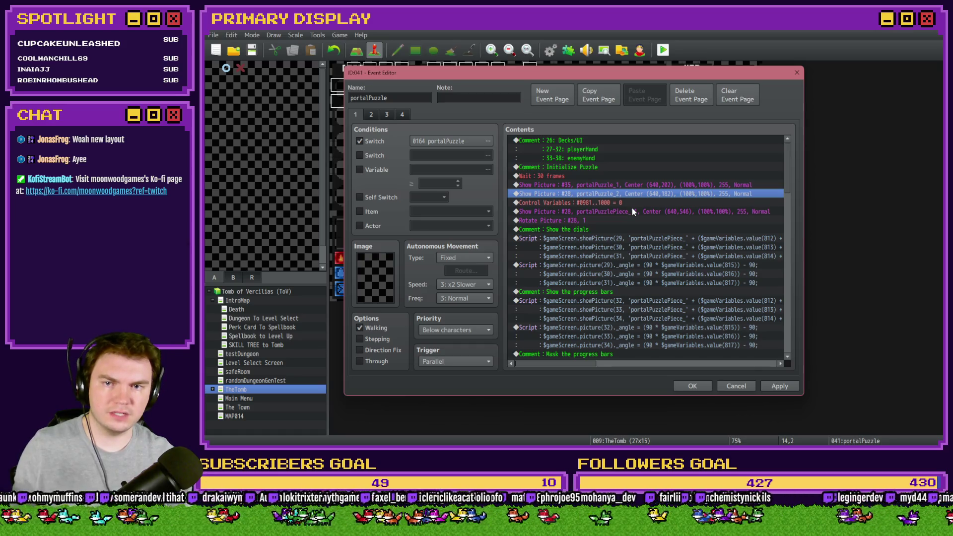
left_click(693, 386)
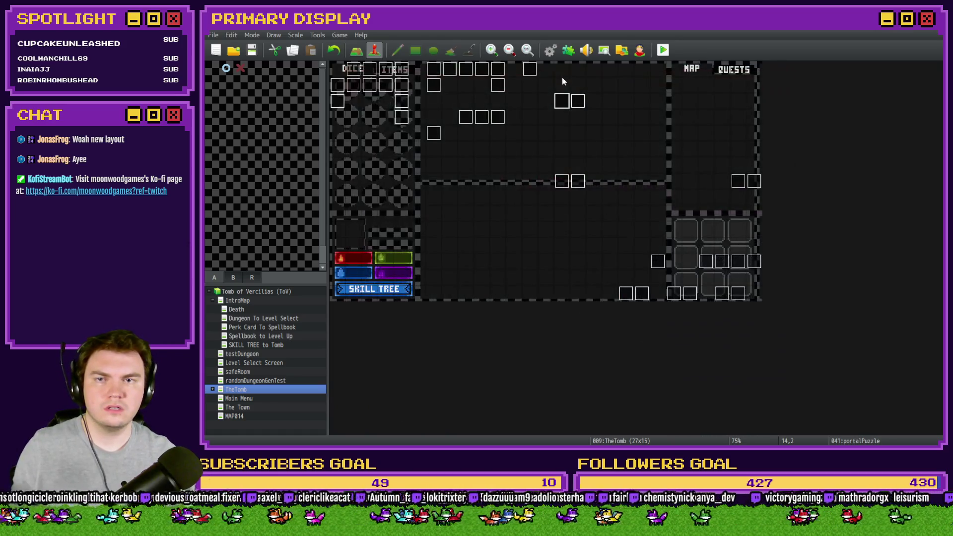
left_click(551, 51)
scroll(595, 281, "down", 3)
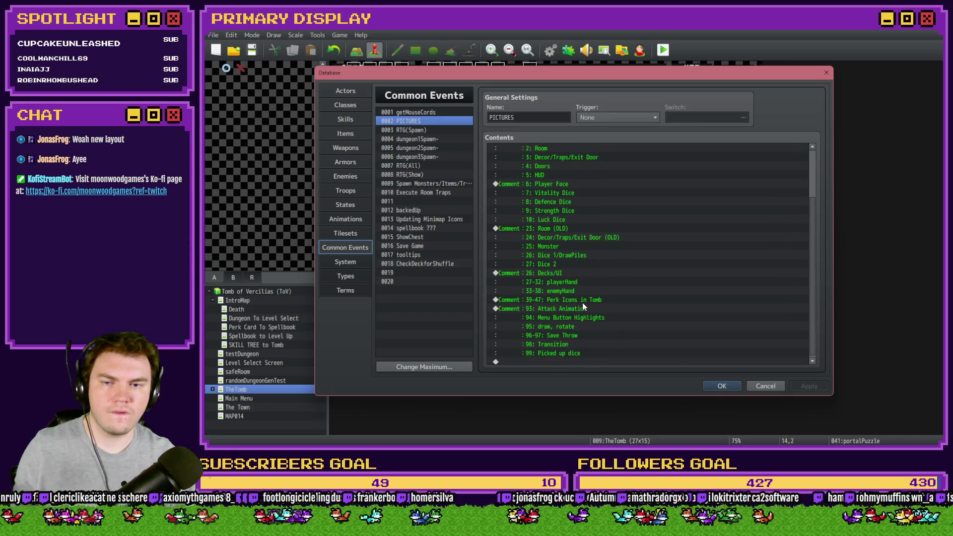
left_click(583, 301)
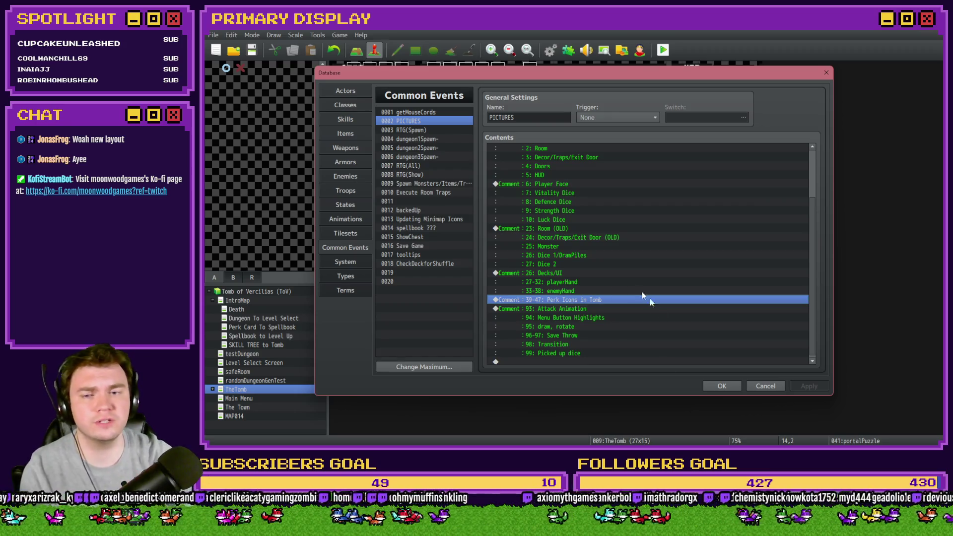
left_click(721, 383)
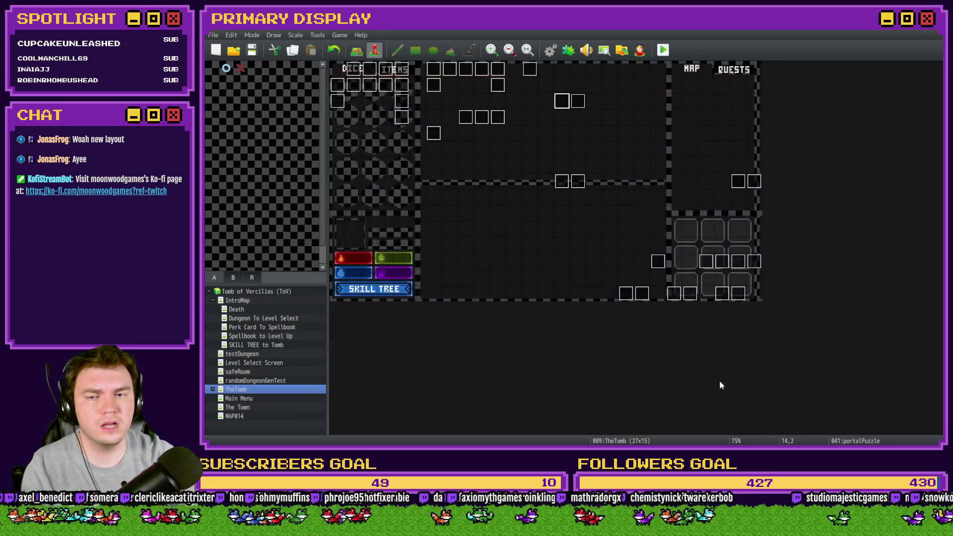
double_click(500, 70)
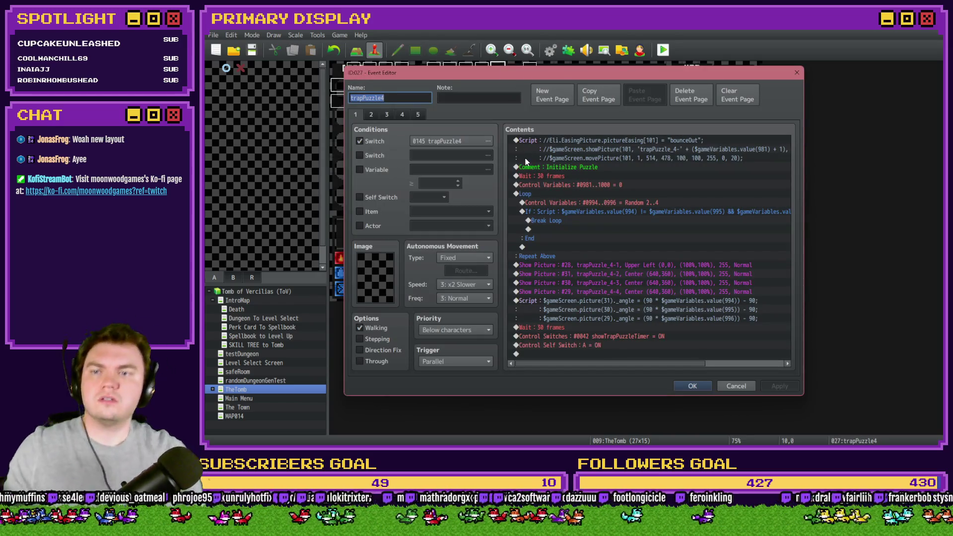
key("Escape")
double_click(477, 118)
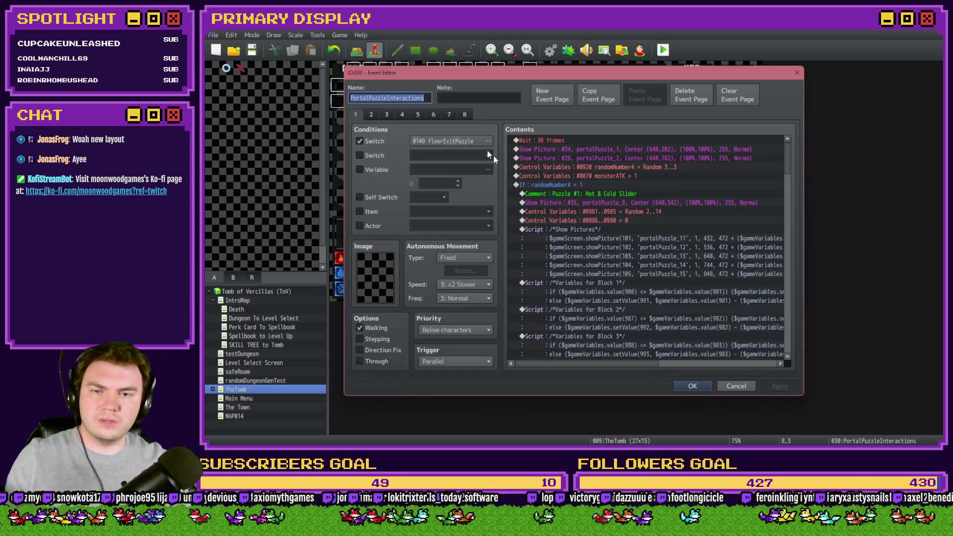
left_click(640, 241)
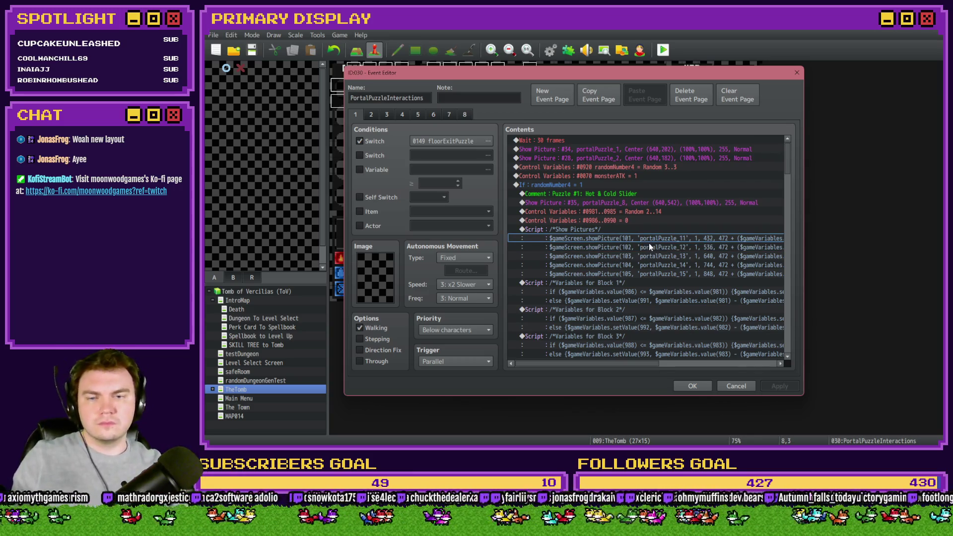
left_click_drag(649, 242, 642, 284)
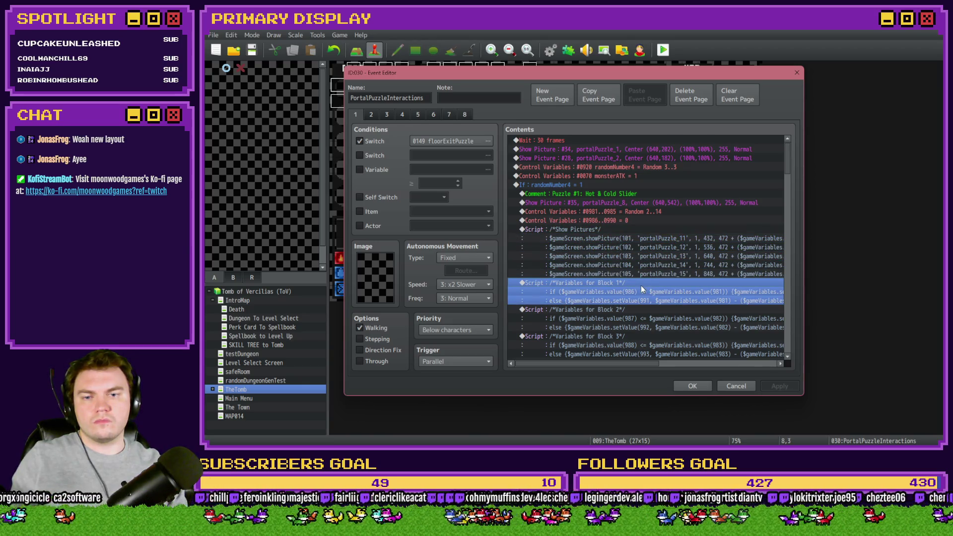
key("Escape")
double_click(563, 102)
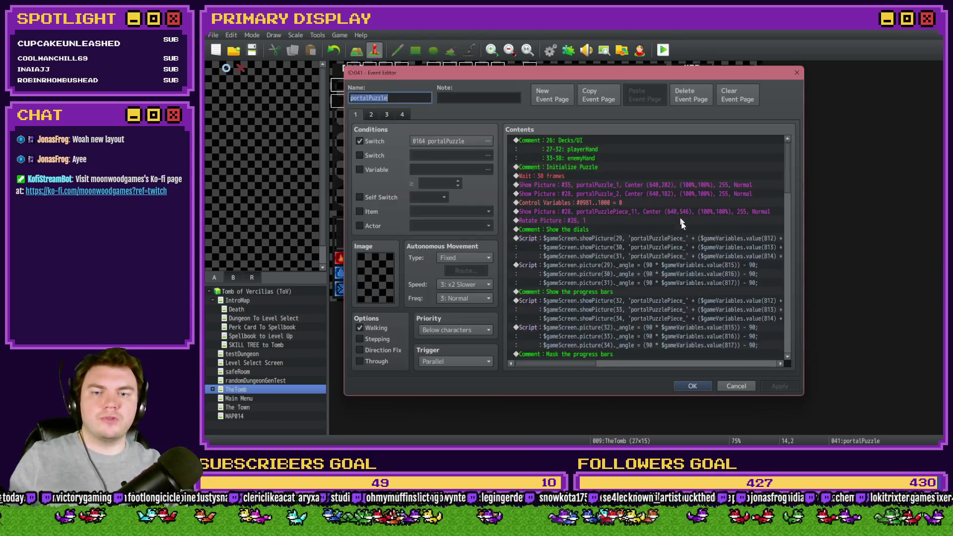
left_click_drag(790, 170, 792, 327)
left_click(371, 114)
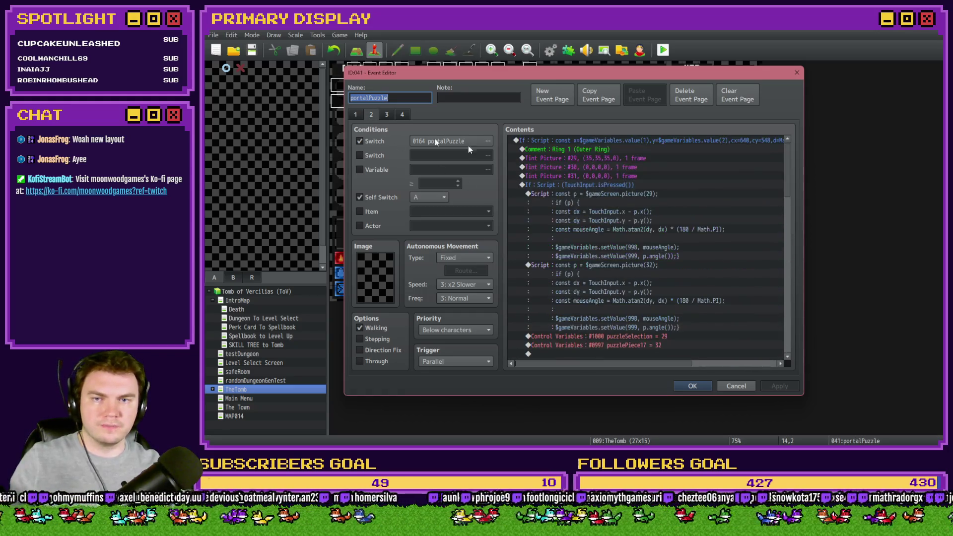
left_click(658, 235)
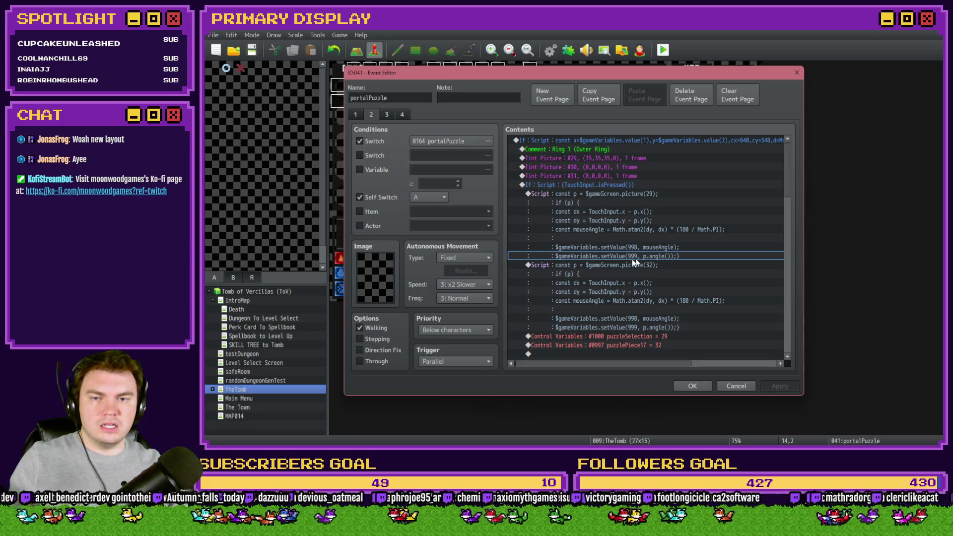
left_click(610, 195)
left_click(386, 116)
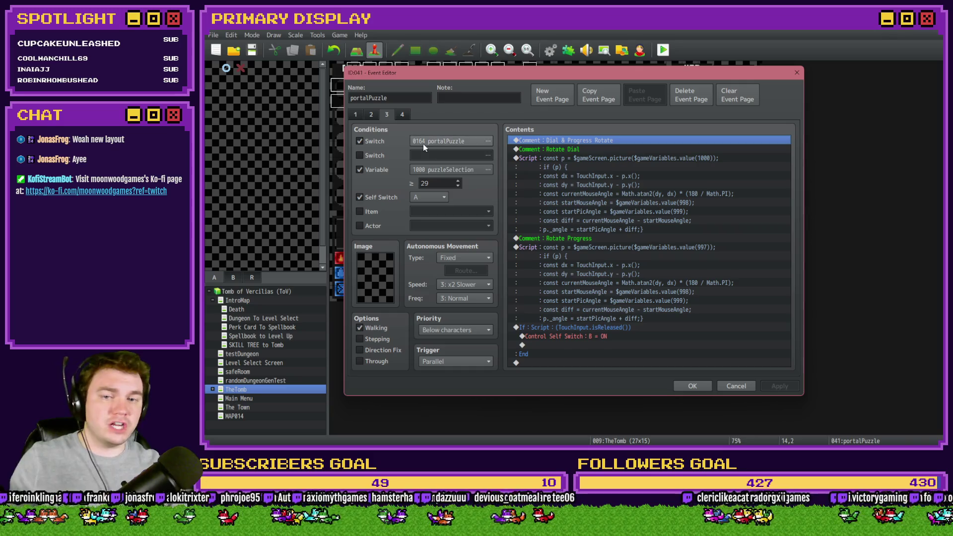
left_click(403, 115)
left_click(553, 193)
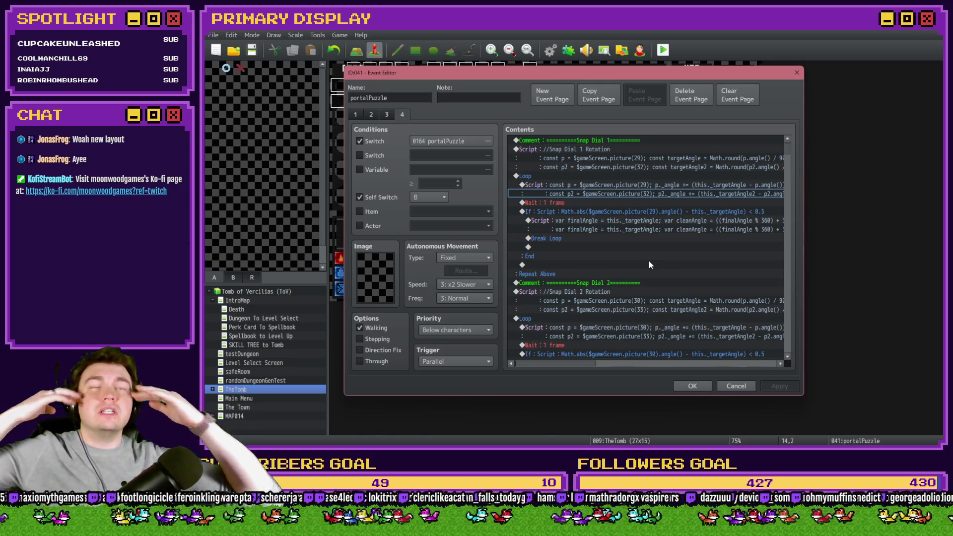
left_click(737, 386)
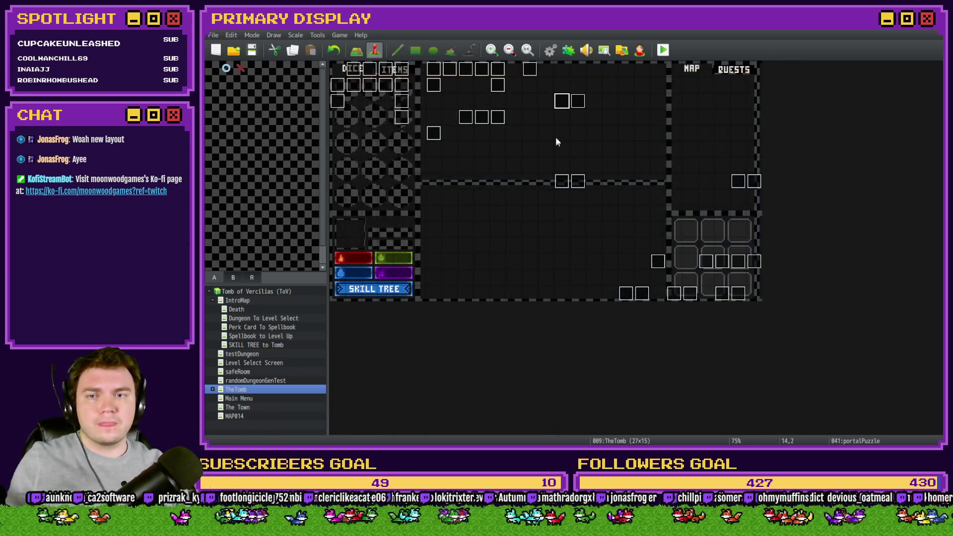
double_click(564, 99)
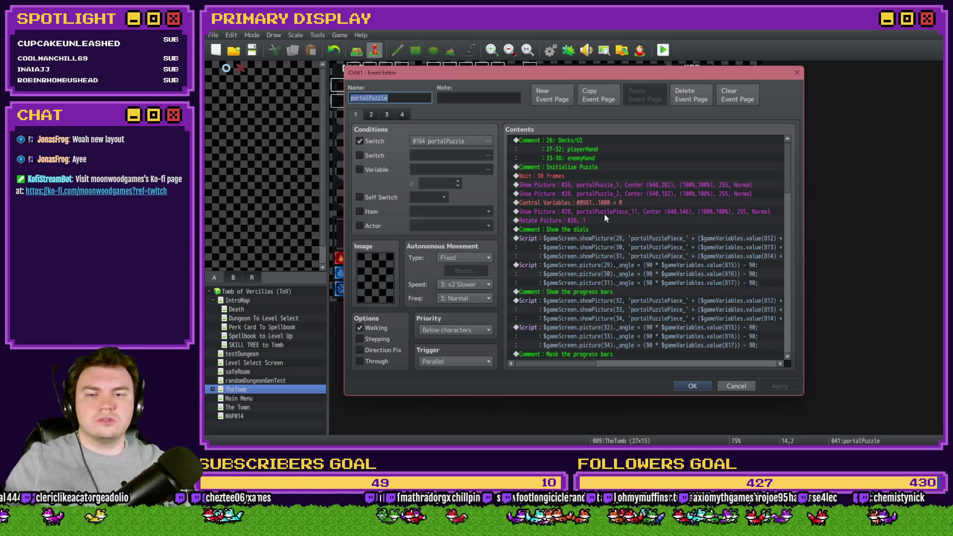
left_click(615, 239)
left_click(402, 114)
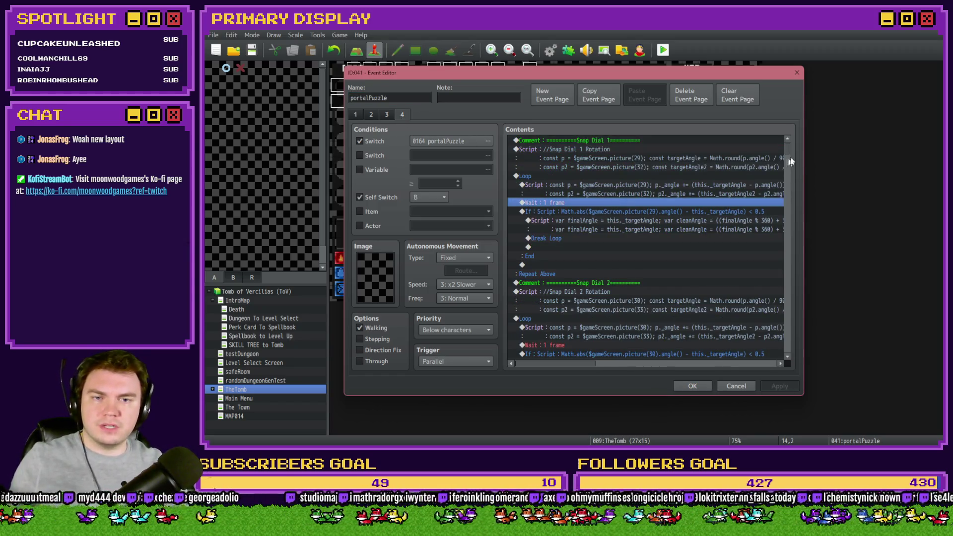
mouse_move(789, 150)
left_mouse_down()
mouse_move(801, 274)
mouse_move(792, 312)
left_mouse_up()
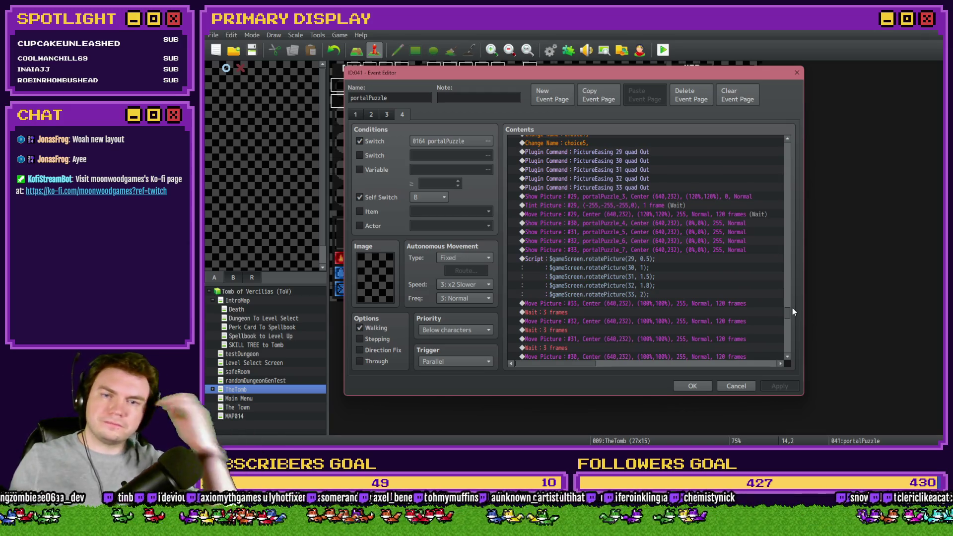
left_click(355, 114)
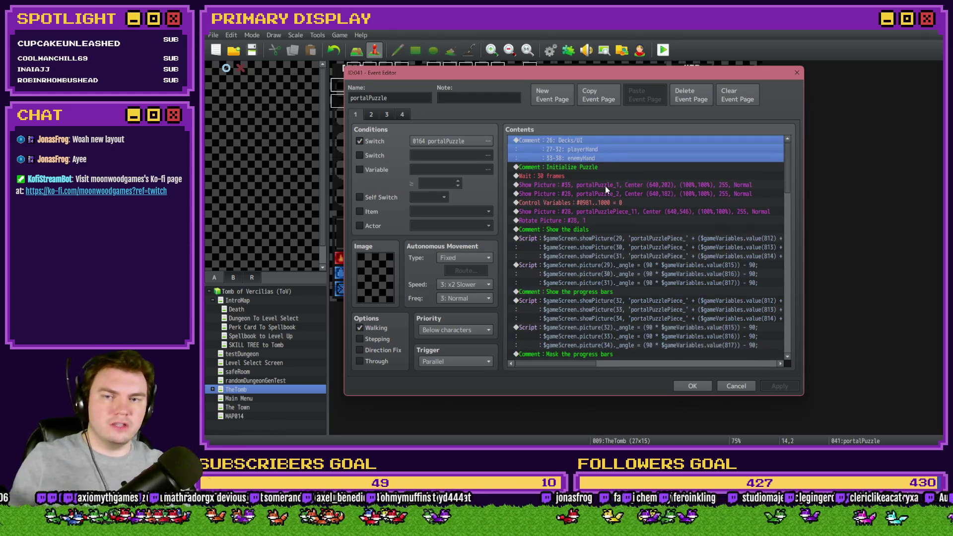
left_click(606, 176)
left_click(607, 185)
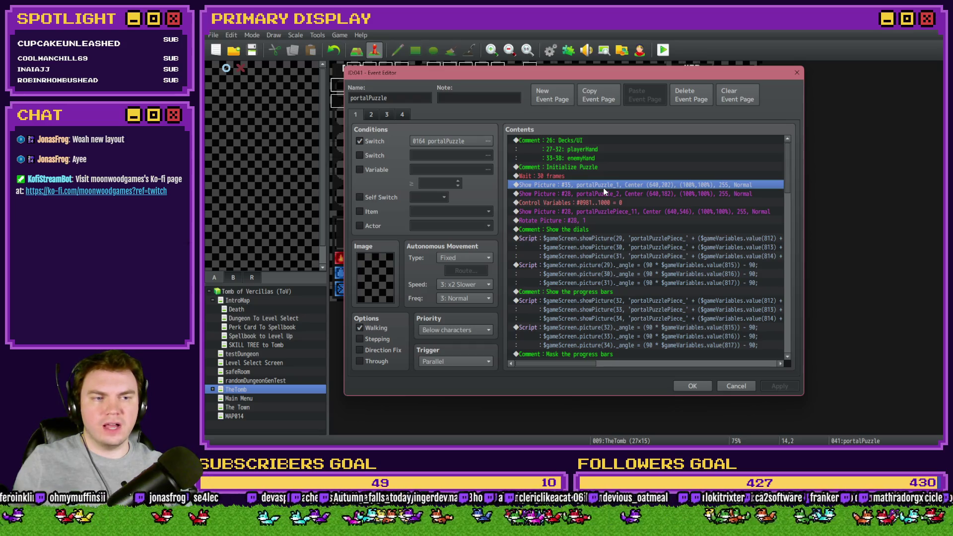
- Paste a script command above Show Picture #35, trim it to one showPicture line for picture 106
key("ctrl+v")
double_click(595, 185)
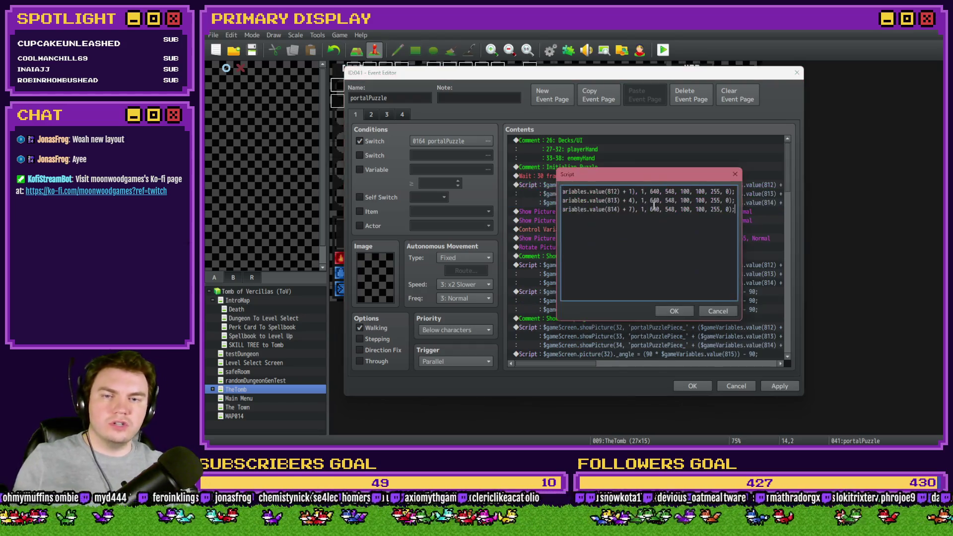
key("shift+Up")
key("shift+Up")
key("BackSpace")
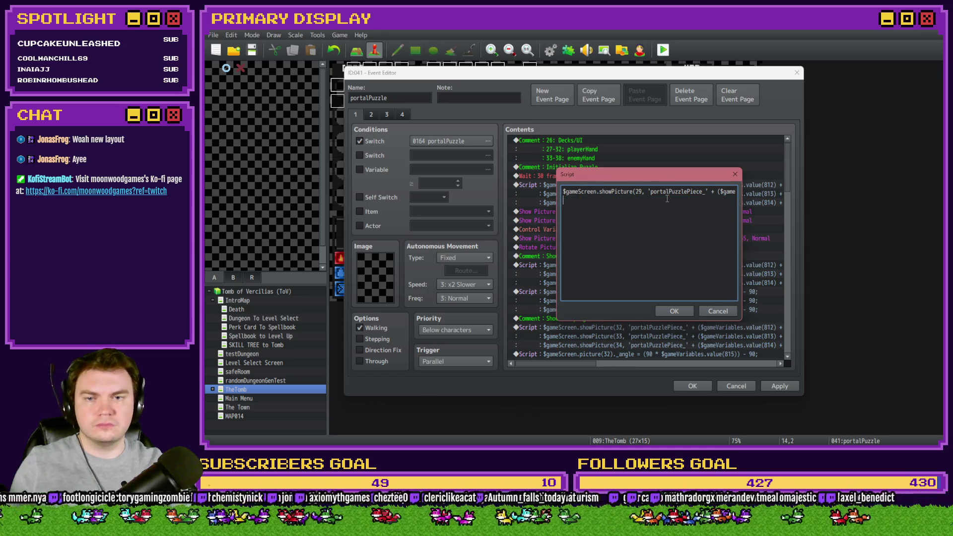
key("Home")
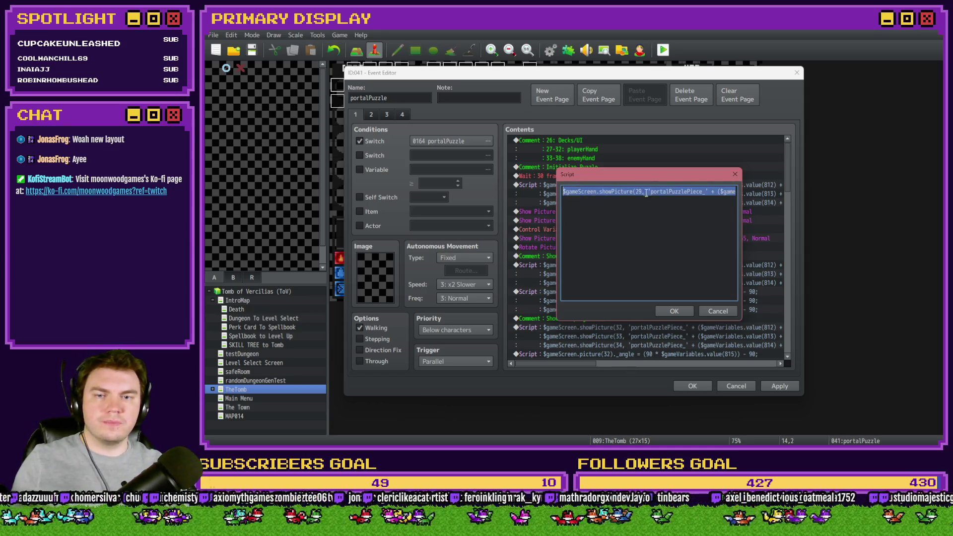
double_click(639, 191)
type("10")
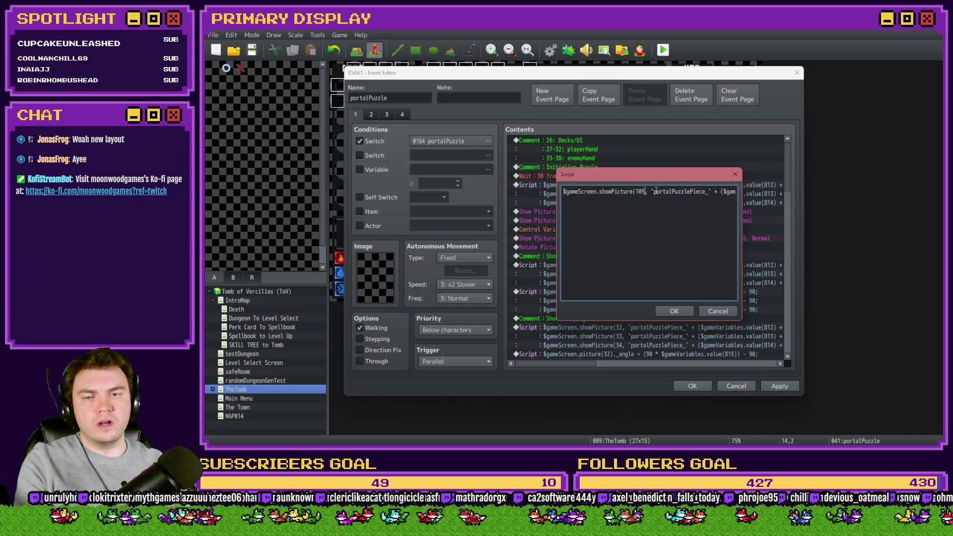
type("6")
- Change the script's image to 'portalPuzzle_1' and its y coordinate to 202, then confirm
mouse_move(666, 174)
left_mouse_down()
mouse_move(666, 155)
mouse_move(648, 243)
mouse_move(646, 227)
left_mouse_up()
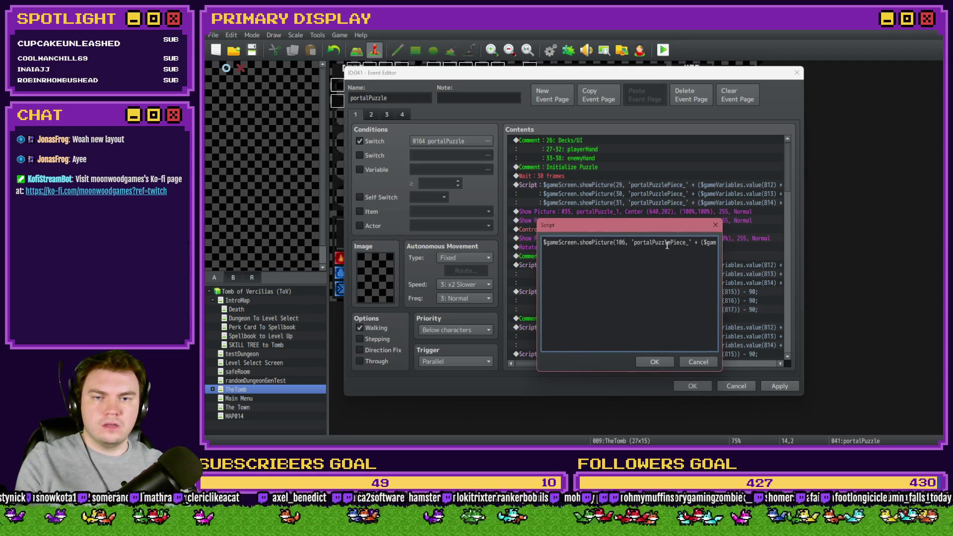
left_click(688, 243)
key("BackSpace")
key("BackSpace")
key("BackSpace")
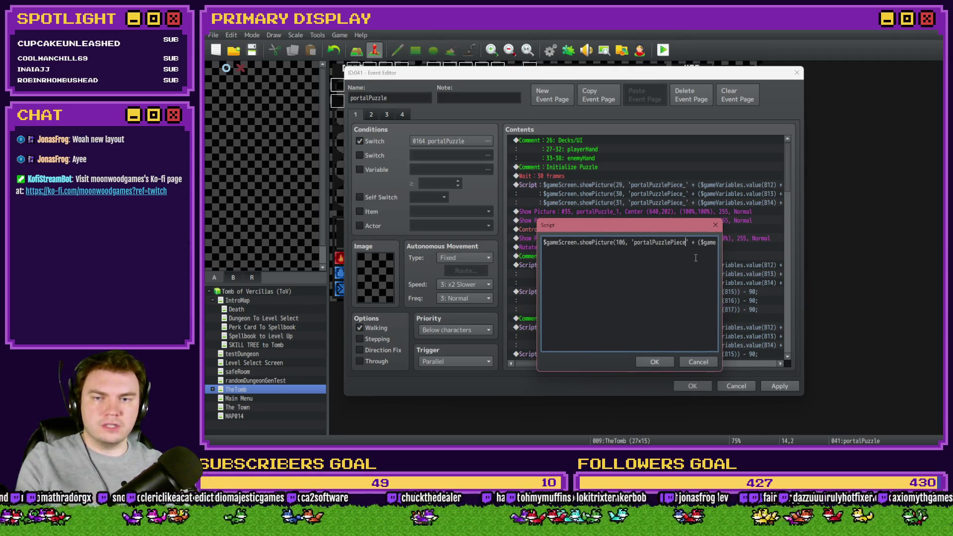
key("BackSpace")
type("_1")
key("Delete")
key("Delete")
key("Delete")
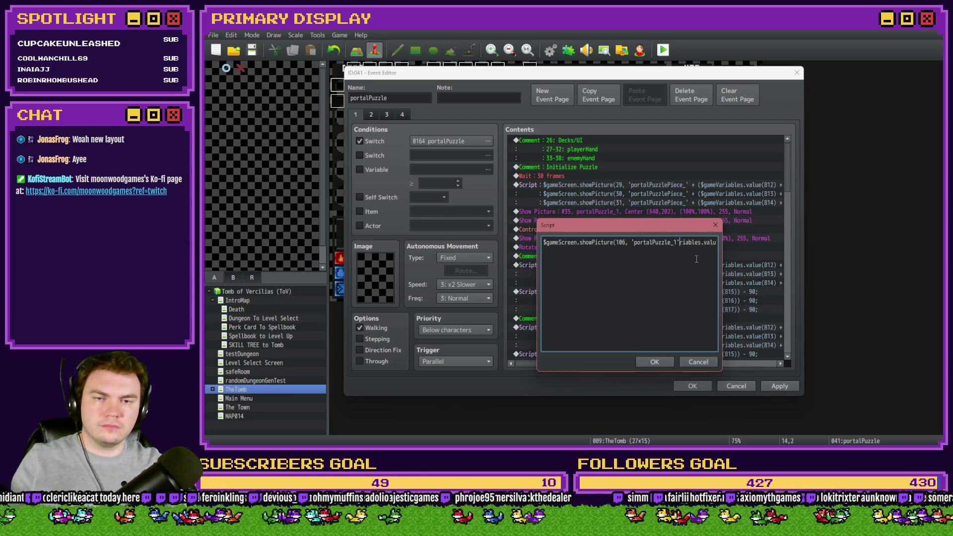
key("Delete")
key("Delete")
key("Delete")
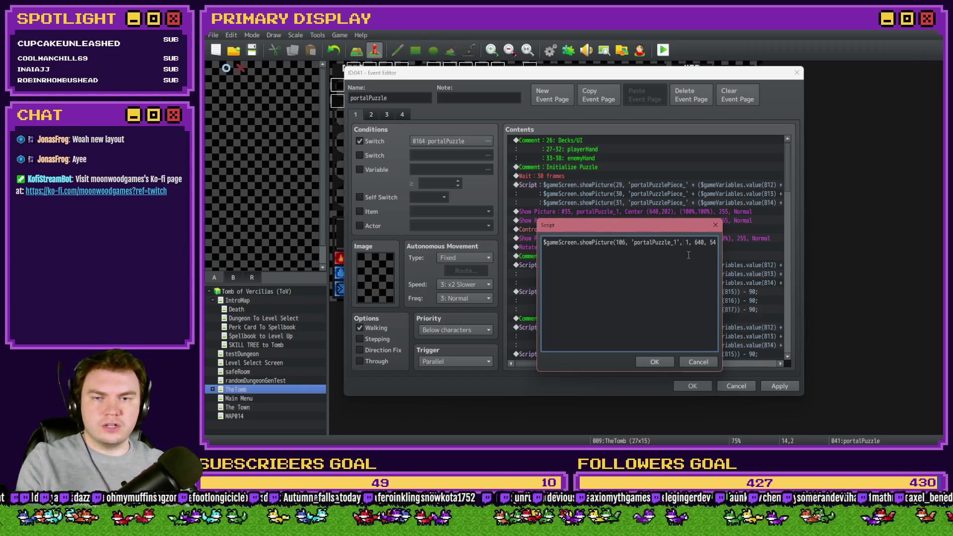
double_click(693, 242)
type("202, 100,")
key("End")
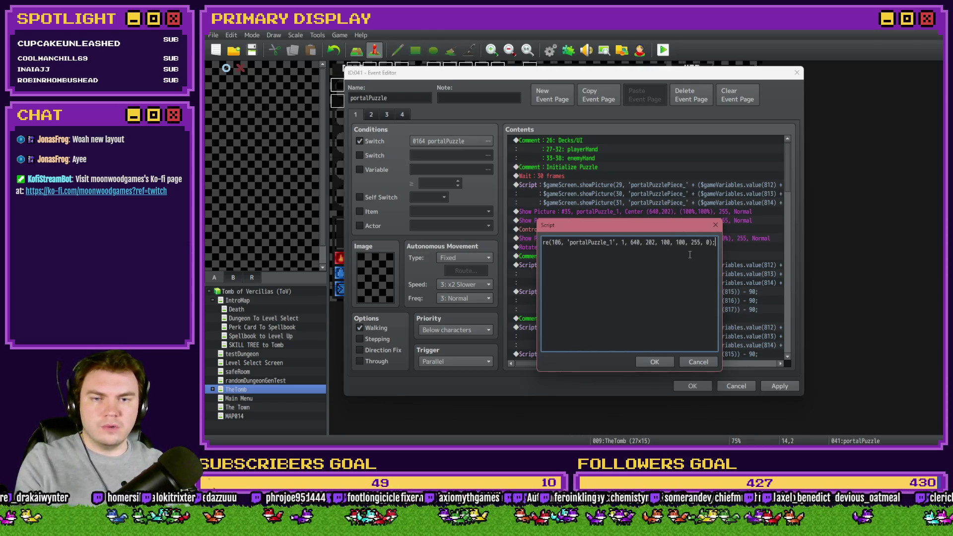
left_click(664, 362)
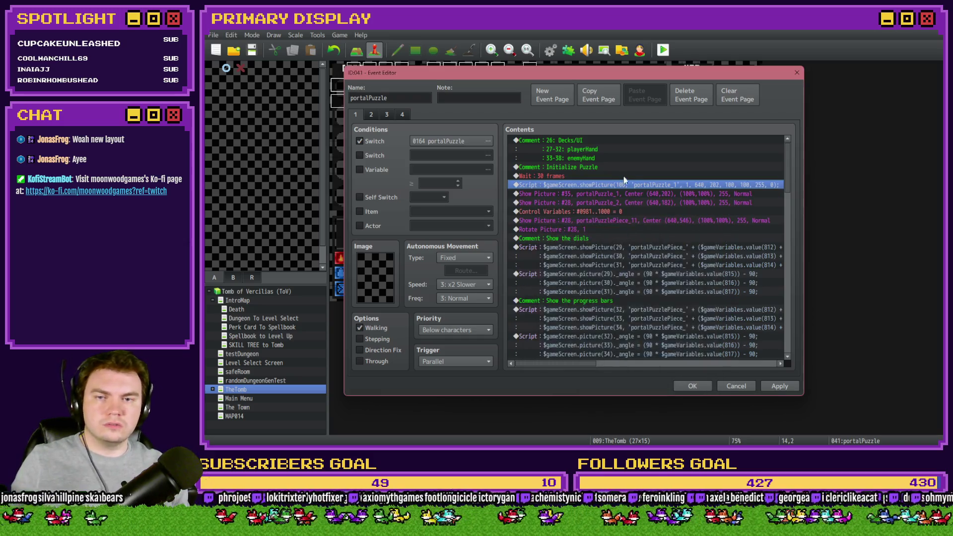
- Delete page 1's old Show Picture #35, then check which image page 4's Show Picture #29 uses
left_click(626, 194)
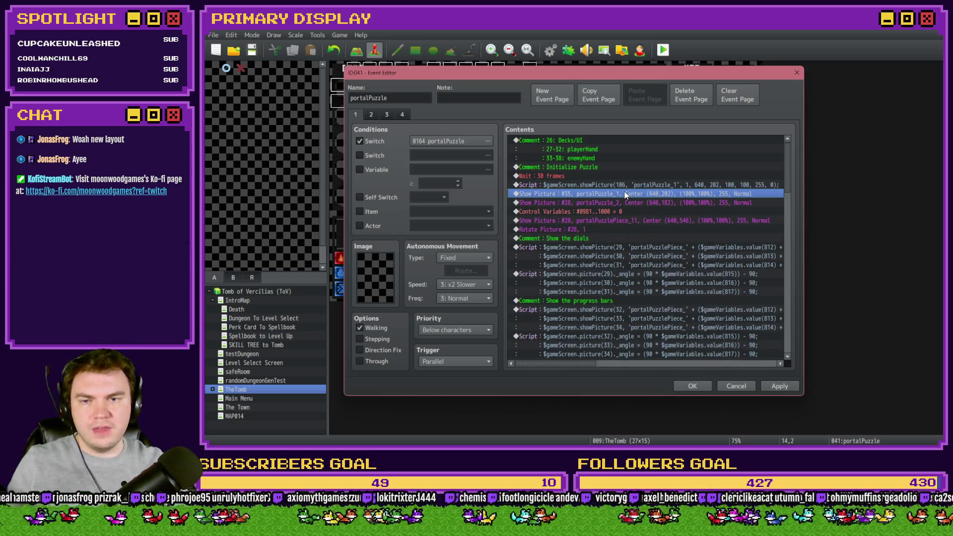
key("Delete")
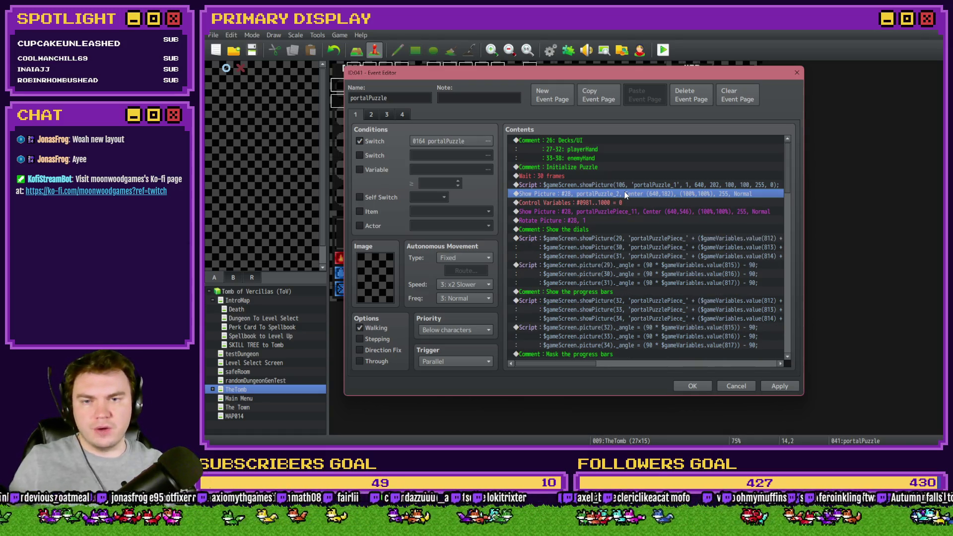
left_click(403, 115)
left_click_drag(787, 150, 794, 315)
double_click(616, 213)
left_click(645, 194)
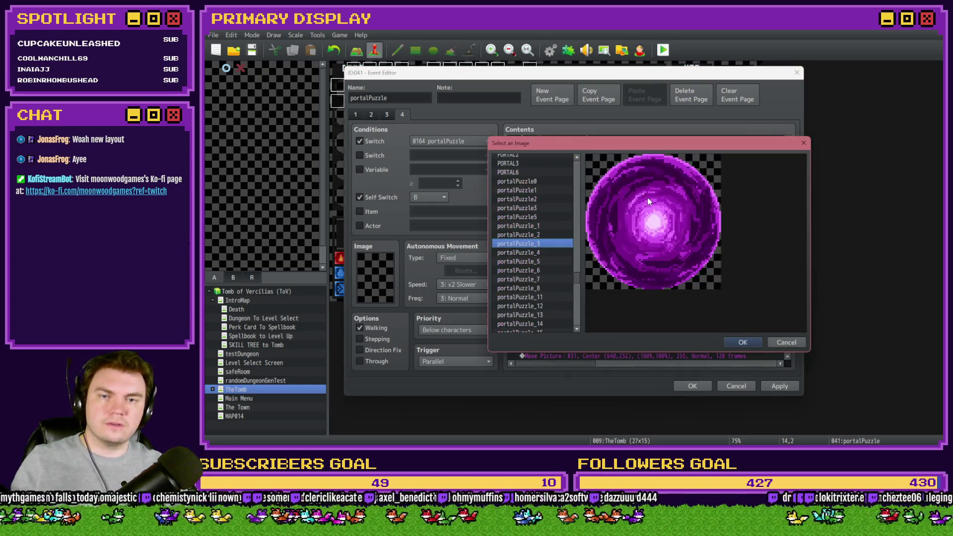
key("Escape")
key("Escape")
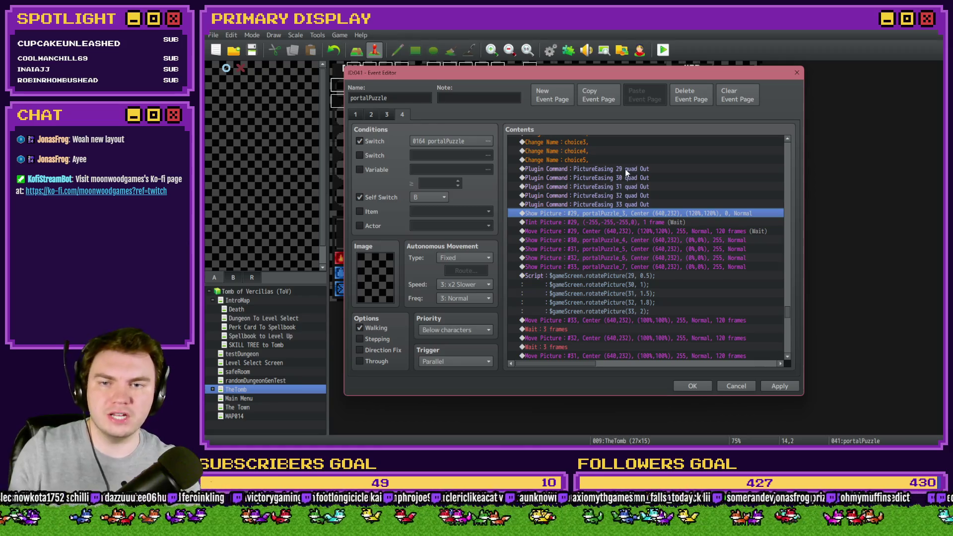
- Retarget page 4's PictureEasing commands 29, 30 and 31 to pictures 101, 102 and 103
scroll(603, 219, "up", 5)
scroll(603, 223, "down", 2)
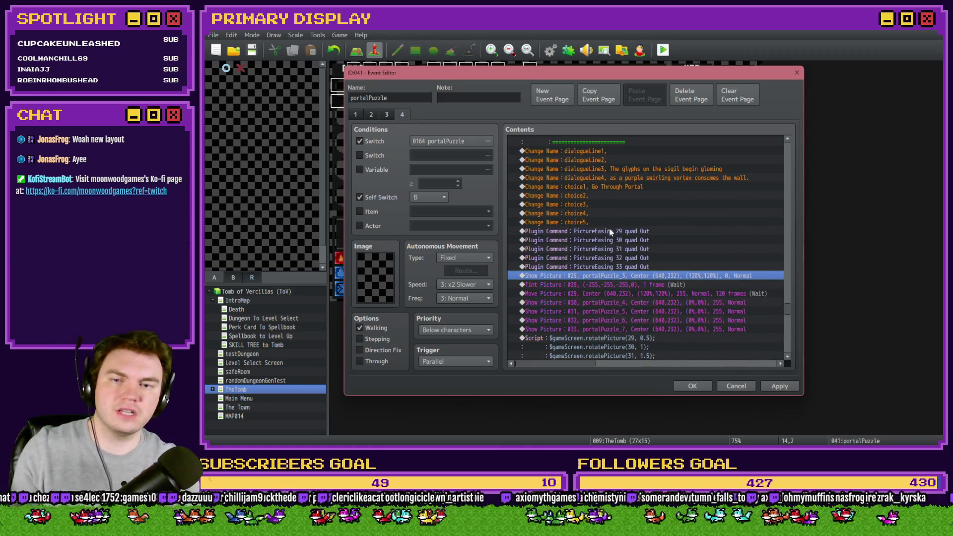
left_click(609, 230)
key("Return")
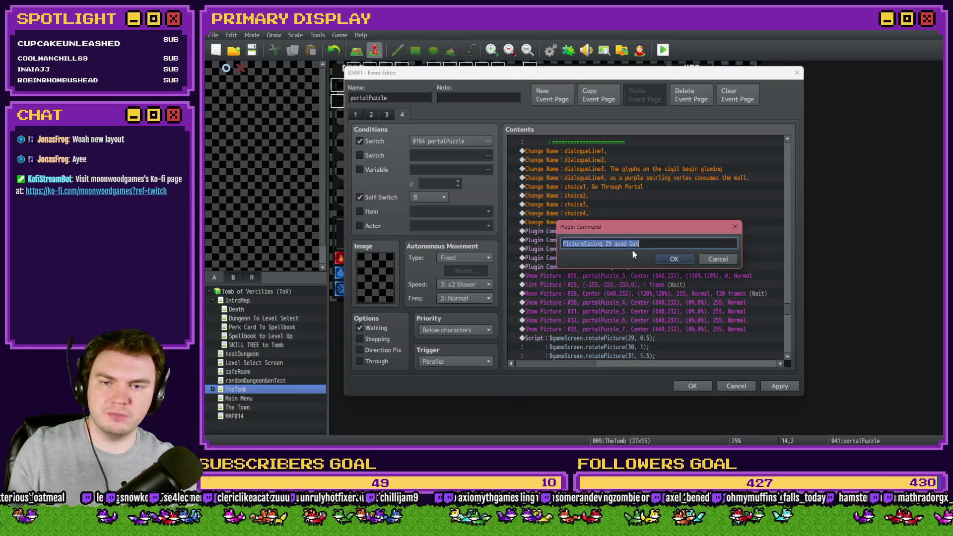
double_click(608, 244)
type("101")
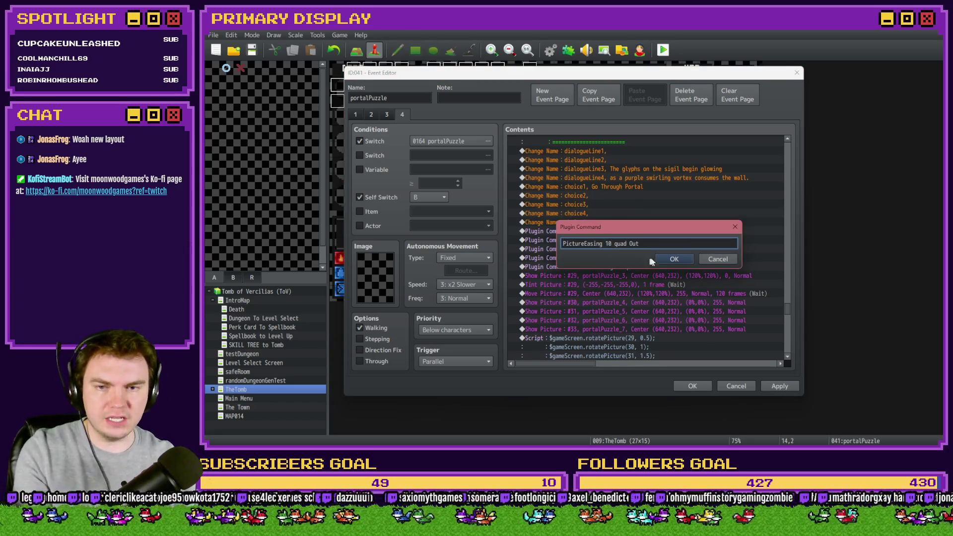
key("Return")
double_click(630, 241)
double_click(609, 243)
type("102")
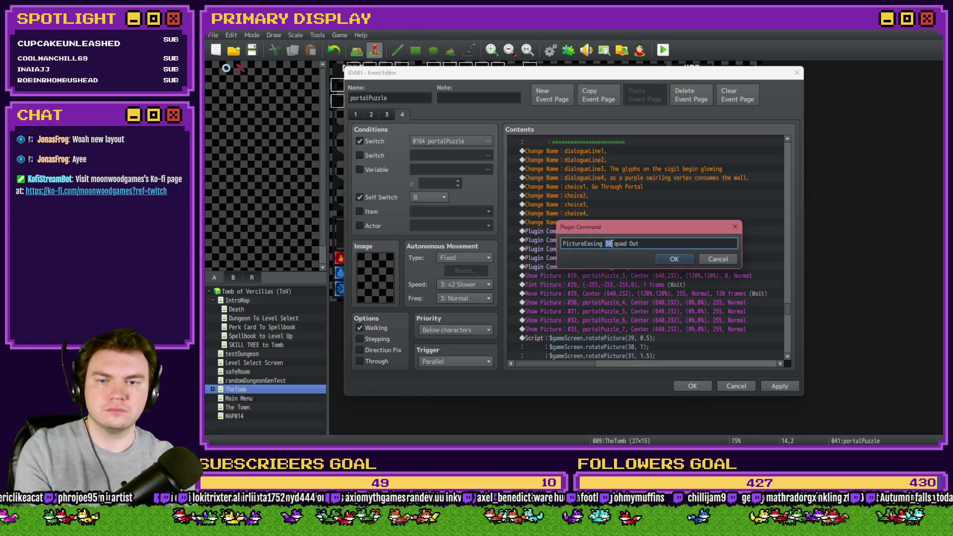
key("Return")
double_click(629, 249)
double_click(609, 243)
type("103")
key("Return")
- Retarget PictureEasing 32 and 33 to pictures 104 and 105, and paste the script above Show Picture #29
double_click(618, 257)
double_click(609, 243)
type("104")
left_click(674, 259)
double_click(620, 267)
double_click(609, 244)
type("1")
type("105")
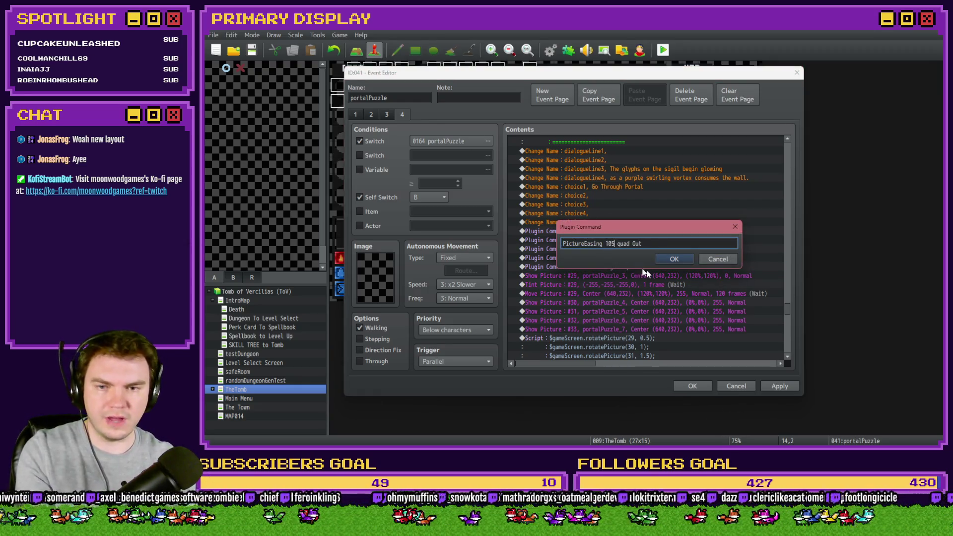
key("Return")
left_click(620, 275)
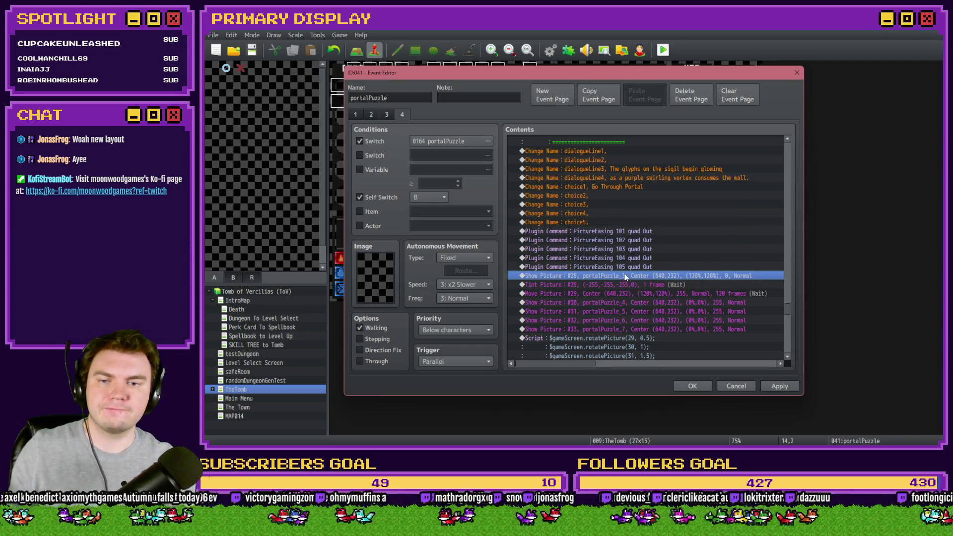
key("ctrl+v")
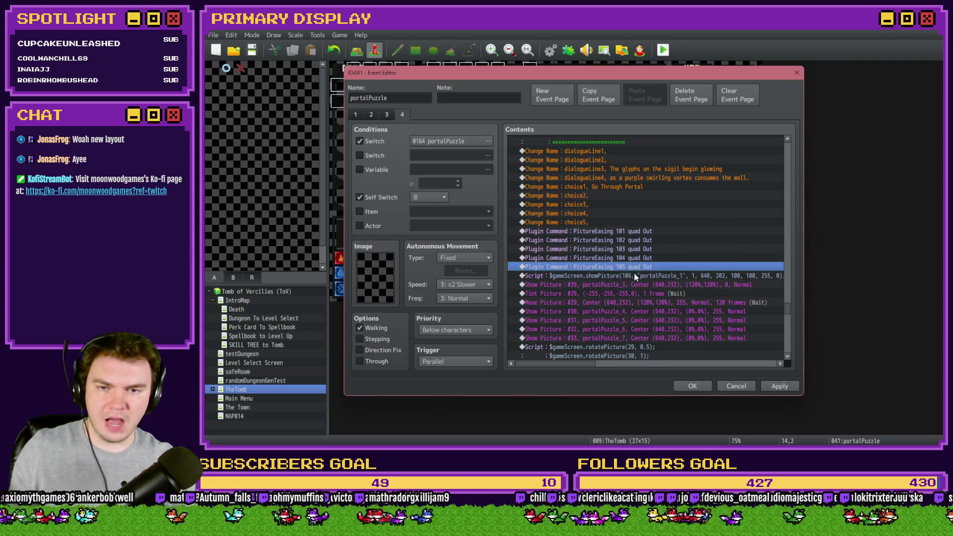
- Edit the pasted script to show picture 101 using the 'portalPuzzle_3' image
double_click(636, 275)
left_click_drag(646, 167, 634, 110)
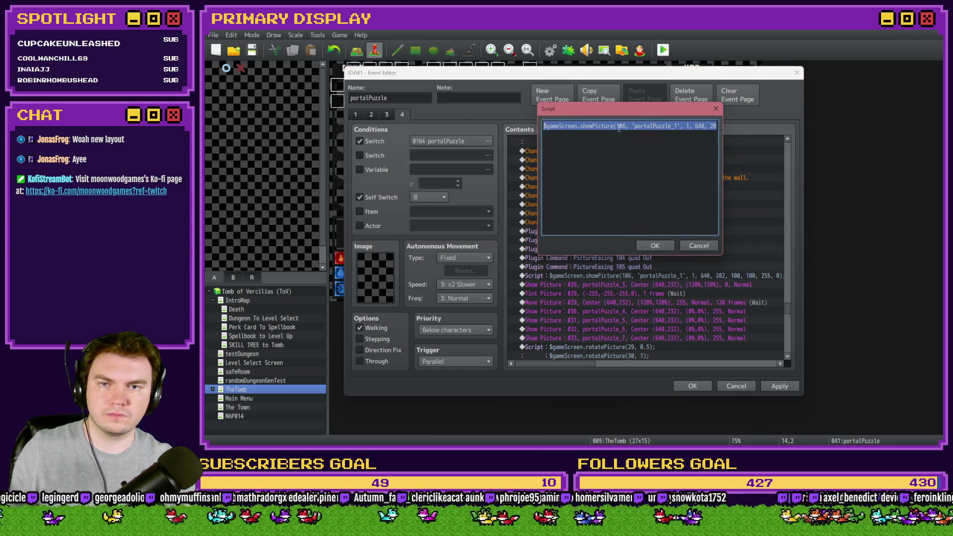
left_click(626, 126)
key("BackSpace")
type("1")
left_click_drag(635, 127, 678, 127)
left_click(679, 126)
key("BackSpace")
type("3")
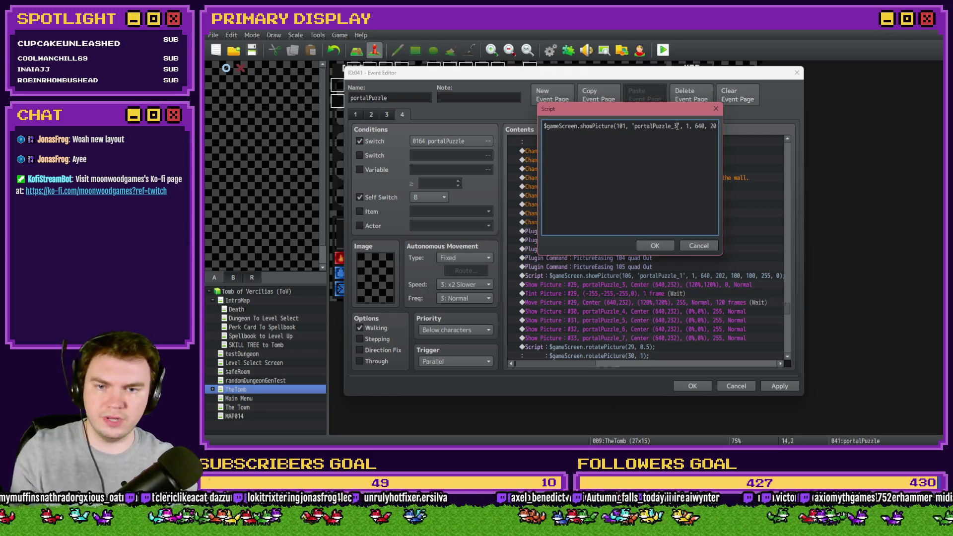
- Set the script's y coordinate to 232 and both scale values to 120, then confirm
key("End")
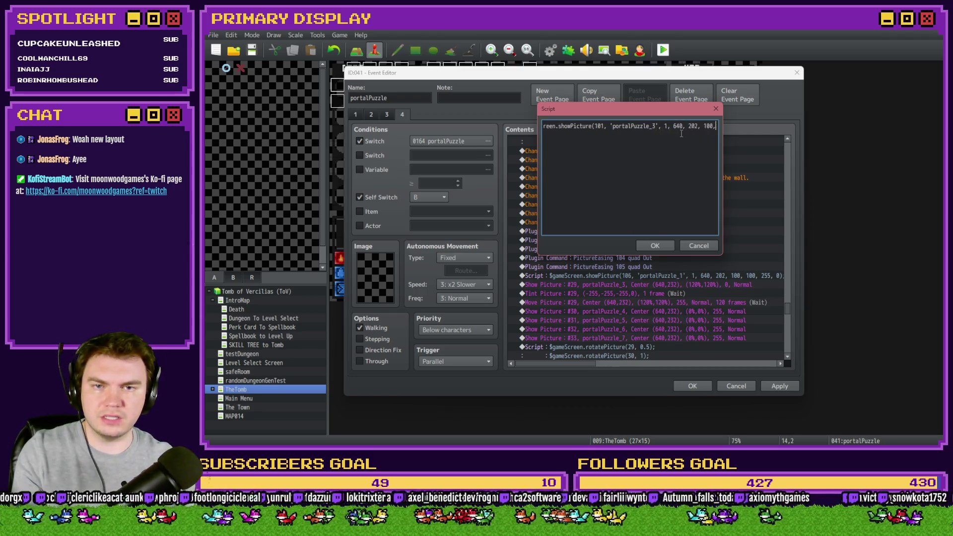
type("100,")
double_click(676, 127)
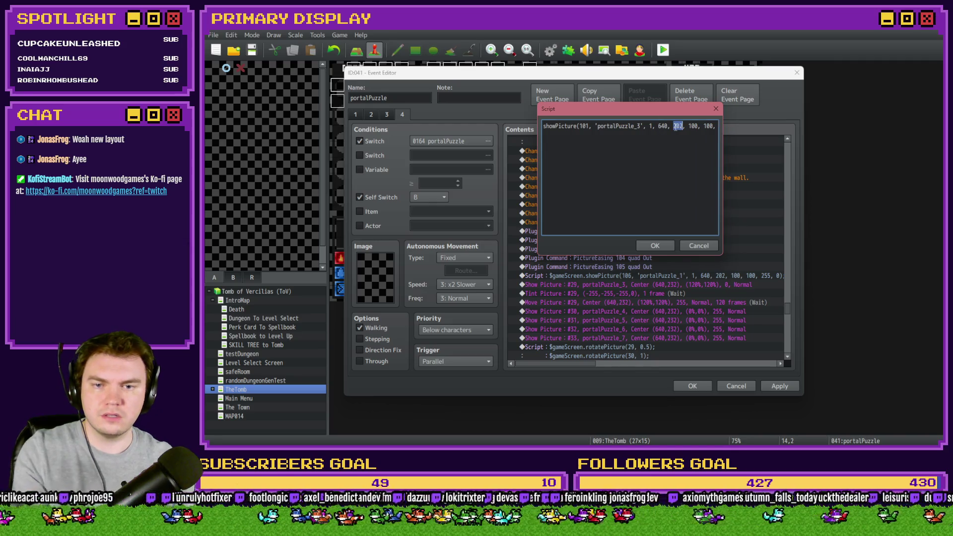
type("232")
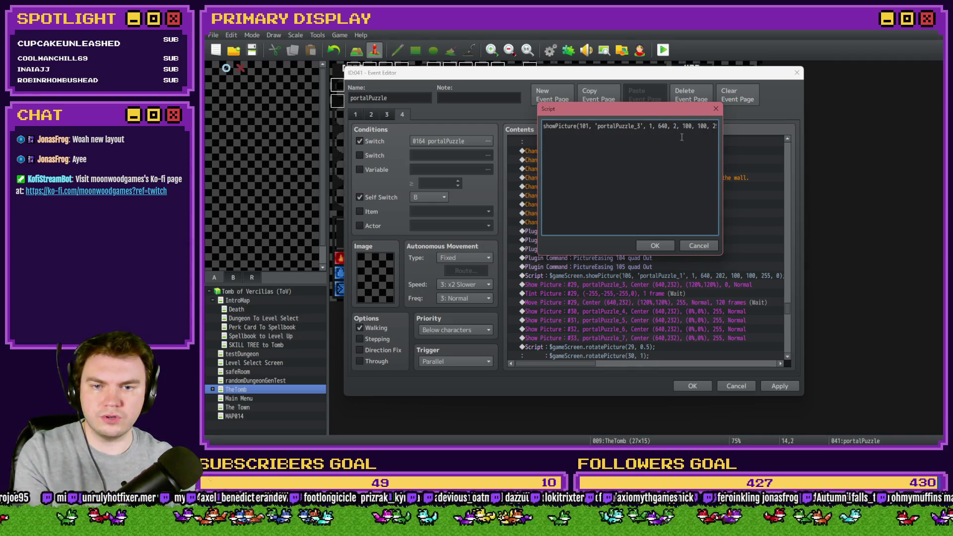
double_click(693, 126)
type("120")
left_click(711, 126)
type("12")
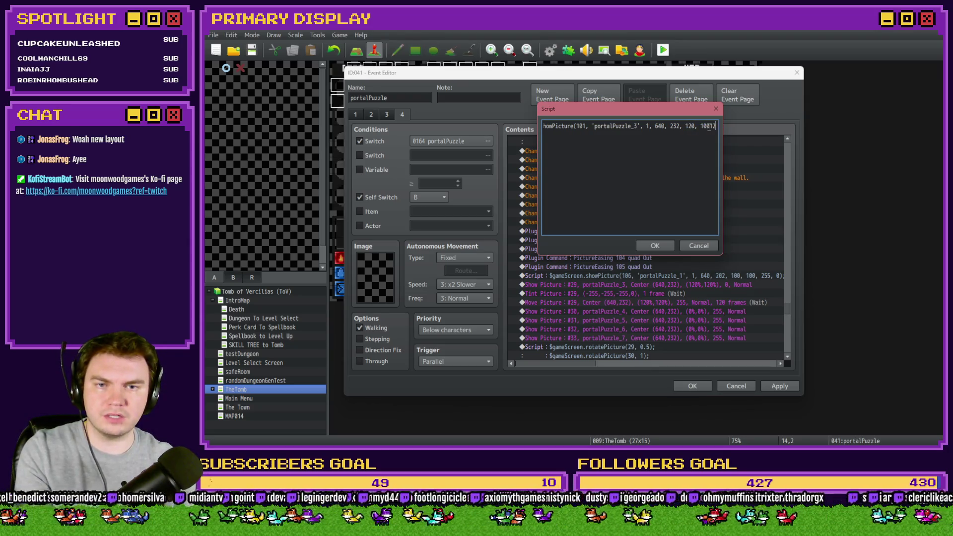
key("Delete")
key("Delete")
key("Delete")
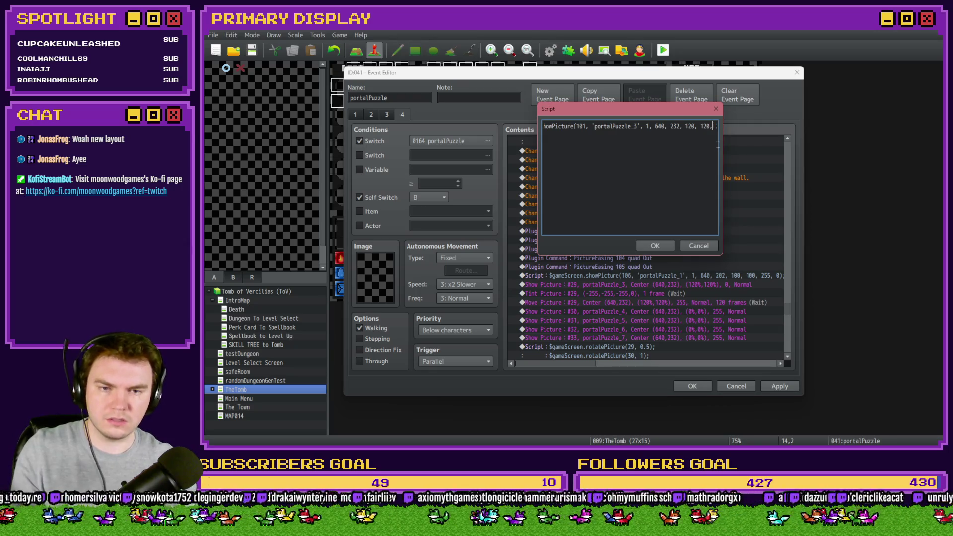
left_click(697, 126)
left_click(666, 247)
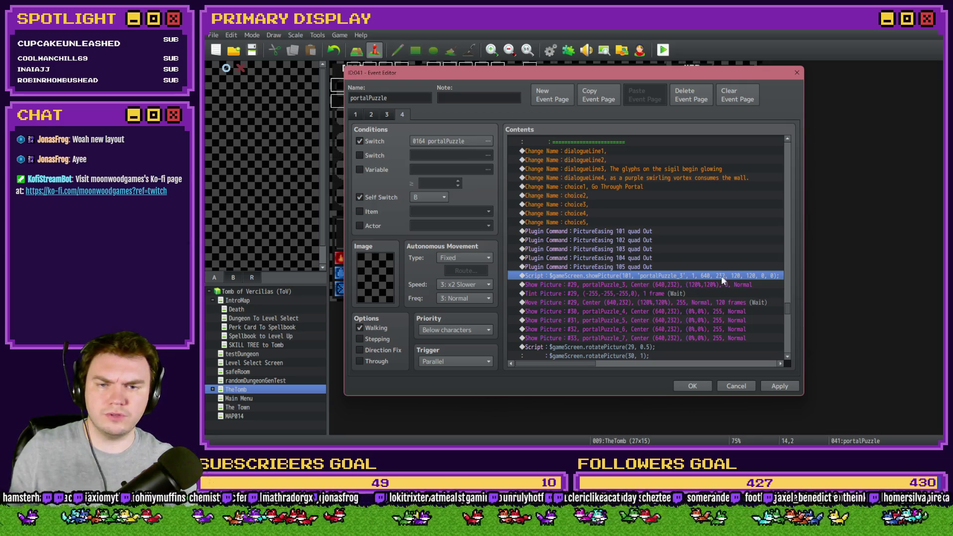
- Delete the old Show Picture #29 command, apply the changes, and view page 1
left_click(674, 284)
key("Delete")
left_click(775, 387)
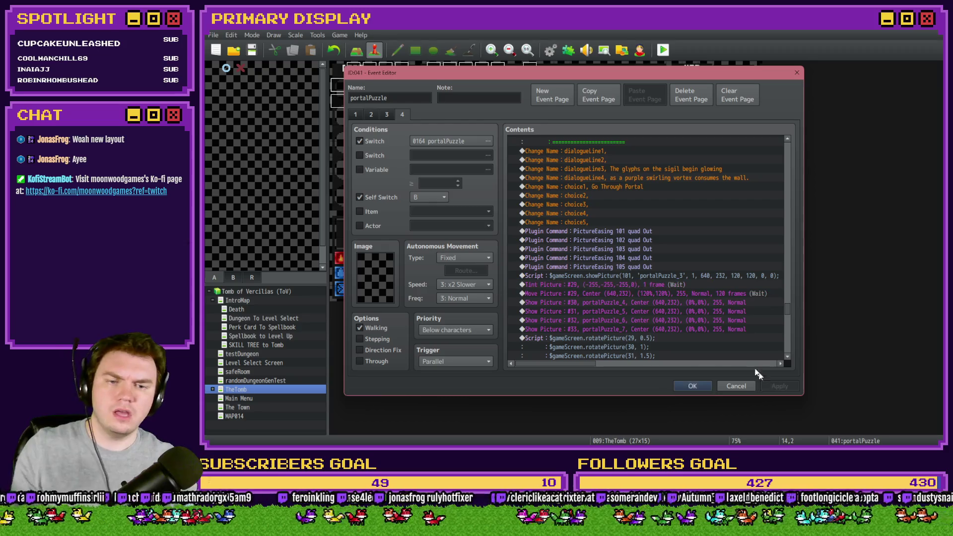
left_click(355, 114)
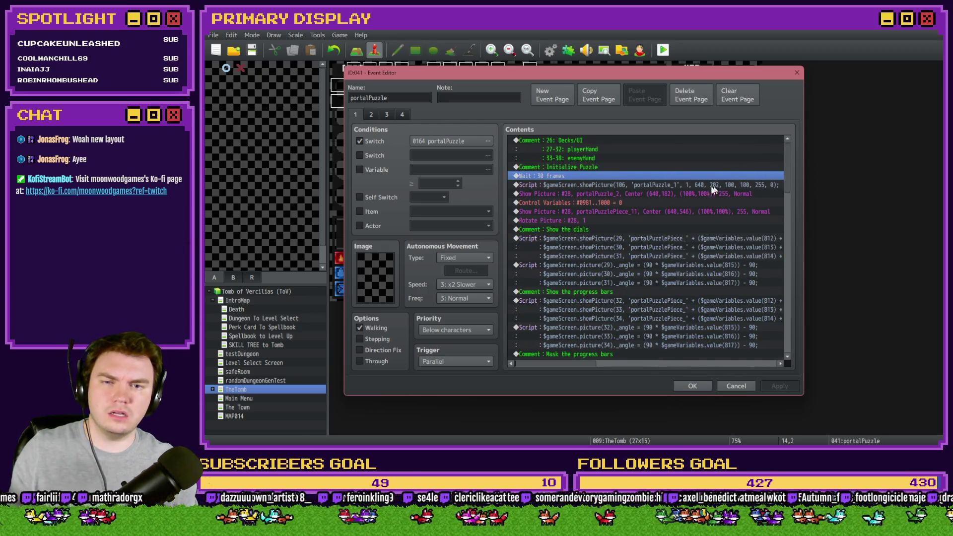
- Compare page 1's showPicture script with page 4's portalPuzzle_3 script and the Tint Picture #29 after it
left_click(712, 187)
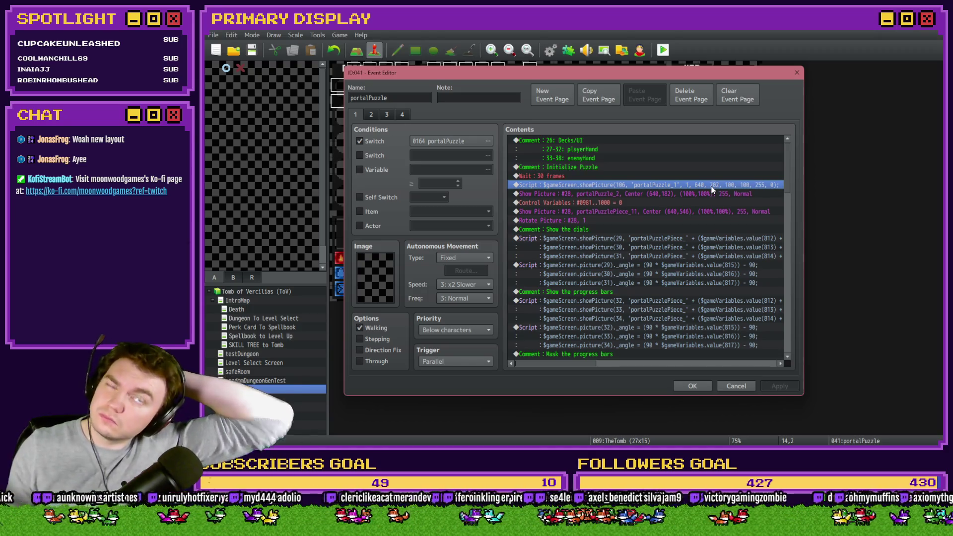
left_click(402, 114)
left_click_drag(794, 158, 791, 314)
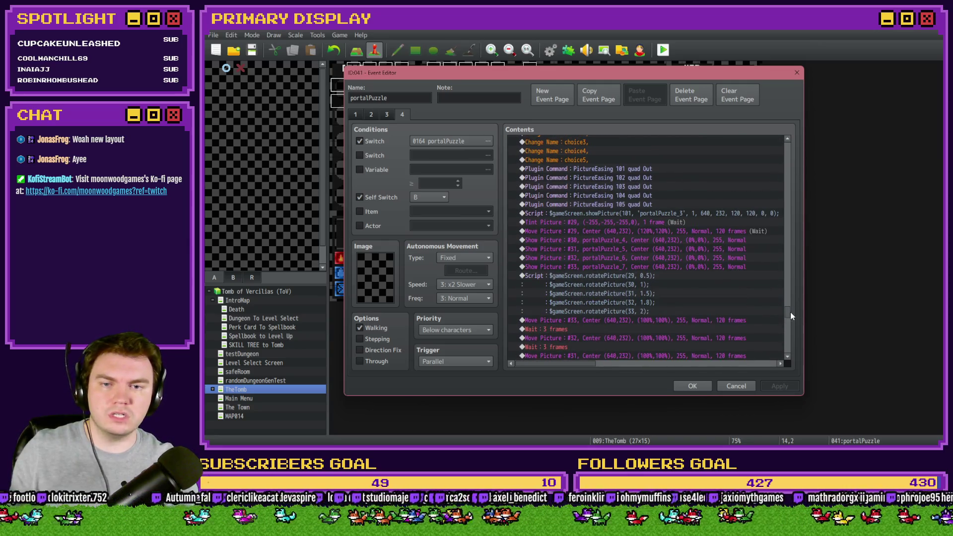
left_click(655, 213)
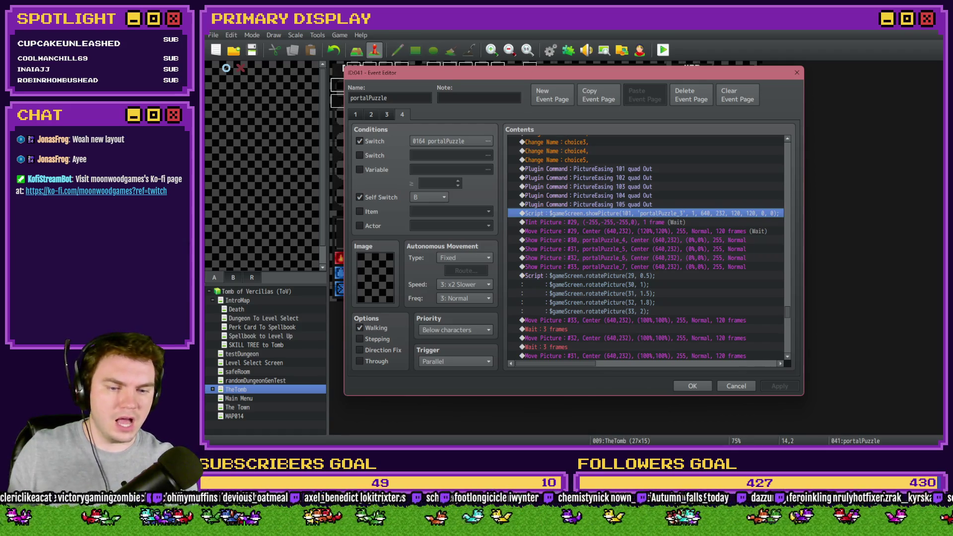
key("alt+Tab")
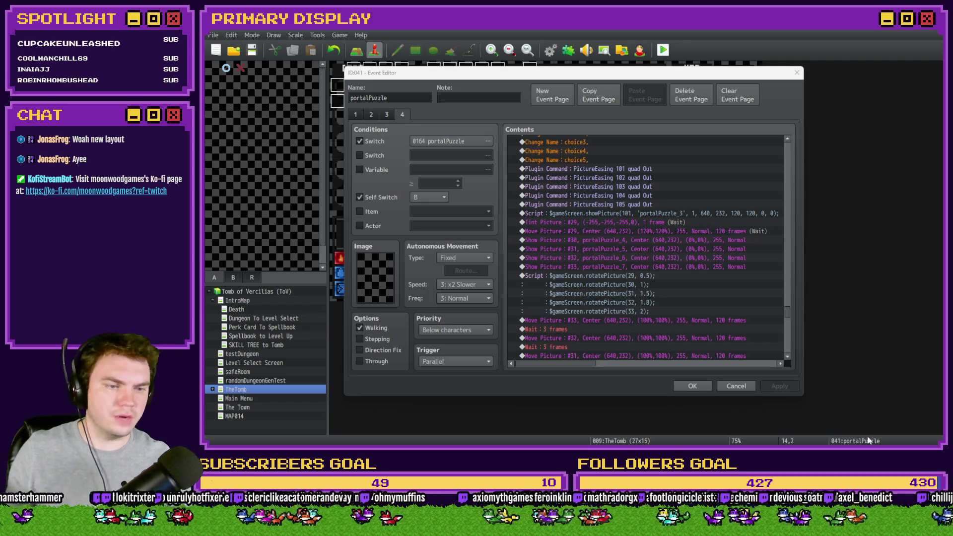
left_click(641, 91)
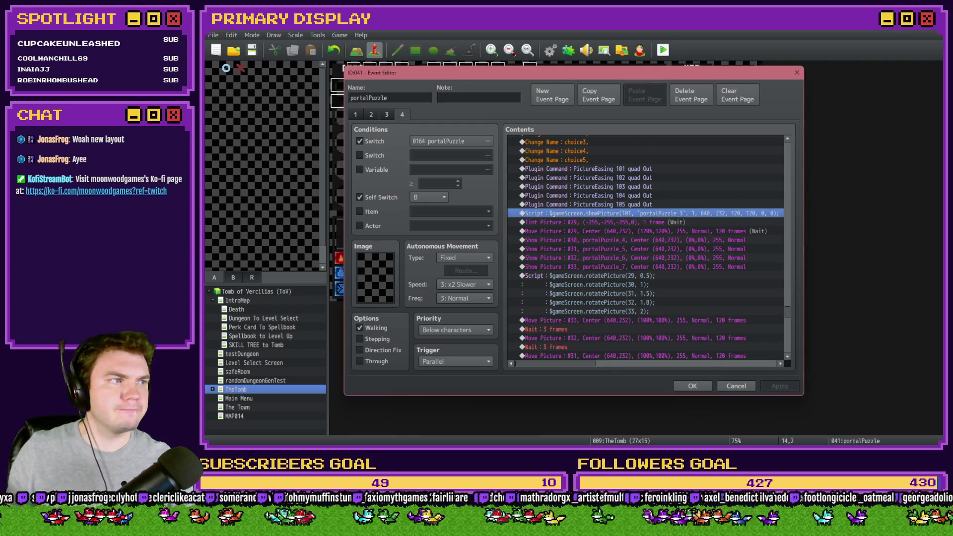
left_click(595, 224)
- Paste a tintPicture template as a new line in the page 4 script, ending it with a semicolon
key("Insert")
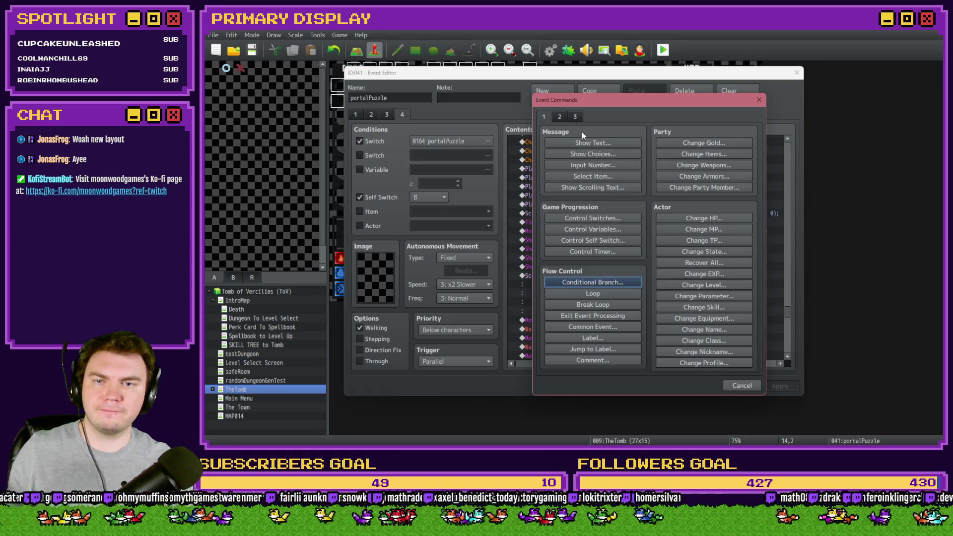
key("Escape")
key("Insert")
key("Escape")
double_click(598, 213)
key("ctrl+c")
key("Return")
type("\"$gameScreen.tintPicture(   pictureId, [red, green, blue, grey], frames );\"")
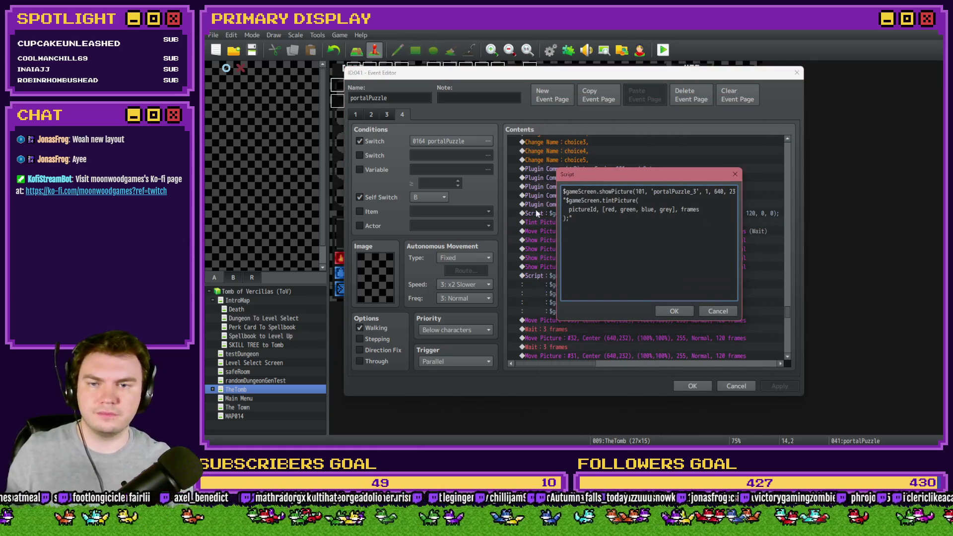
key("BackSpace")
key("Delete")
key("Delete")
key("Delete")
key("End")
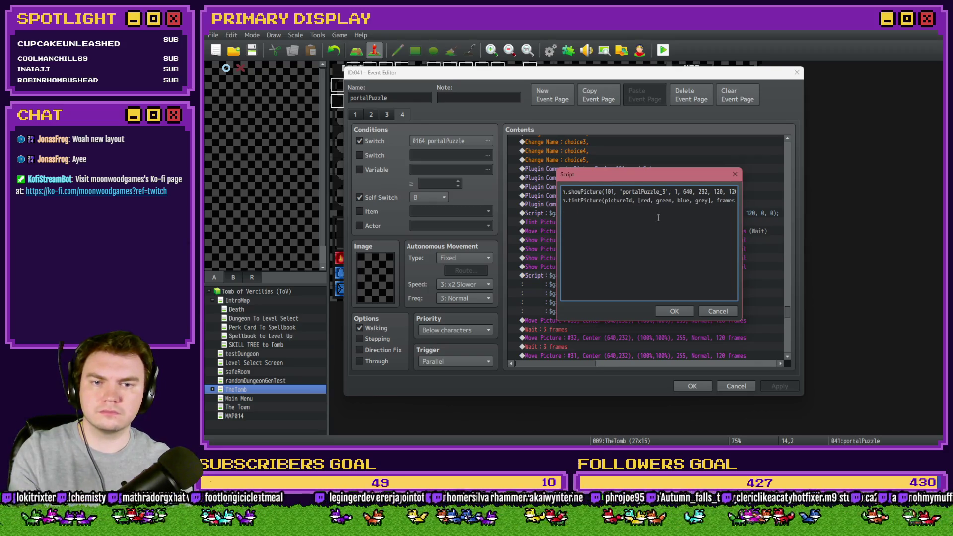
type(";")
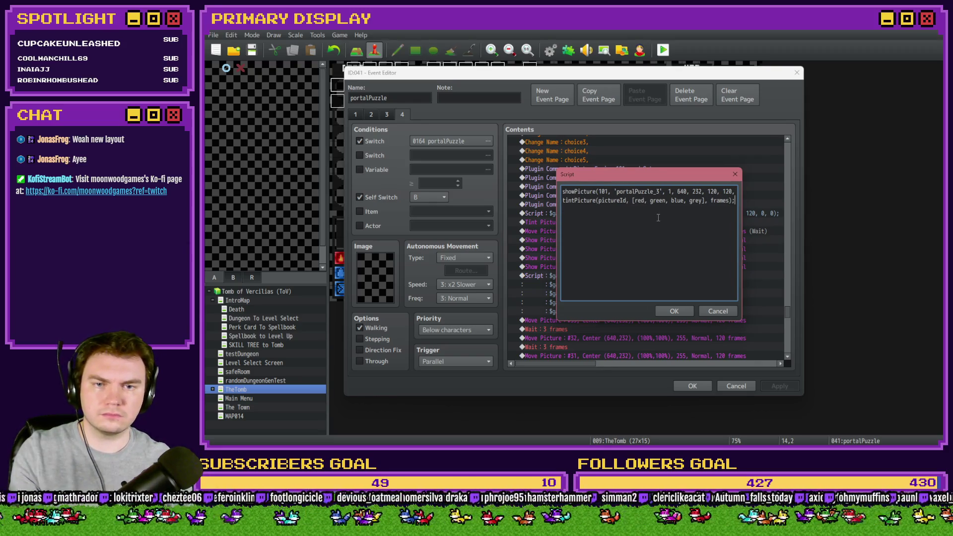
key("Home")
- Fill in tintPicture(101, [-255, -255, -255, 0], 1) and confirm the script
mouse_move(660, 176)
left_mouse_down()
mouse_move(665, 136)
mouse_move(647, 312)
mouse_move(647, 284)
mouse_move(616, 413)
mouse_move(628, 234)
left_mouse_up()
double_click(636, 305)
type("101")
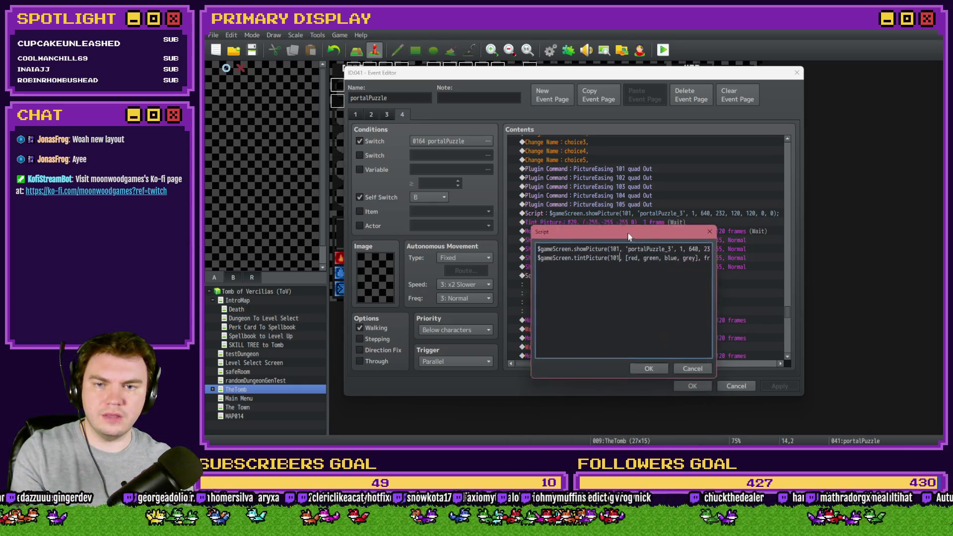
double_click(636, 260)
type("-255")
double_click(655, 260)
key("BackSpace")
type("-255")
double_click(673, 260)
type("-255")
double_click(692, 261)
type("0")
double_click(703, 260)
type("1")
left_click(651, 371)
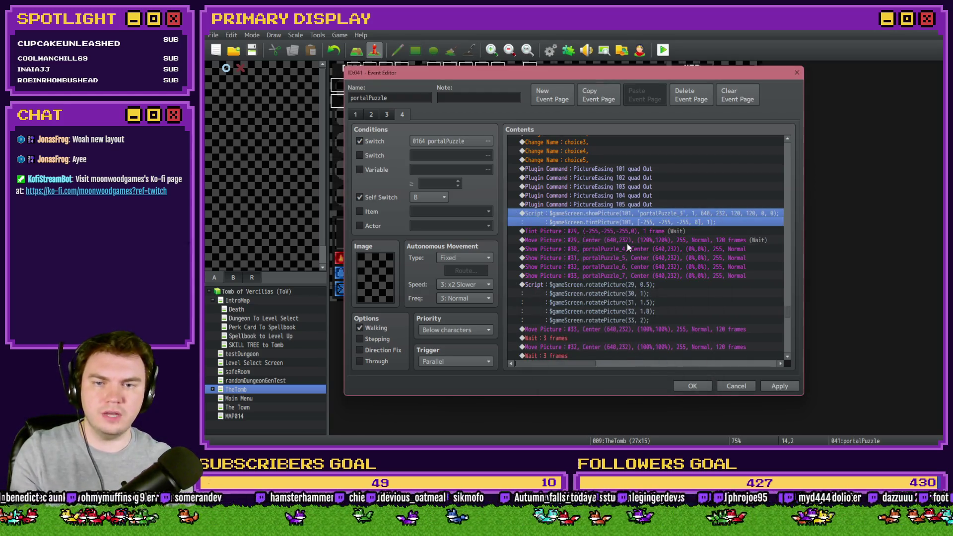
- Delete the old Tint Picture #29 command
left_click(632, 231)
key("Delete")
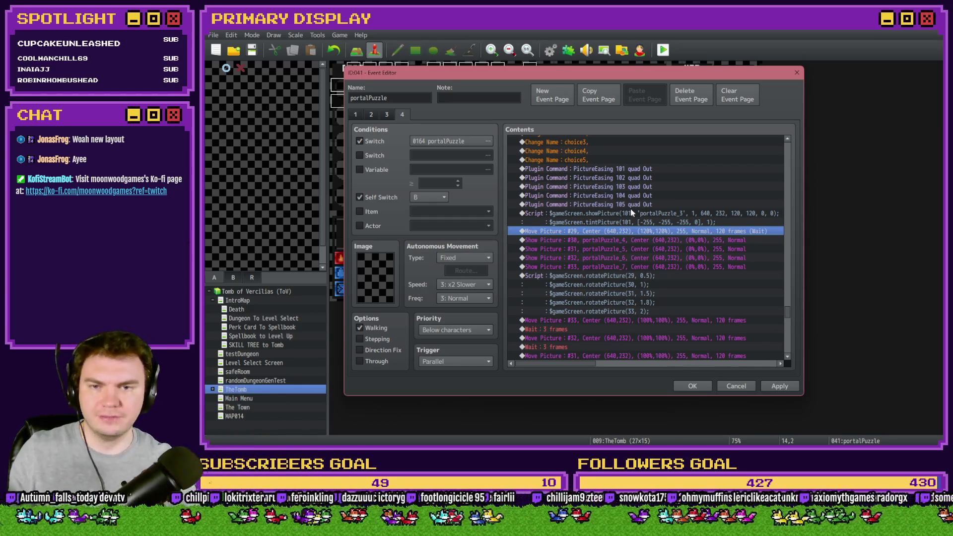
left_click(630, 212)
- Duplicate the showPicture line in the script and rename the copy to movePicture
double_click(651, 213)
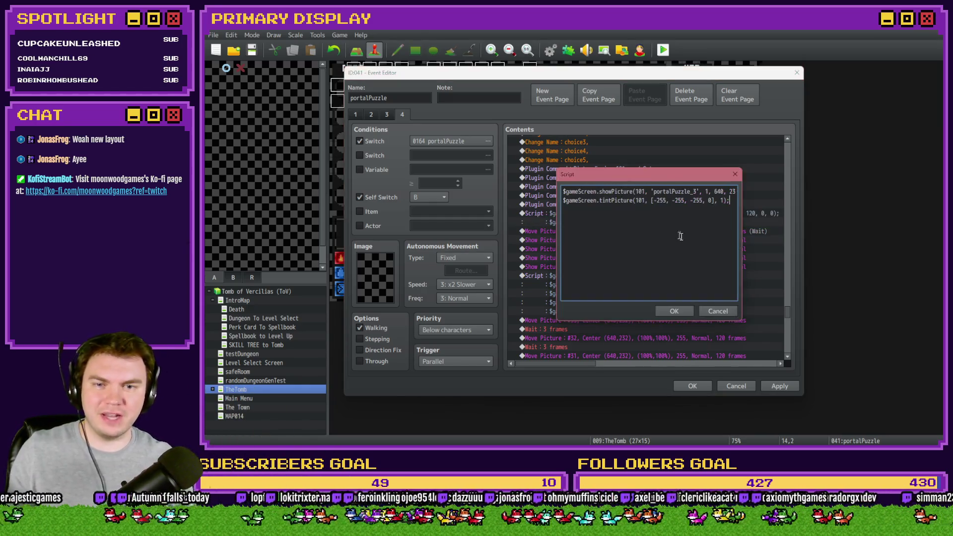
key("ctrl+a")
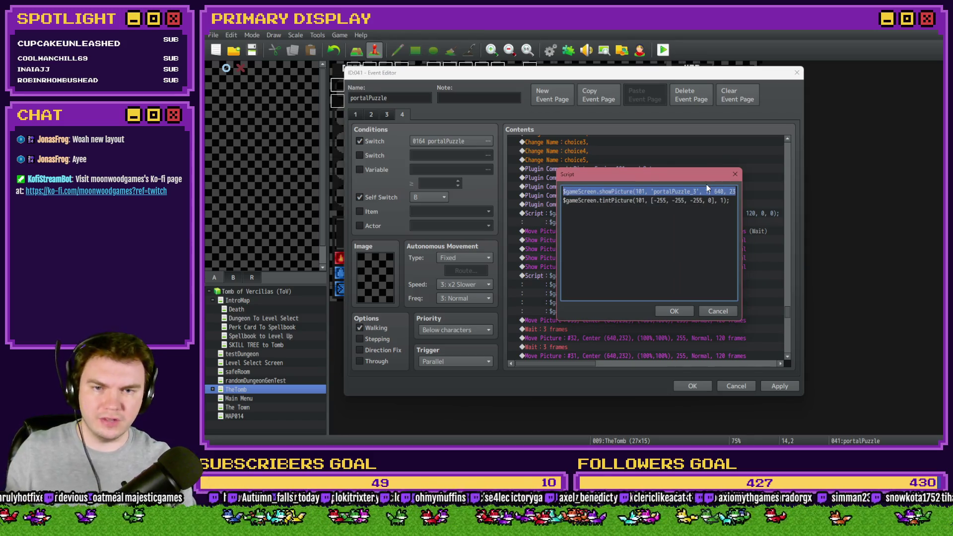
left_click(707, 188)
key("ctrl+v")
left_click_drag(593, 209, 499, 209)
left_click(608, 210)
key("BackSpace")
key("BackSpace")
key("BackSpace")
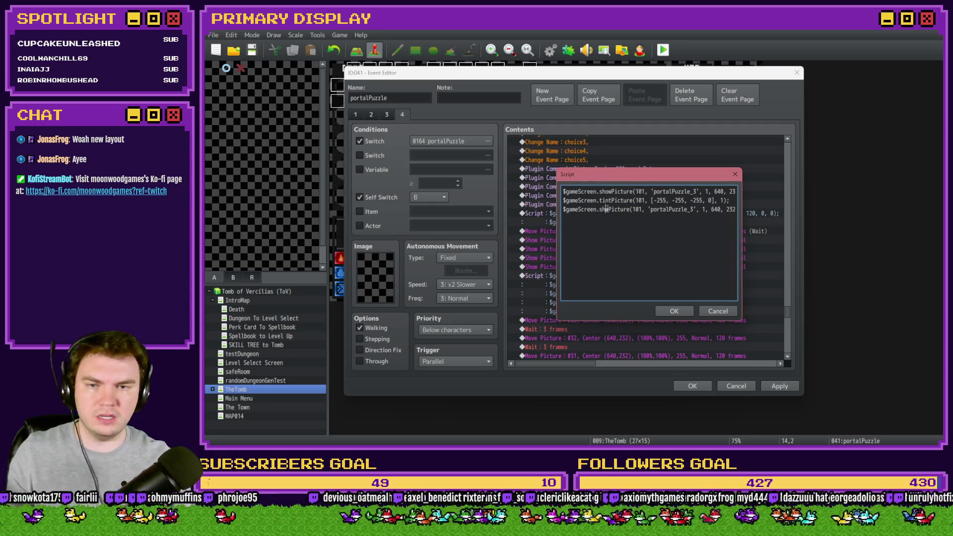
type("move")
key("Delete")
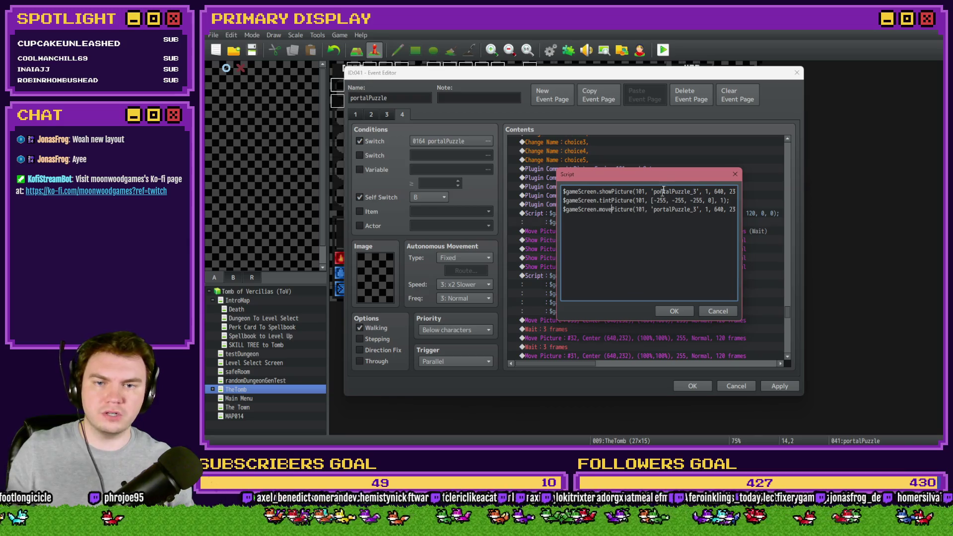
- Drop the picture name argument, set opacity to 255 and confirm the three-line script
left_click_drag(671, 175, 667, 235)
mouse_move(645, 269)
left_mouse_down()
mouse_move(699, 269)
mouse_move(656, 324)
mouse_move(660, 254)
left_mouse_up()
key("BackSpace")
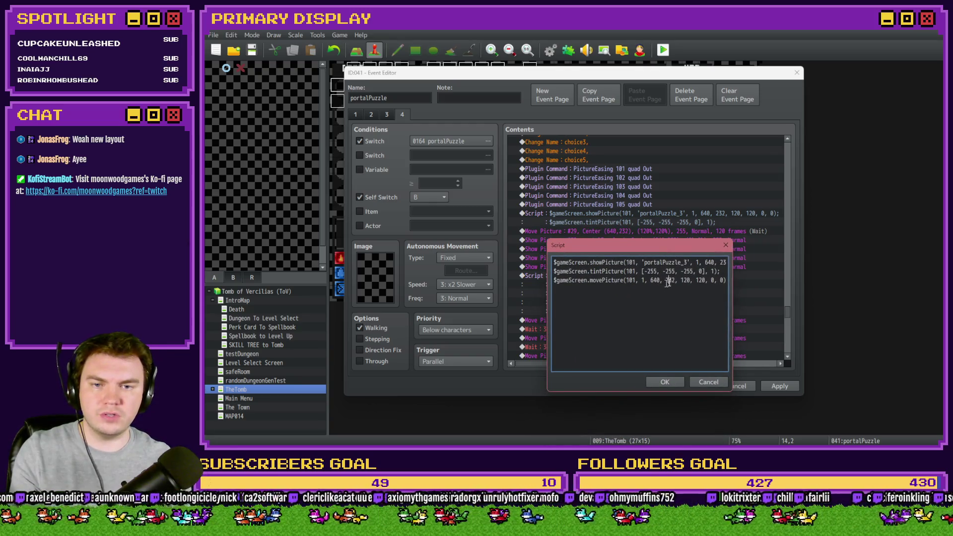
key("End")
type(";")
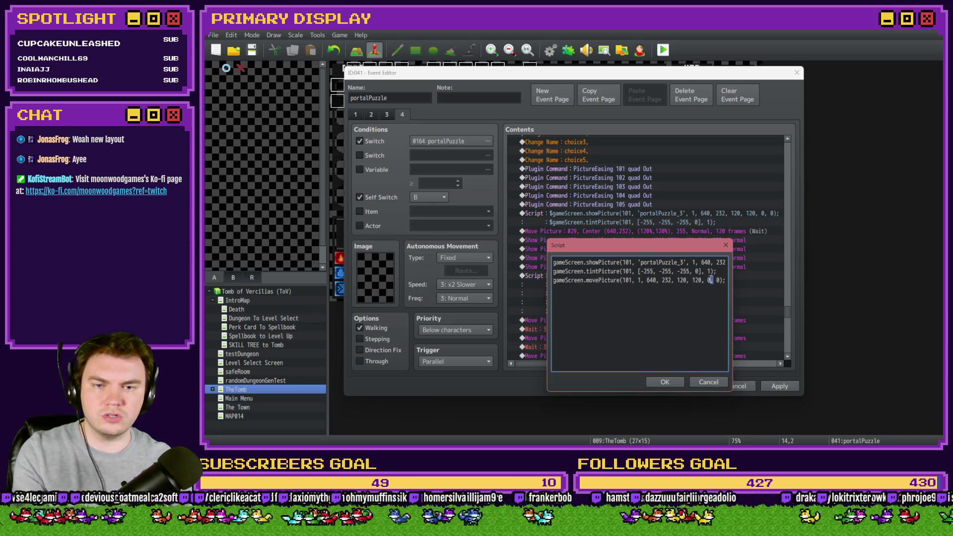
left_click(710, 280)
type("55")
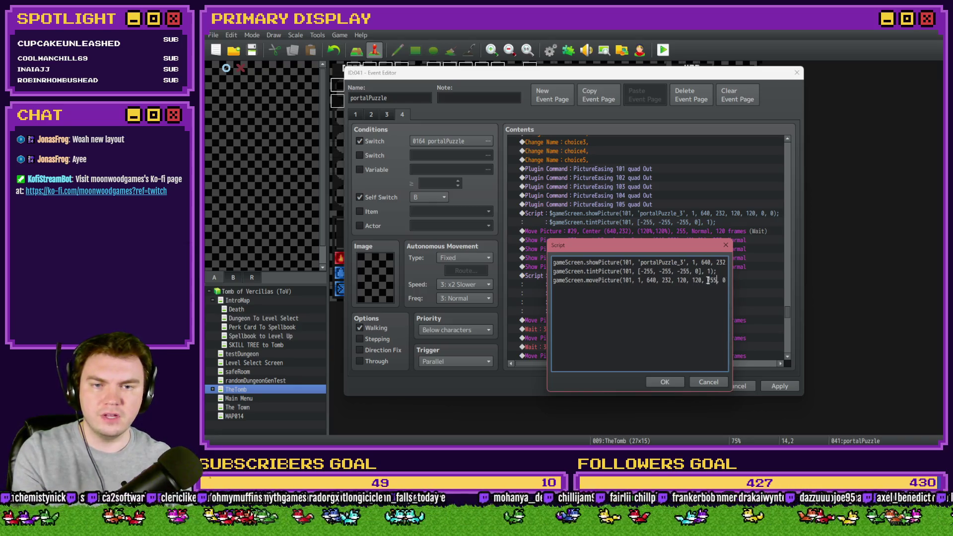
key("End")
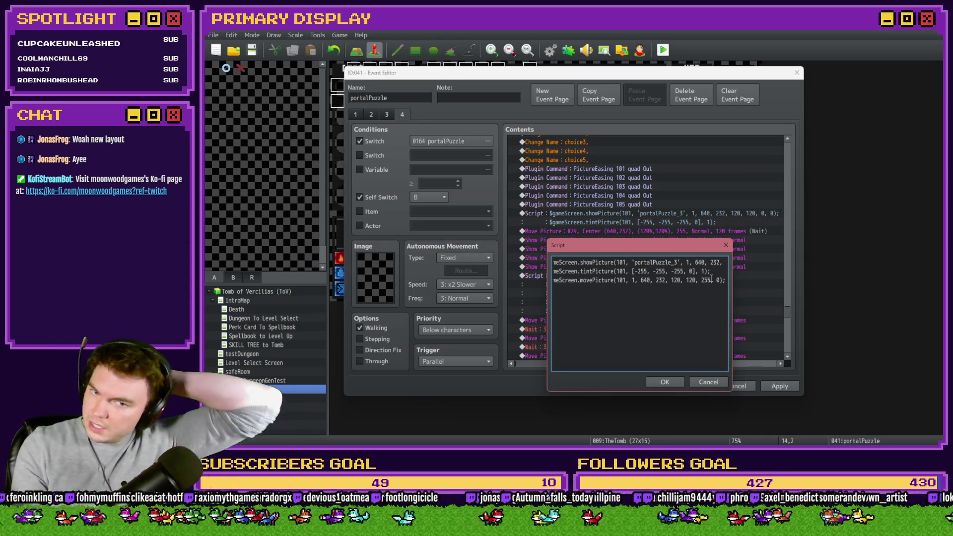
key("Left")
key("Left")
key("shift+Left")
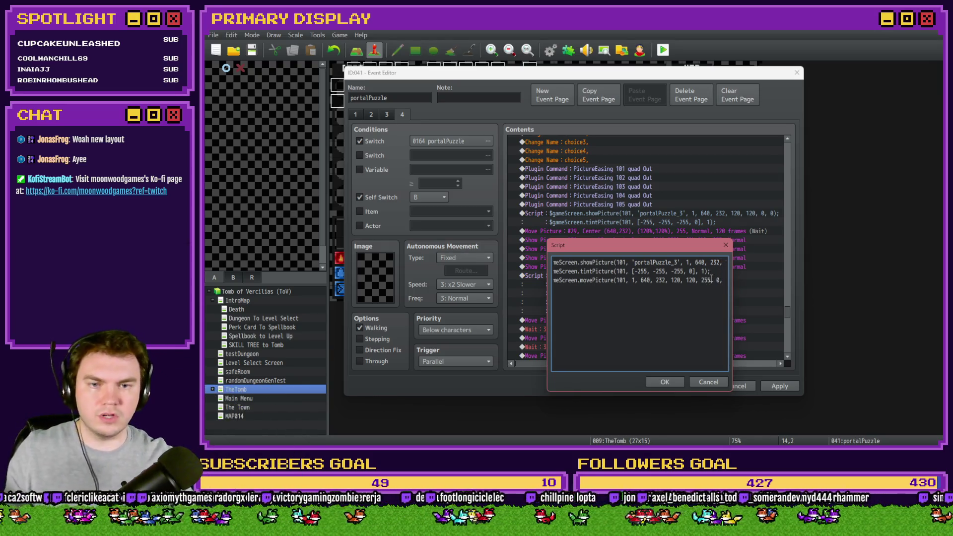
left_click(678, 383)
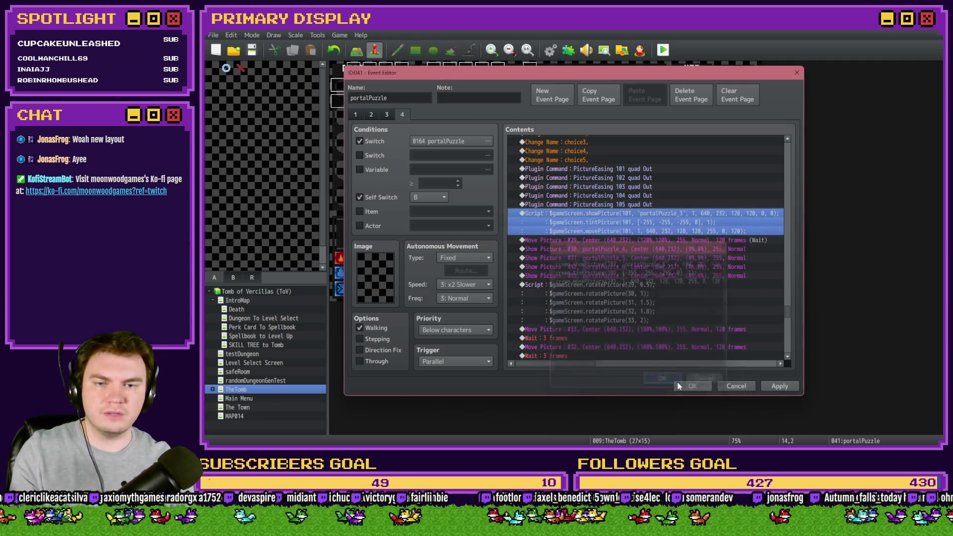
- Add a 120-frame Wait after the script and delete the old Move Picture #29 command
left_click(660, 240)
key("Insert")
left_click(559, 117)
left_click(717, 142)
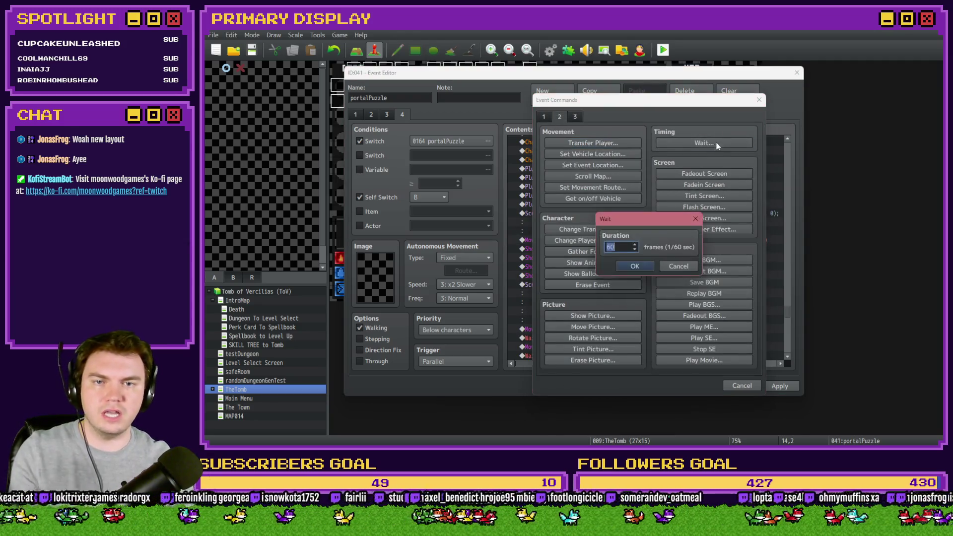
type("120")
key("Return")
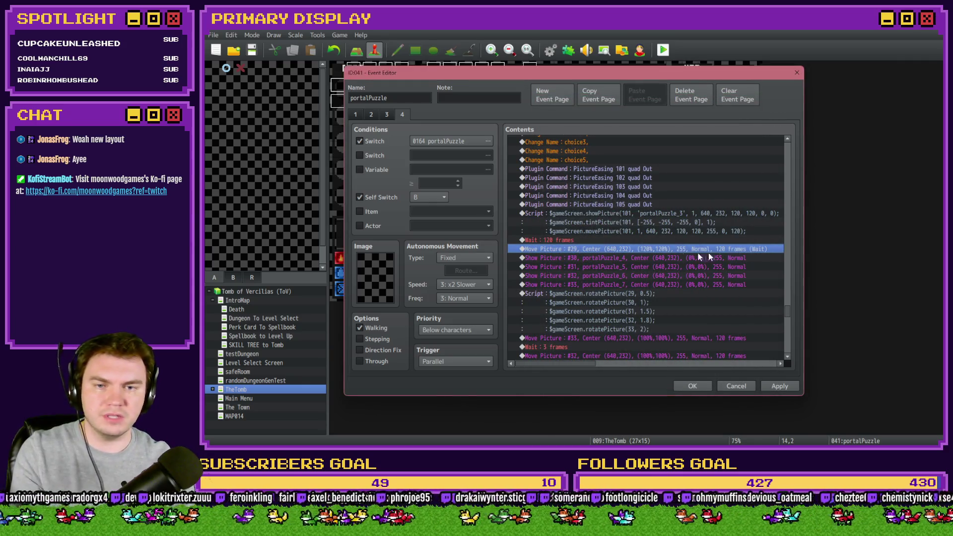
key("Delete")
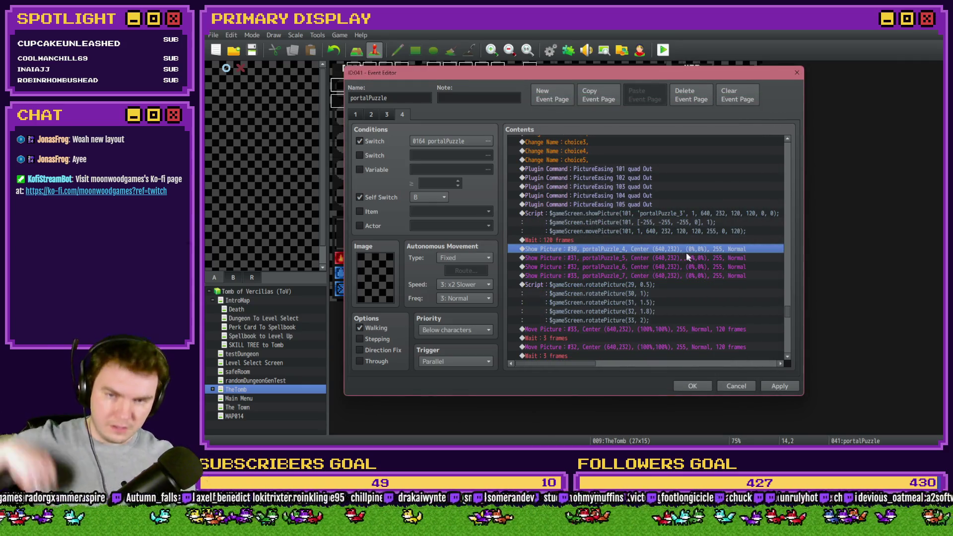
- Insert a new Script command with the copied showPicture line, changing picture 101 to 102
double_click(657, 218)
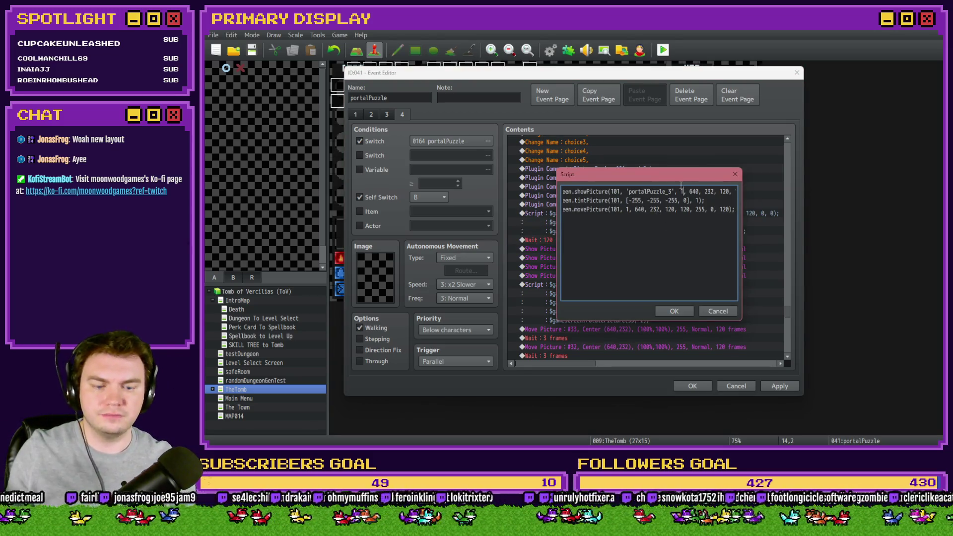
left_click(674, 311)
left_click(592, 249)
key("Insert")
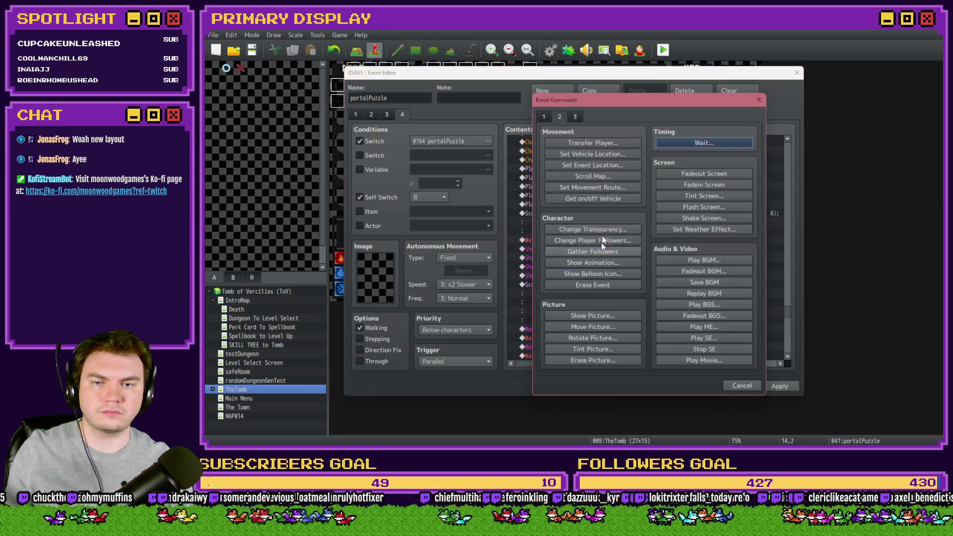
left_click(575, 117)
left_click(702, 348)
key("ctrl+v")
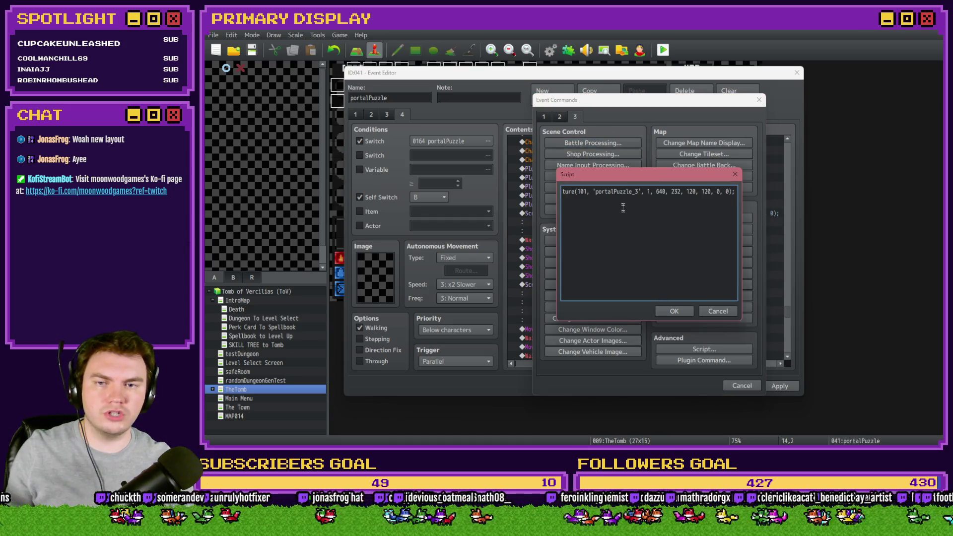
double_click(584, 191)
type("102")
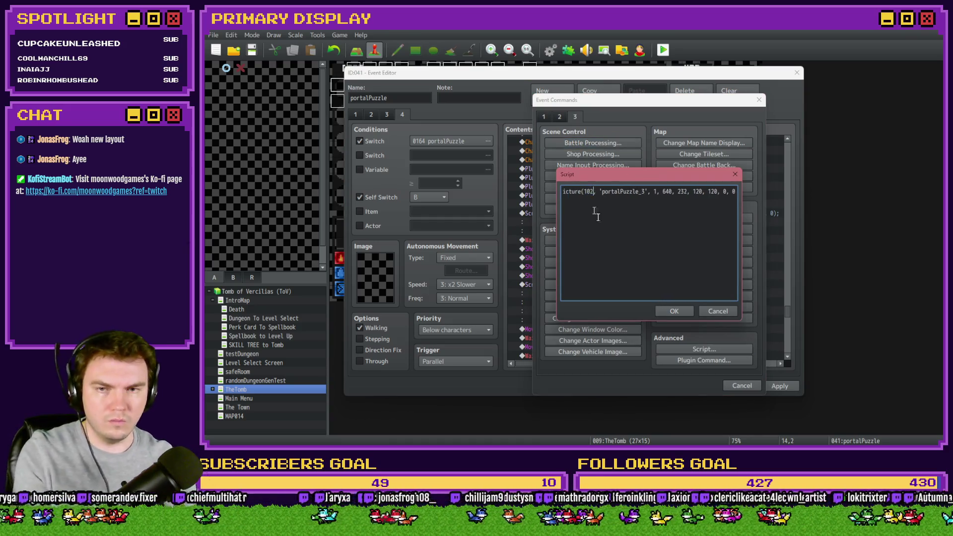
left_click(683, 309)
- Try changing the picture 102 position and scale values, then discard the edits and reopen it
double_click(639, 248)
left_click_drag(628, 190, 730, 190)
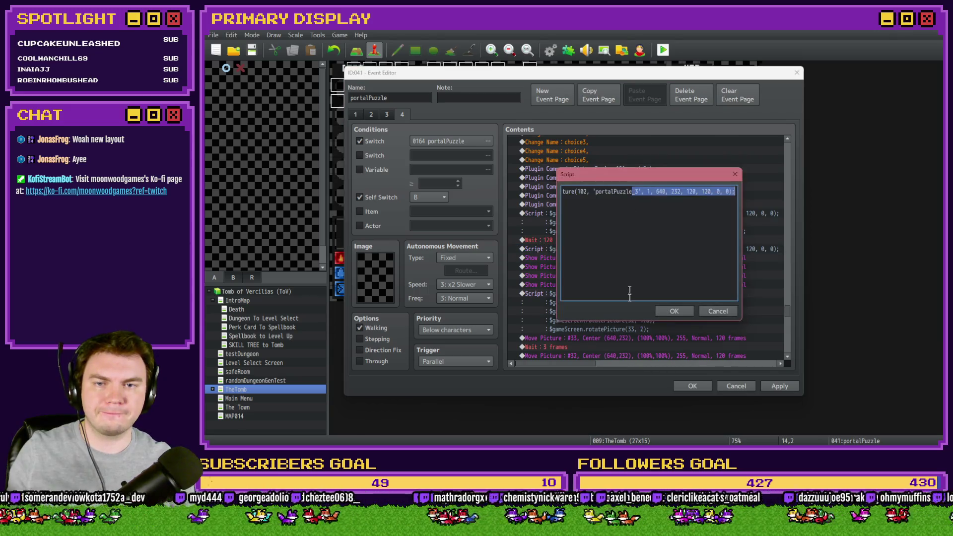
mouse_move(640, 182)
left_mouse_down()
mouse_move(635, 290)
mouse_move(631, 274)
left_mouse_up()
left_click(689, 288)
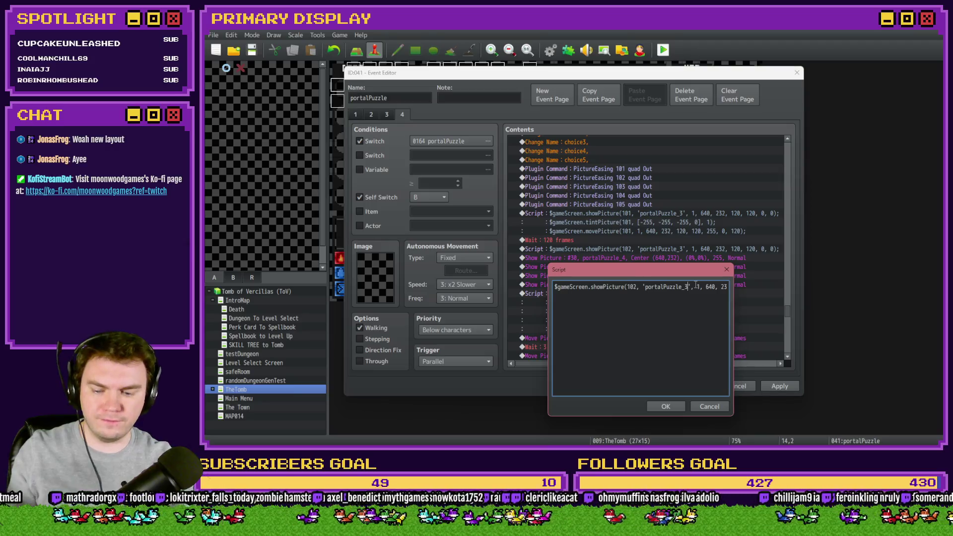
key("Right")
key("Right")
key("Right")
key("Right")
key("Right")
key("Right")
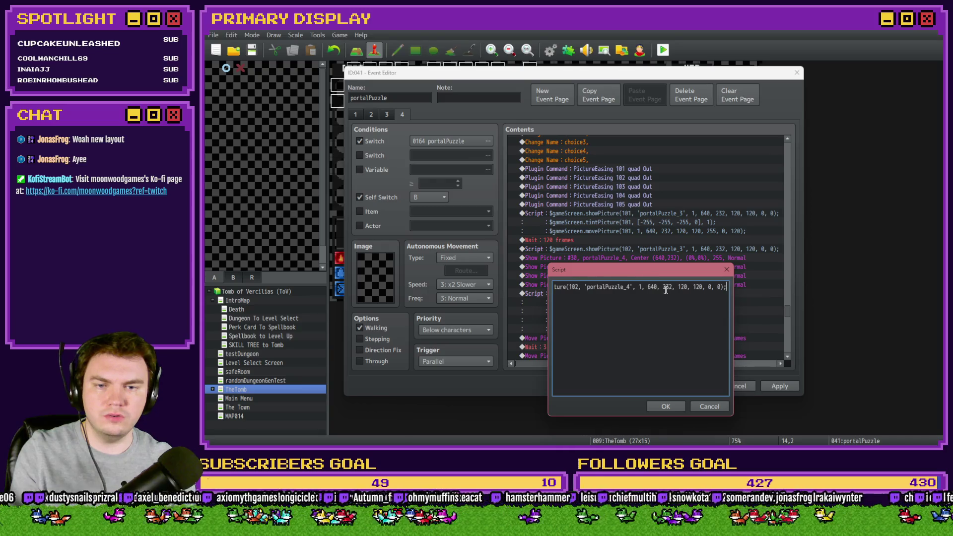
double_click(664, 288)
type("0")
double_click(683, 287)
type("0")
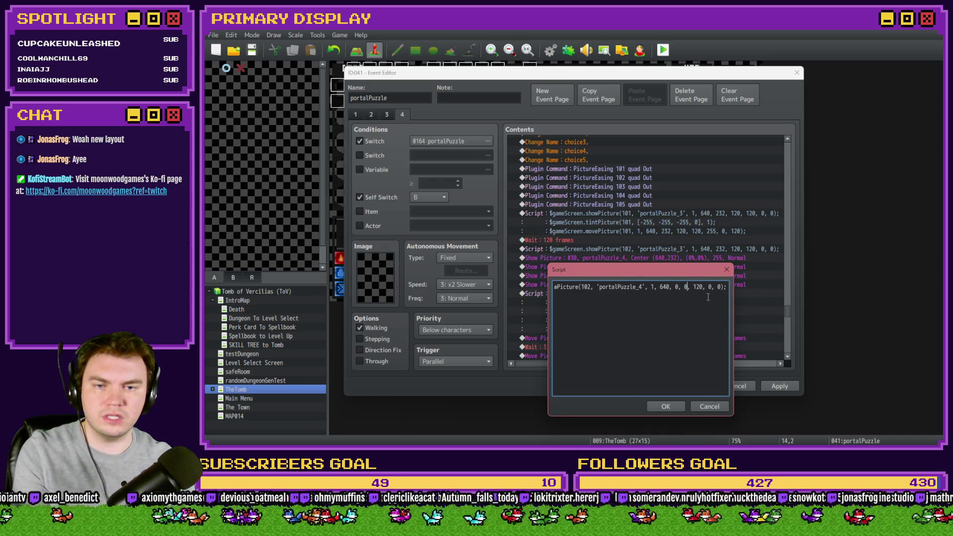
double_click(698, 287)
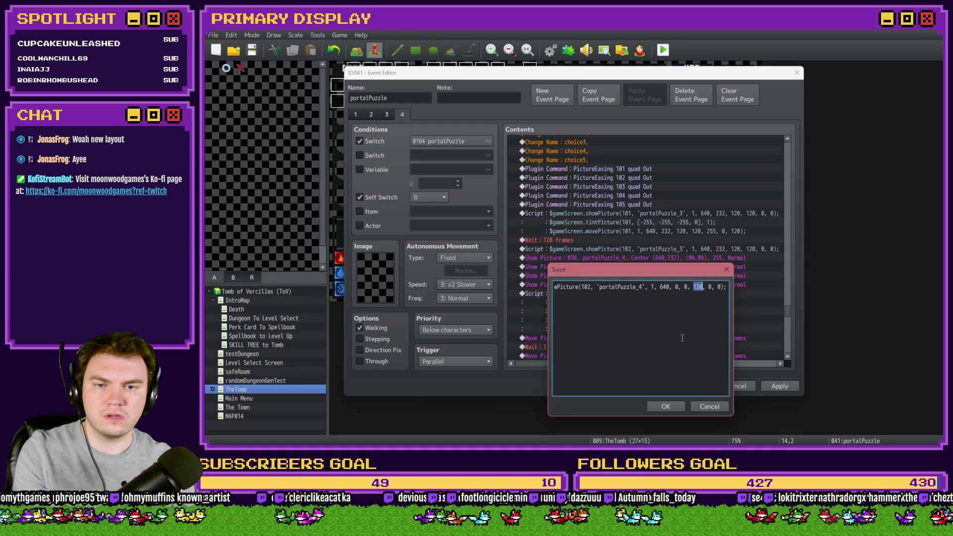
left_click(715, 407)
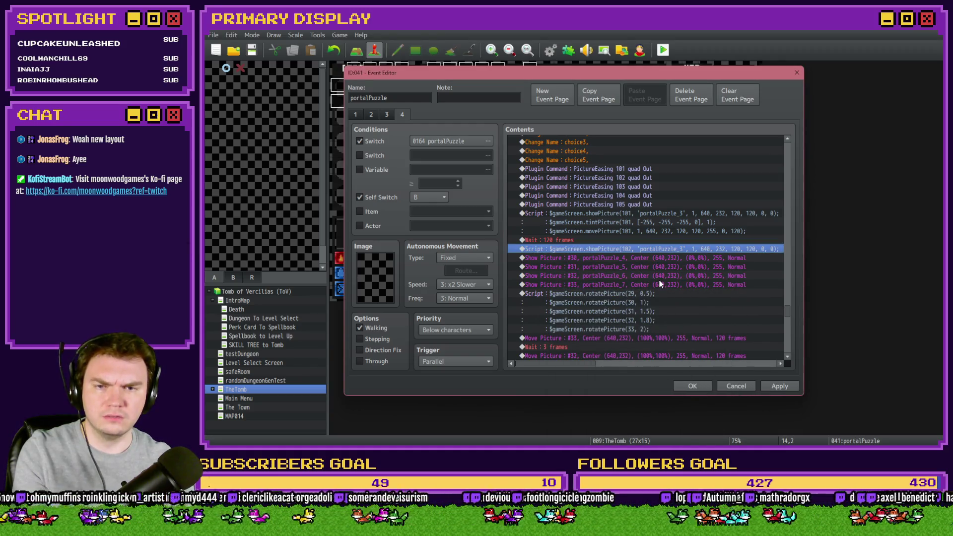
double_click(656, 249)
- Change the picture 102 script's image from portalPuzzle_3 to portalPuzzle_4
mouse_move(653, 173)
left_mouse_down()
mouse_move(640, 285)
mouse_move(642, 267)
mouse_move(521, 287)
left_mouse_up()
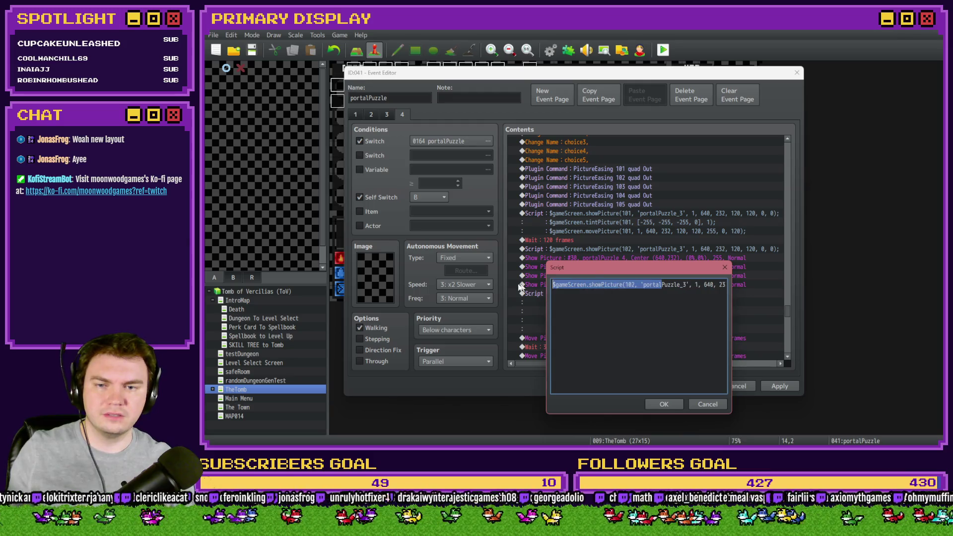
double_click(631, 285)
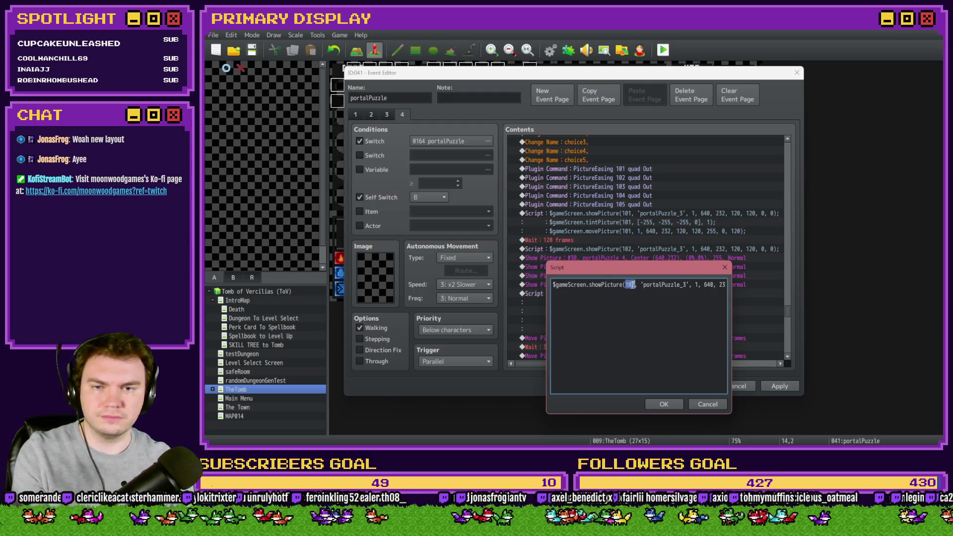
left_click(671, 284)
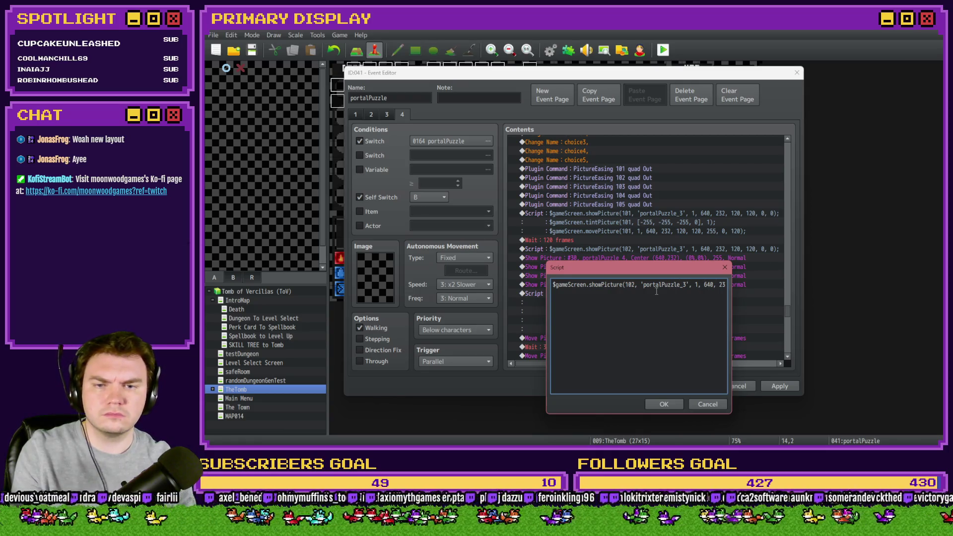
left_click_drag(652, 277, 655, 271)
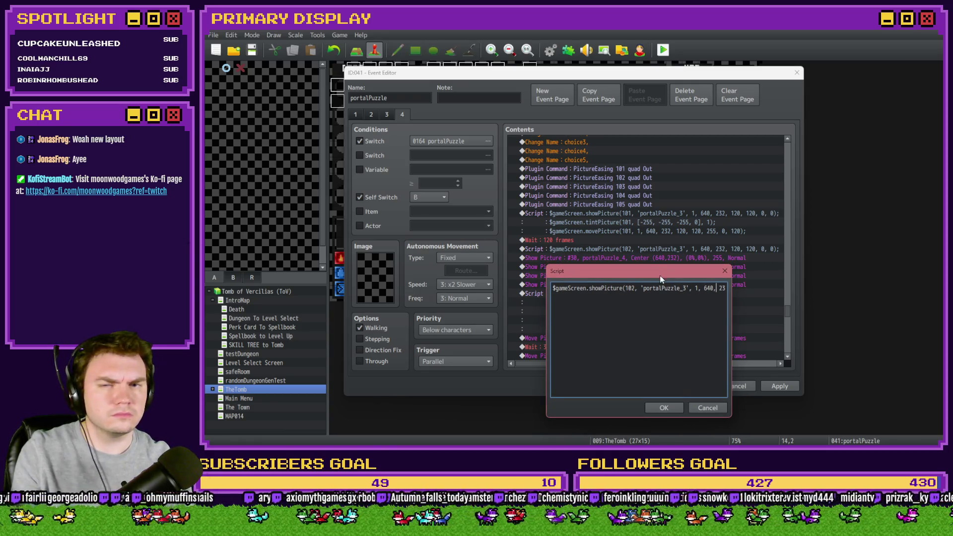
left_click(689, 289)
key("BackSpace")
type("4")
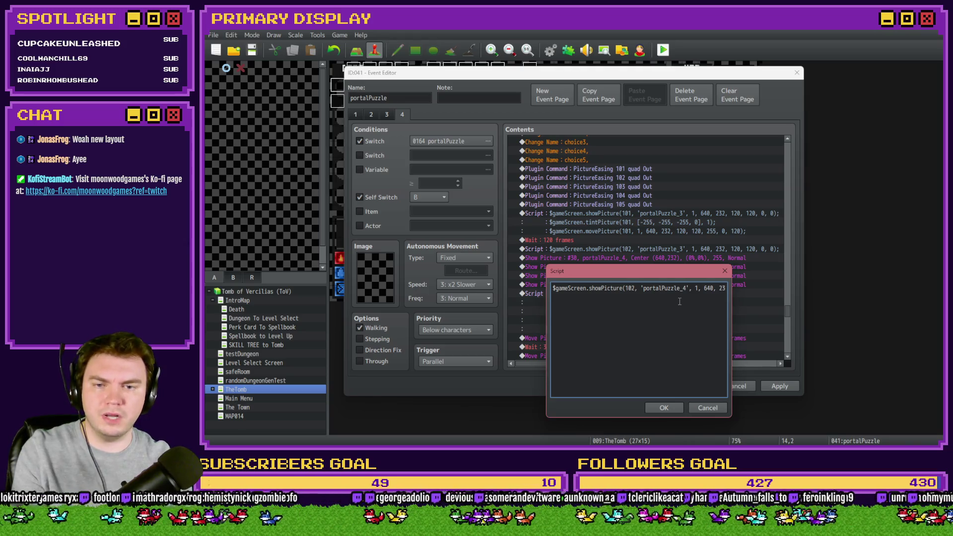
- Set both scale values to 0 and opacity to 255, then confirm the script
key("End")
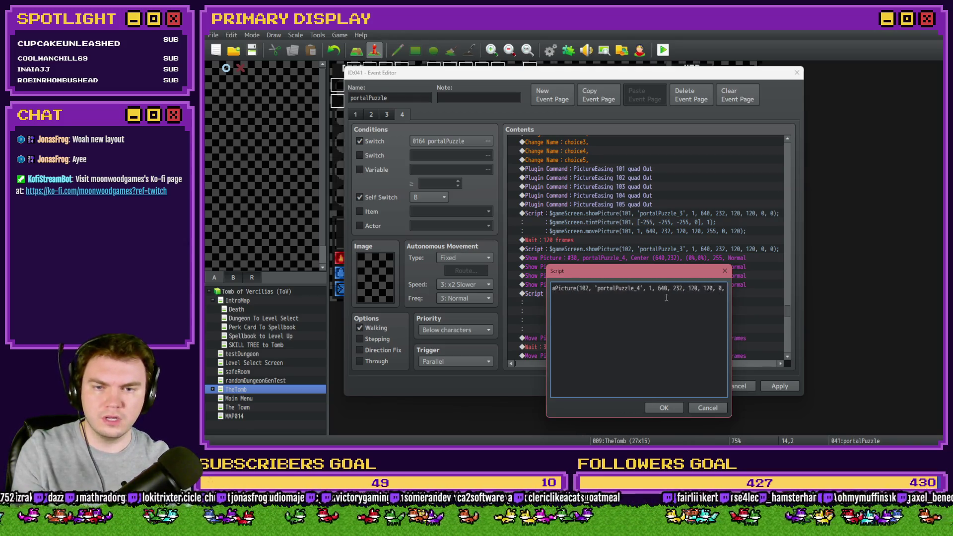
double_click(681, 289)
type("0);")
double_click(697, 288)
type("0, ")
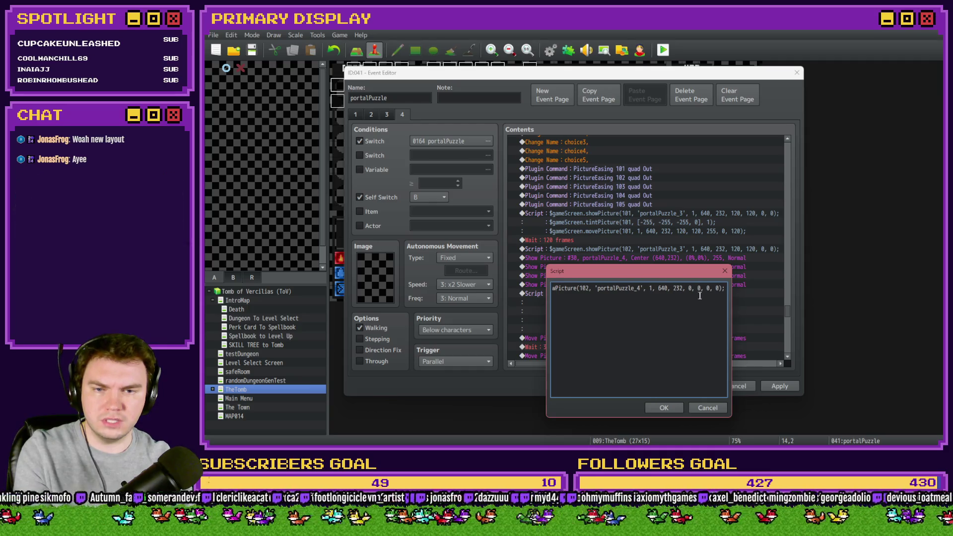
type("255")
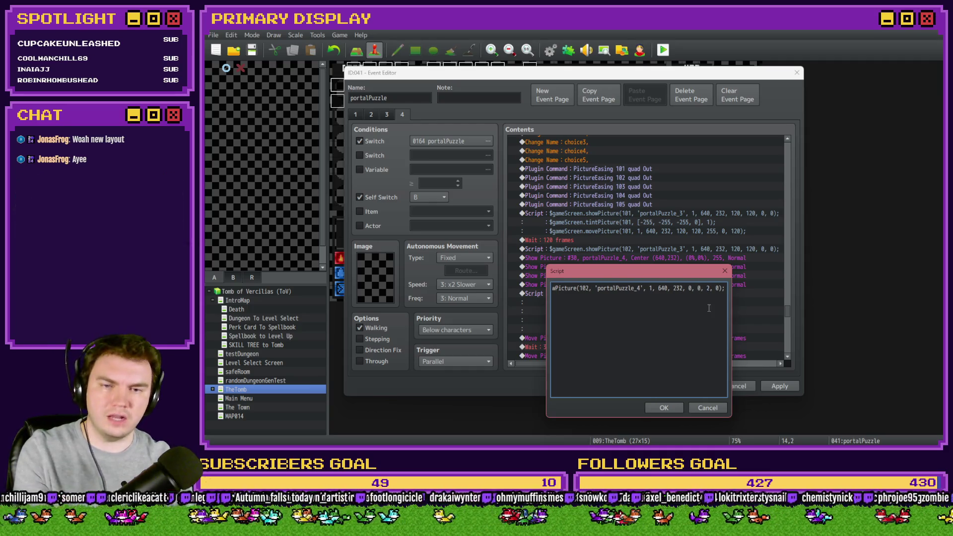
left_click(671, 408)
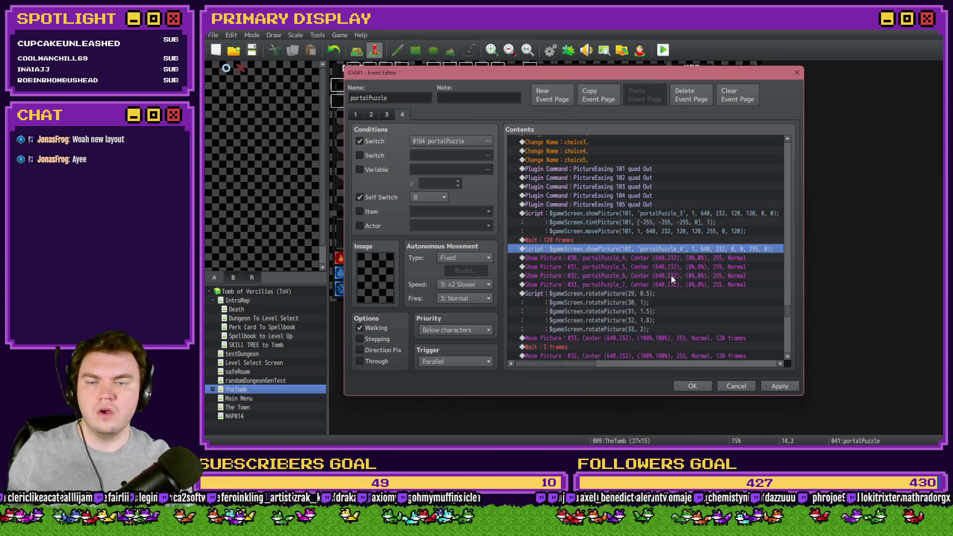
left_click(653, 258)
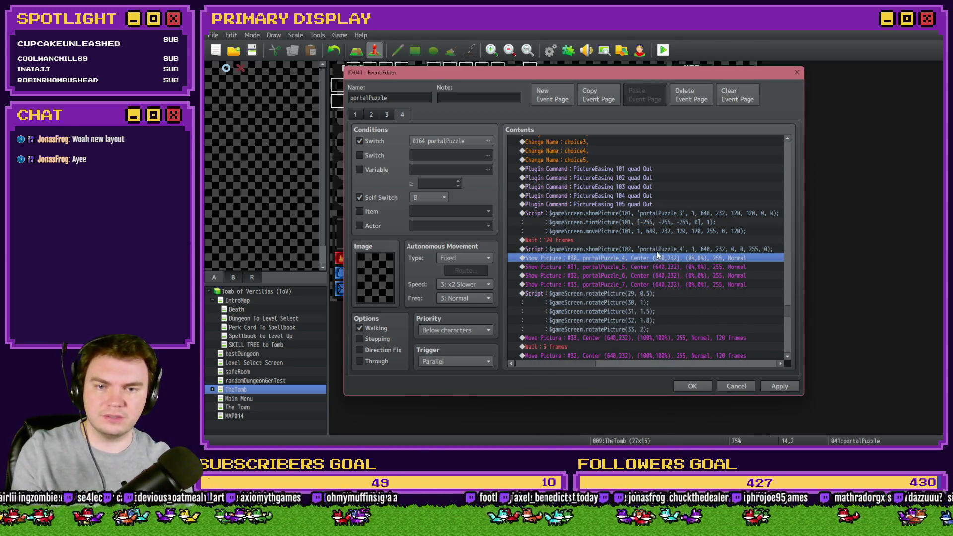
- Delete the Show Picture #30 command and open the picture 102 script
key("Delete")
left_click(660, 251)
double_click(660, 252)
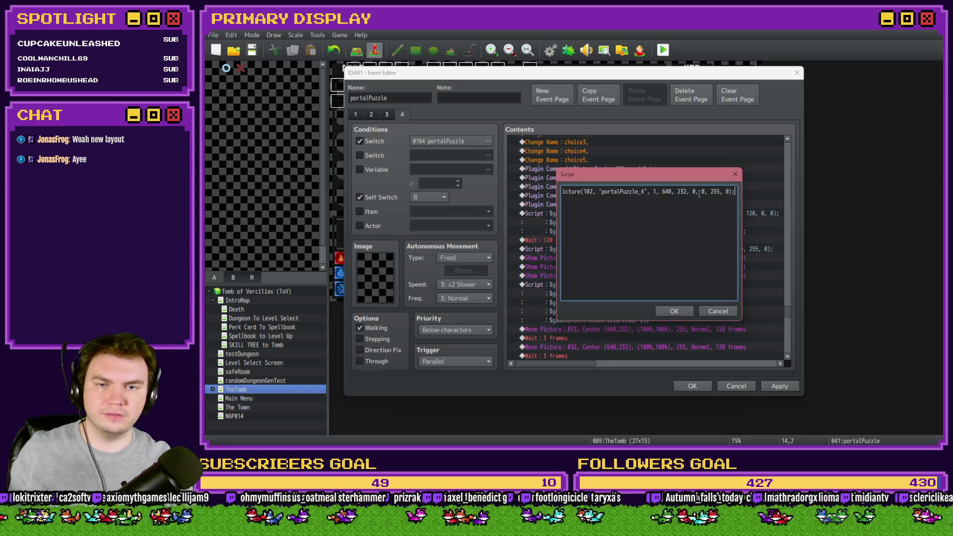
- Duplicate the line as a second call showing picture 103 with portalPuzzle_5
key("ctrl+a")
key("ctrl+c")
key("End")
key("Return")
key("ctrl+v")
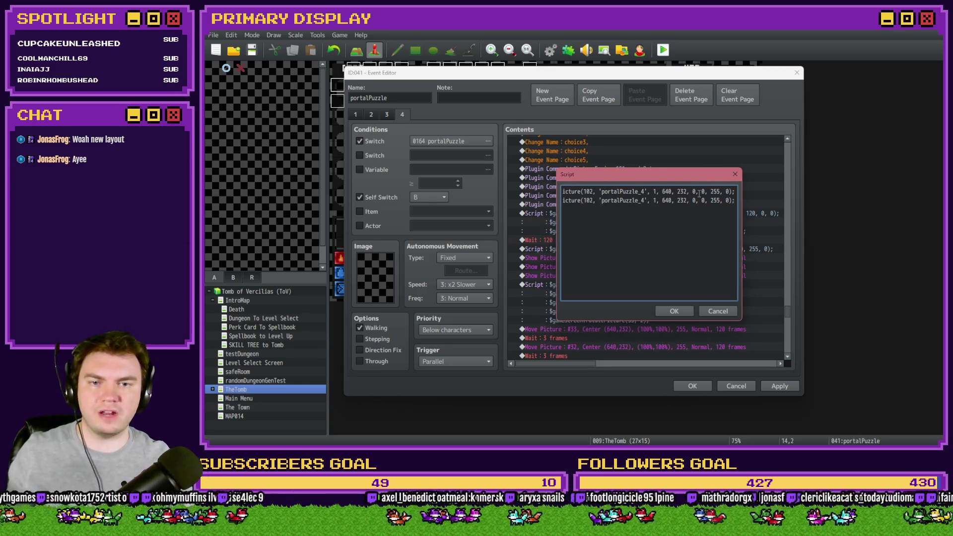
mouse_move(680, 180)
left_mouse_down()
mouse_move(682, 340)
mouse_move(678, 276)
left_mouse_up()
left_click(585, 296, "shift")
left_click(590, 297)
key("BackSpace")
type("3")
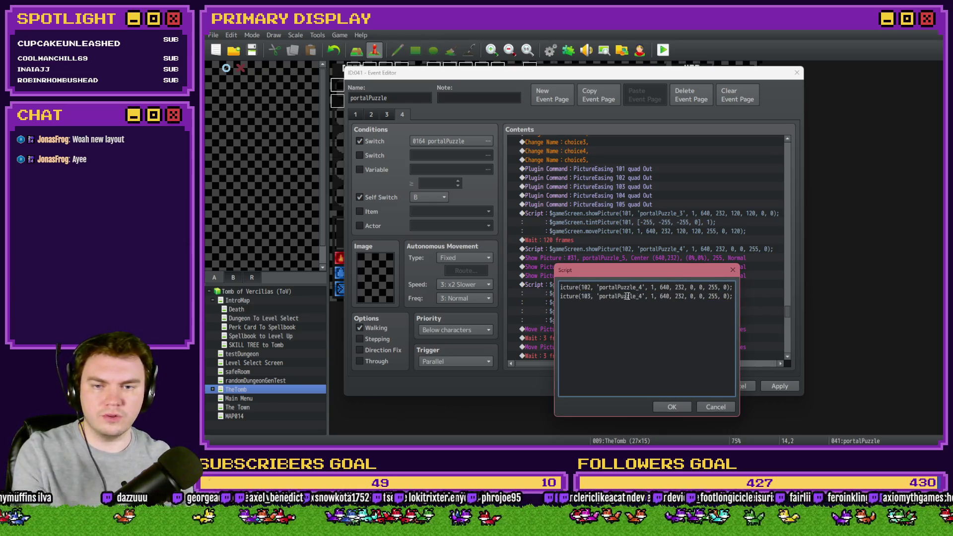
left_click(643, 297)
key("BackSpace")
type("5")
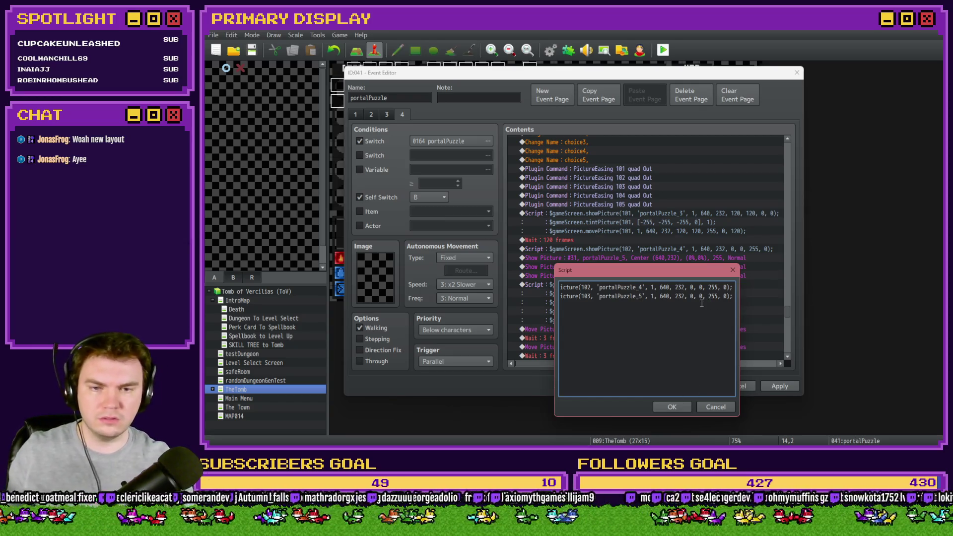
- Add a third line showing picture 104 with portalPuzzle_6
key("shift+Home")
key("ctrl+c")
key("End")
key("Return")
key("ctrl+v")
left_click_drag(682, 269, 681, 278)
double_click(586, 314)
type("104")
left_click(642, 315)
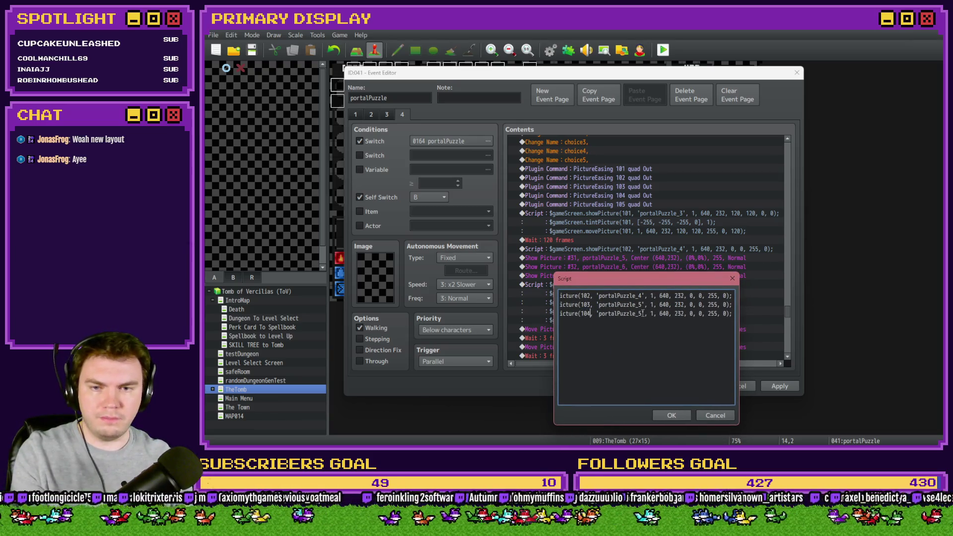
key("BackSpace")
type("6")
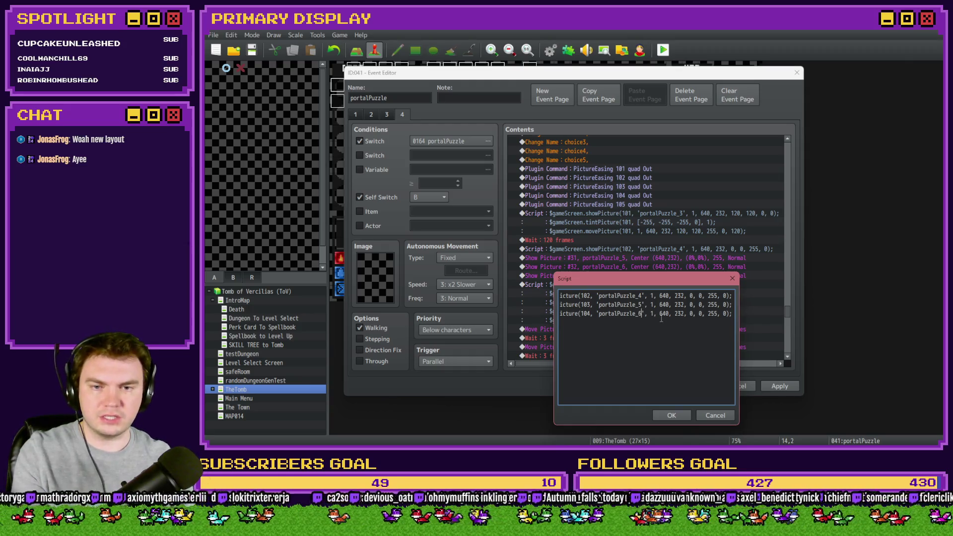
- Add a fourth line showing picture 105 with portalPuzzle_7 and confirm the script
left_click(725, 314)
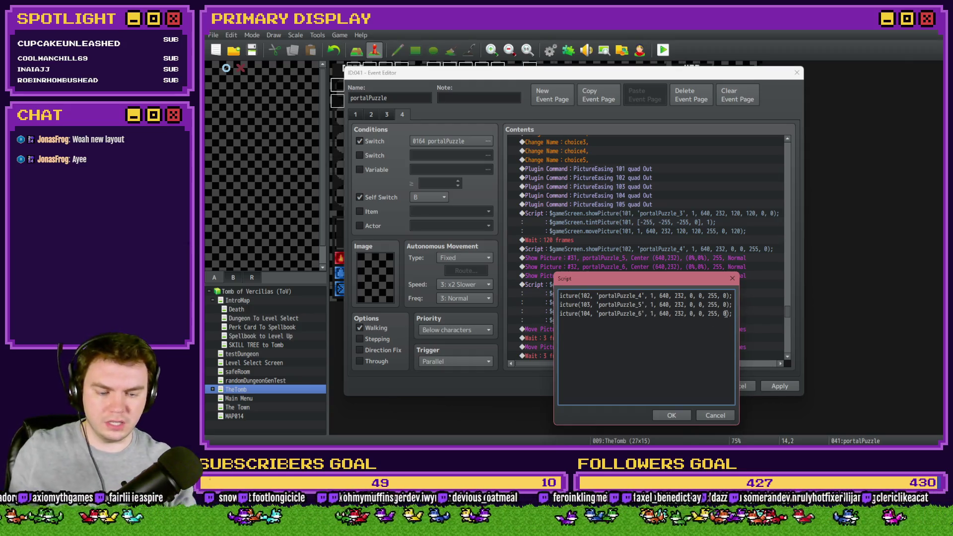
key("ctrl+a")
left_click(726, 314)
key("Return")
key("ctrl+v")
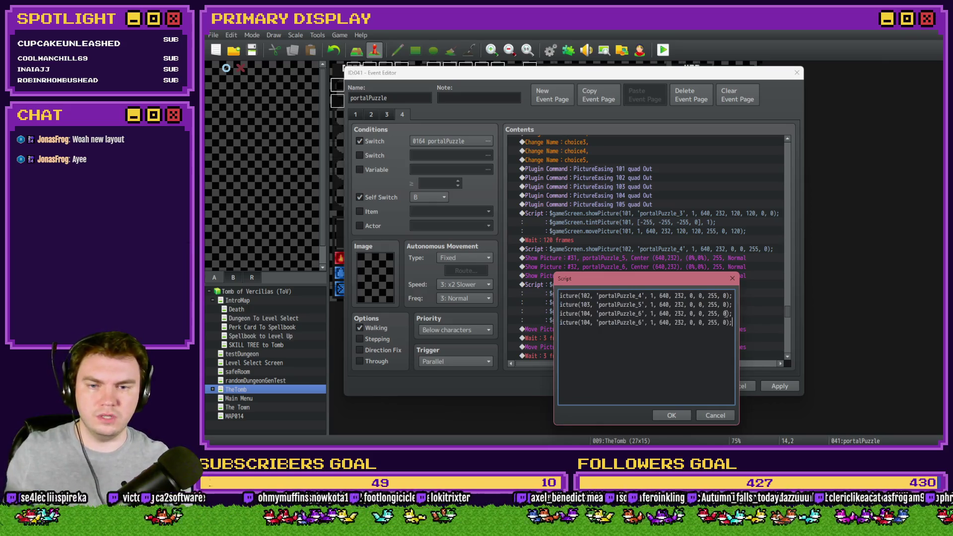
left_click(586, 323)
key("BackSpace")
type("5")
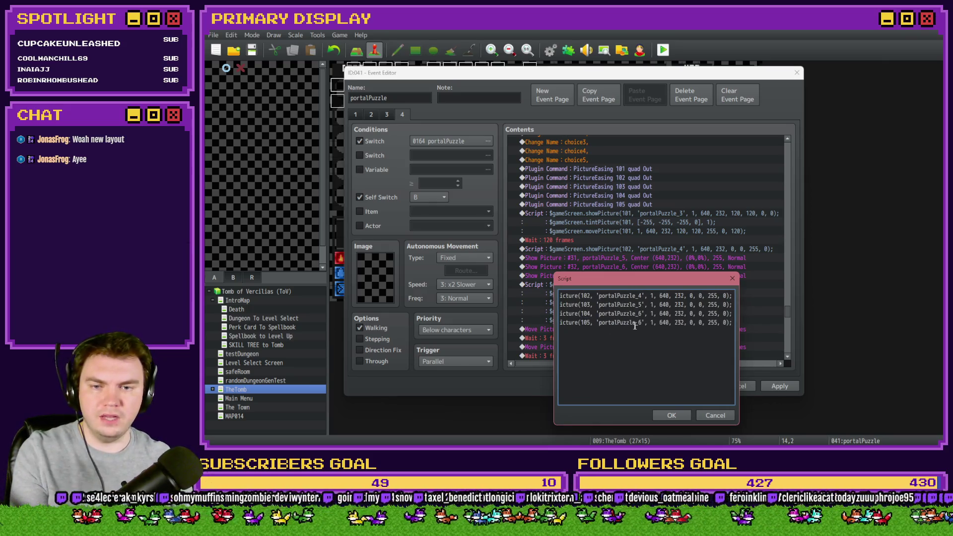
left_click_drag(645, 283, 645, 292)
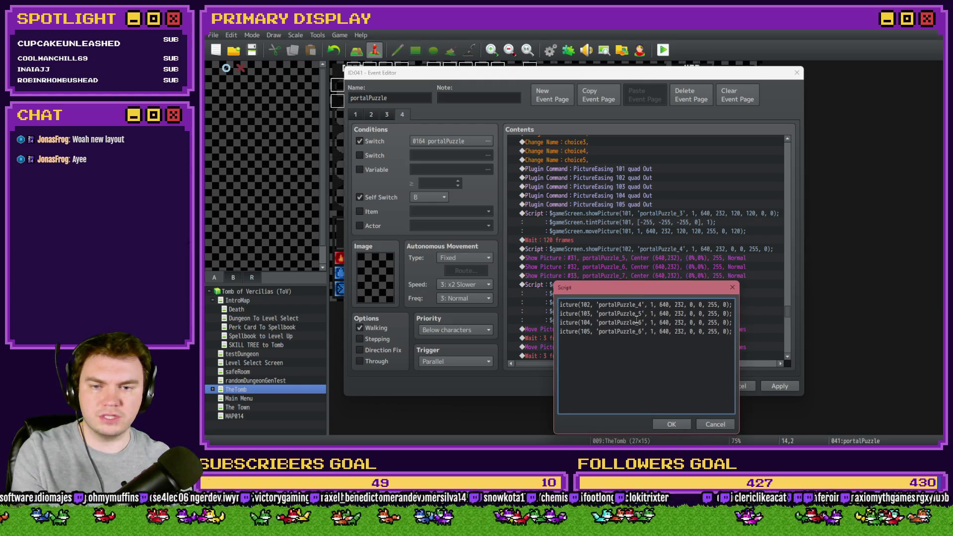
left_click(642, 331)
key("BackSpace")
type("7")
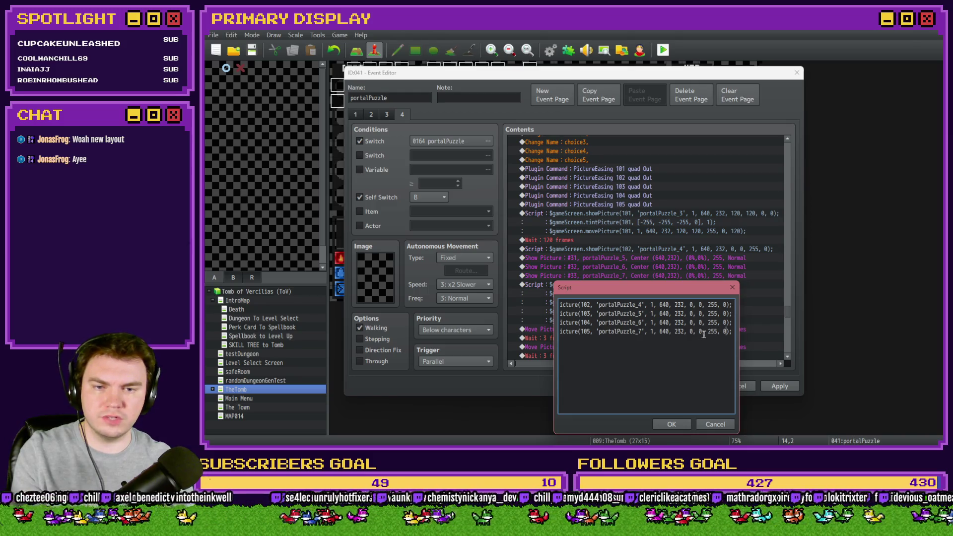
left_click(684, 422)
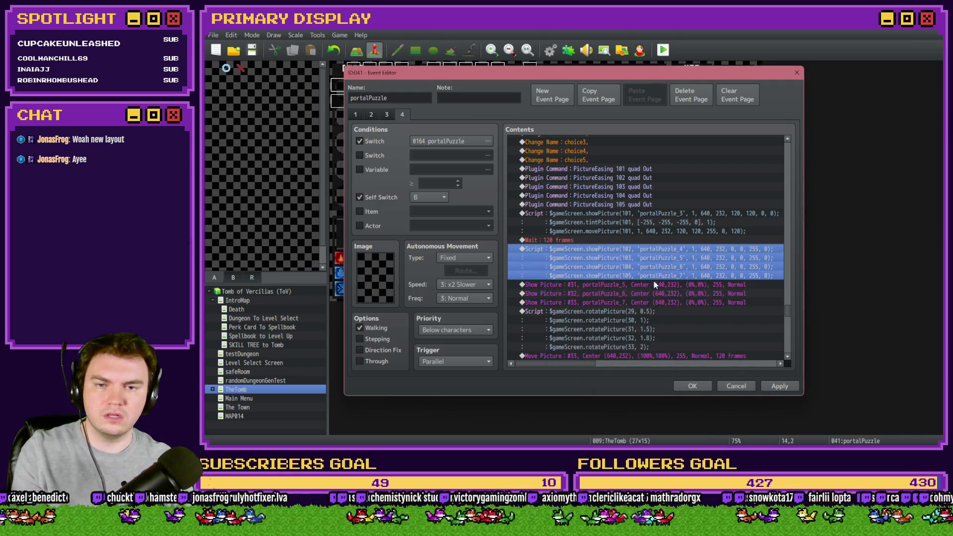
left_click(654, 284)
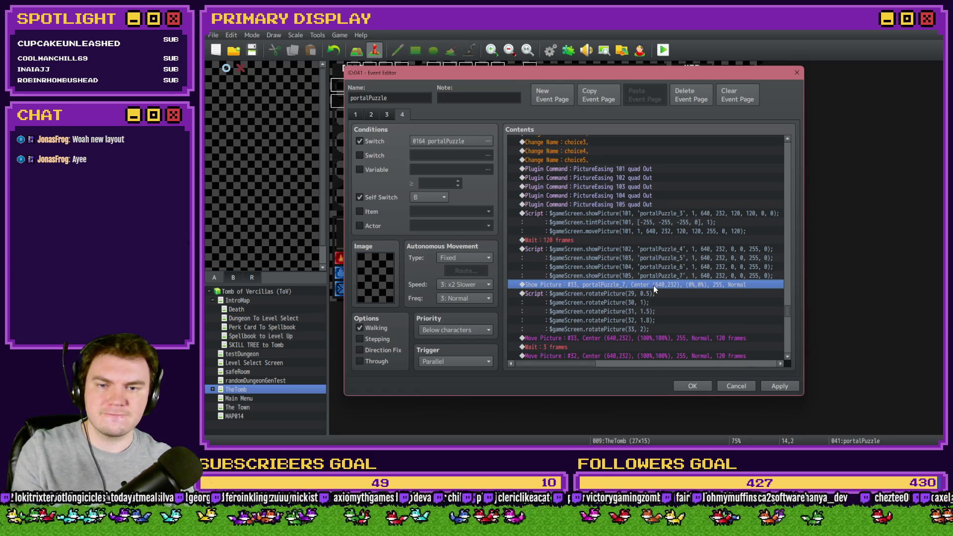
key("End")
- Renumber the page 4 rotatePicture script from pictures 29–33 to 101–105, keeping the speeds
left_click_drag(789, 348, 797, 317)
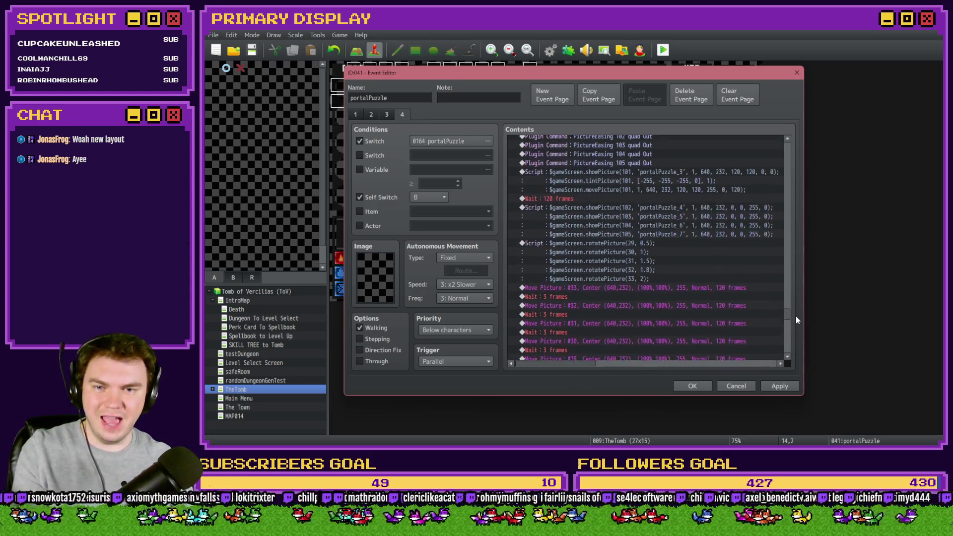
double_click(656, 253)
left_click_drag(630, 174, 633, 191)
double_click(648, 208)
type("101")
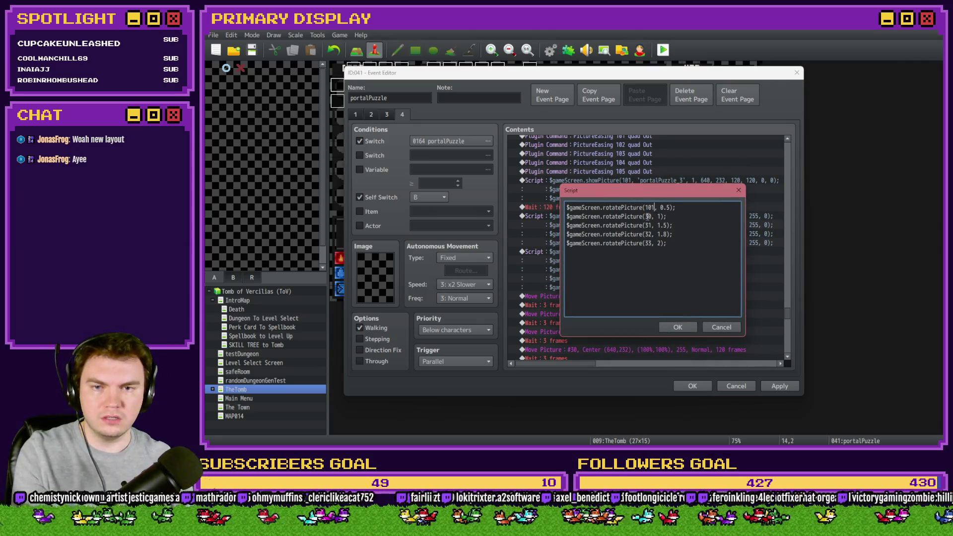
double_click(648, 217)
type("102")
double_click(648, 225)
type("103")
type("4")
double_click(648, 243)
type("105")
left_click(676, 326)
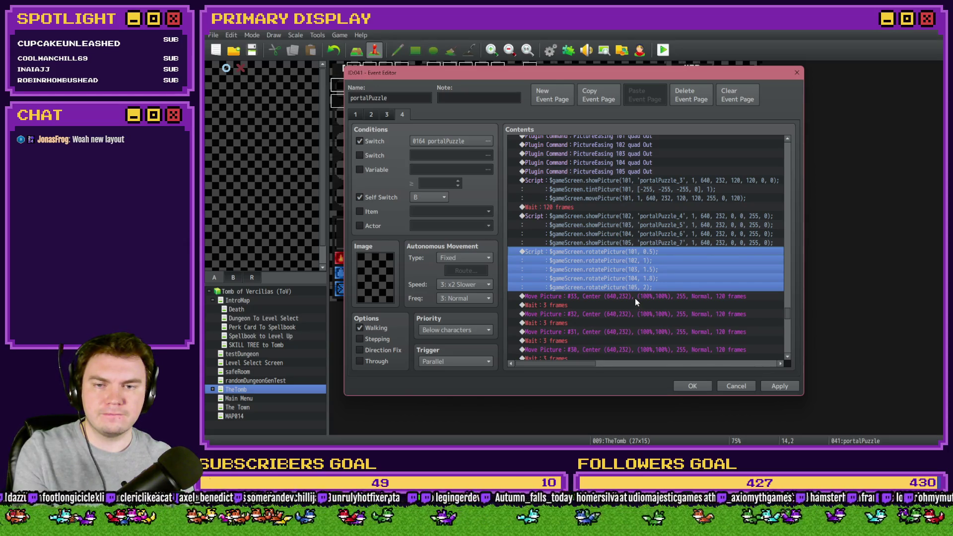
left_click(636, 190)
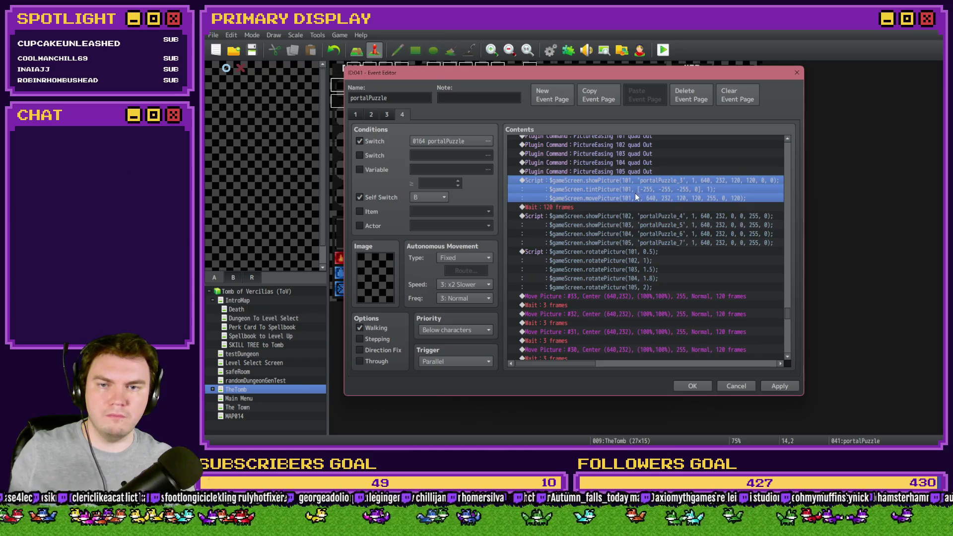
- Insert a Script command above Move Picture #33 containing the copied picture 101 movePicture line
double_click(636, 192)
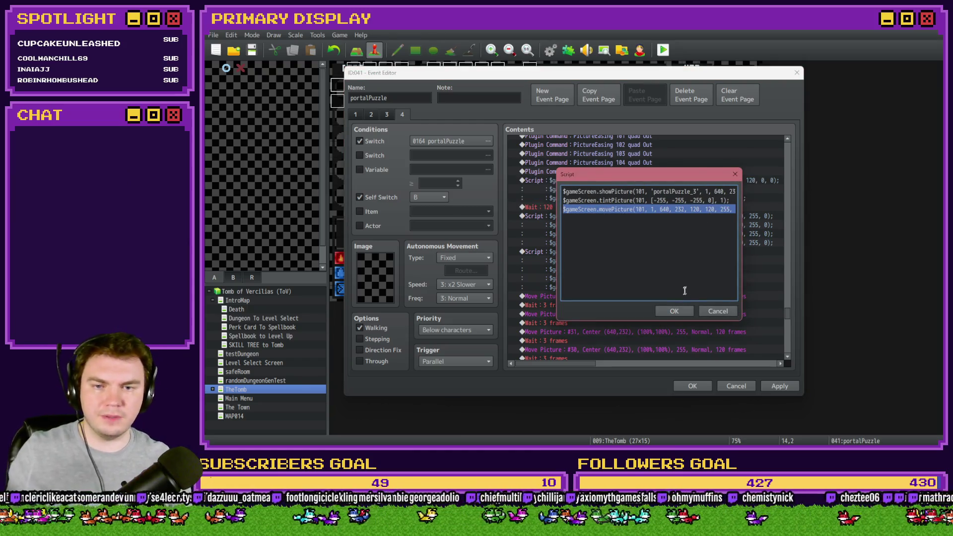
left_click(671, 311)
left_click(604, 297)
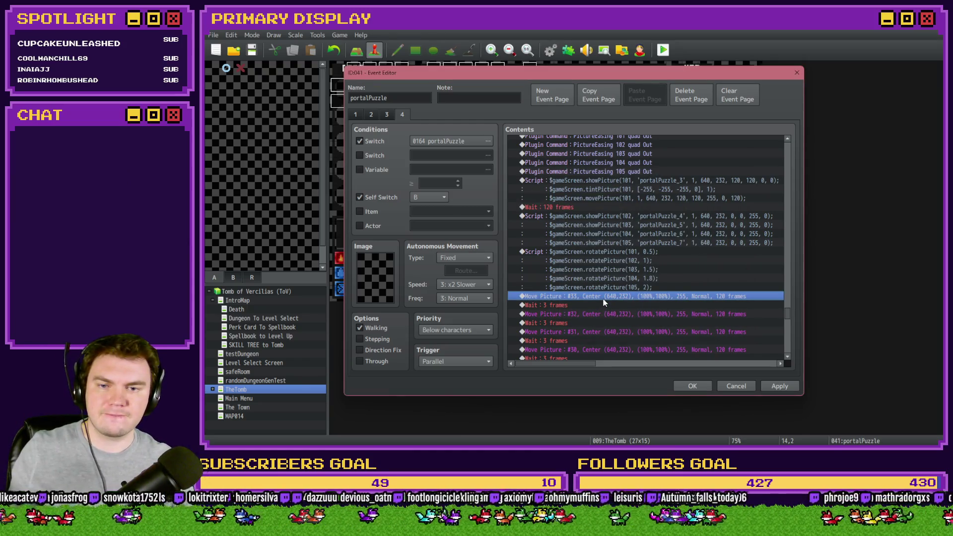
key("Insert")
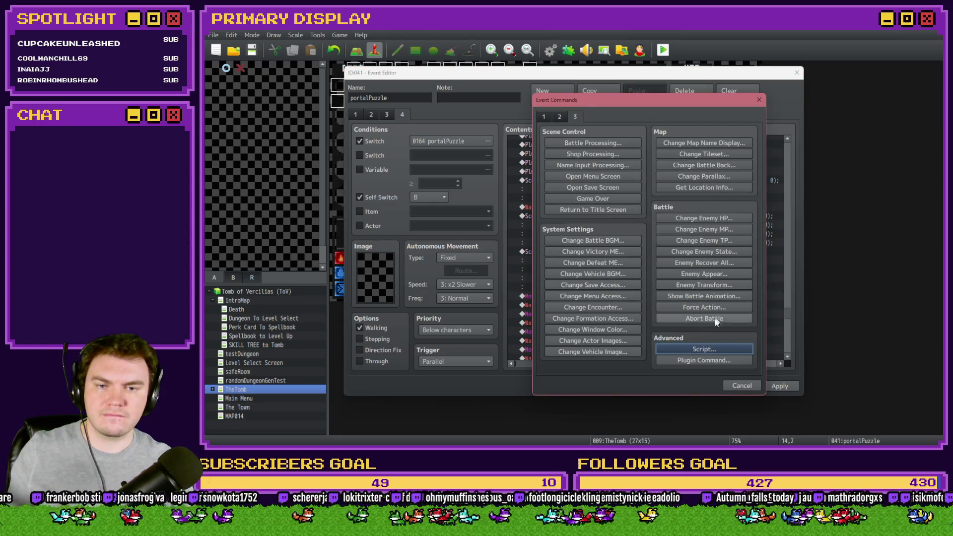
left_click(713, 350)
key("ctrl+v")
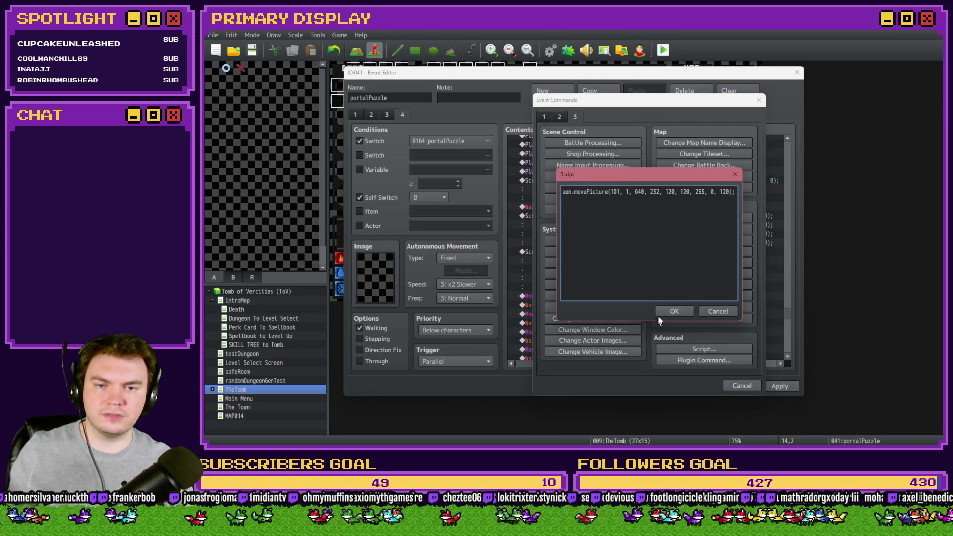
left_click(673, 311)
- Edit the new move line to picture 105 with scale 100, 100
double_click(629, 296)
mouse_move(629, 179)
left_mouse_down()
mouse_move(615, 398)
mouse_move(614, 248)
mouse_move(629, 265)
left_mouse_up()
double_click(607, 273)
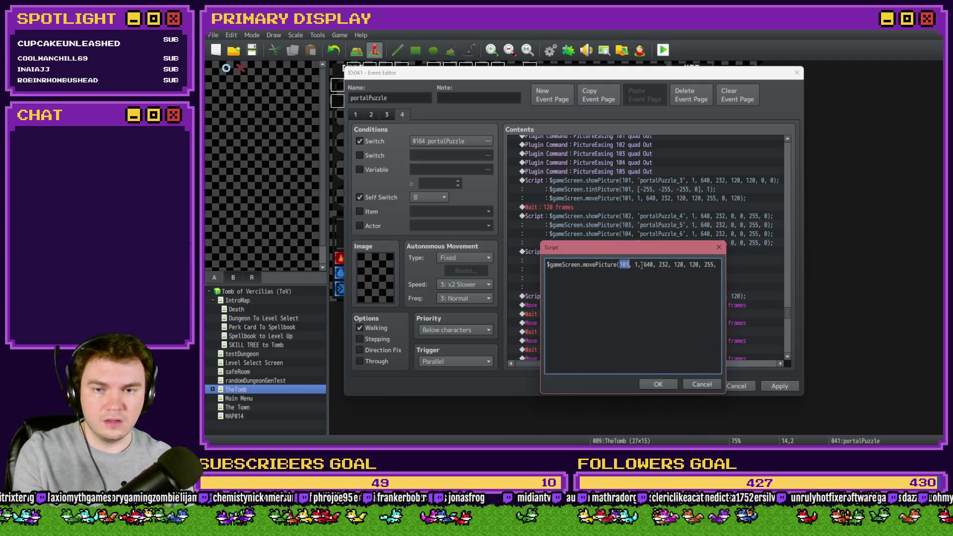
type("105")
mouse_move(632, 251)
left_mouse_down()
mouse_move(632, 343)
mouse_move(632, 321)
left_mouse_up()
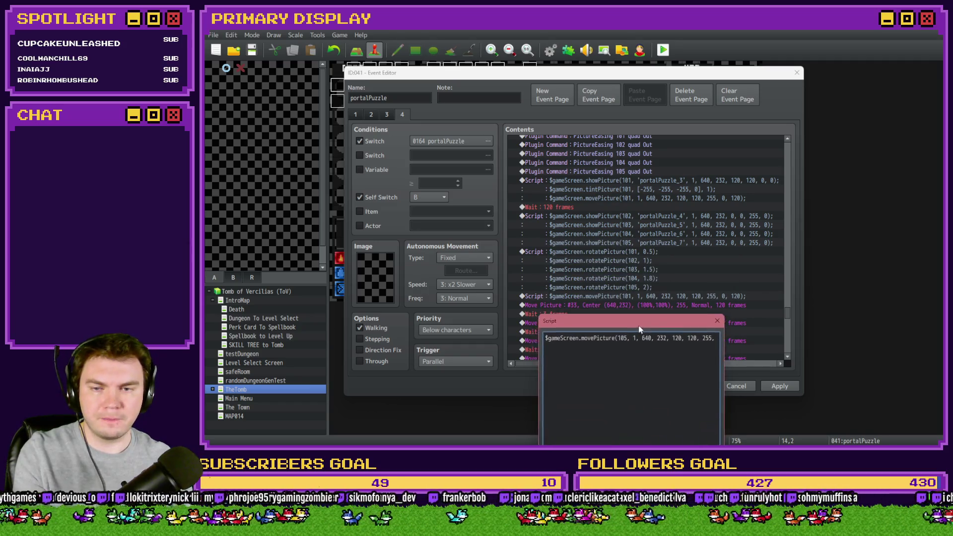
double_click(678, 334)
type("100")
double_click(696, 334)
type("100")
left_click_drag(701, 335, 729, 338)
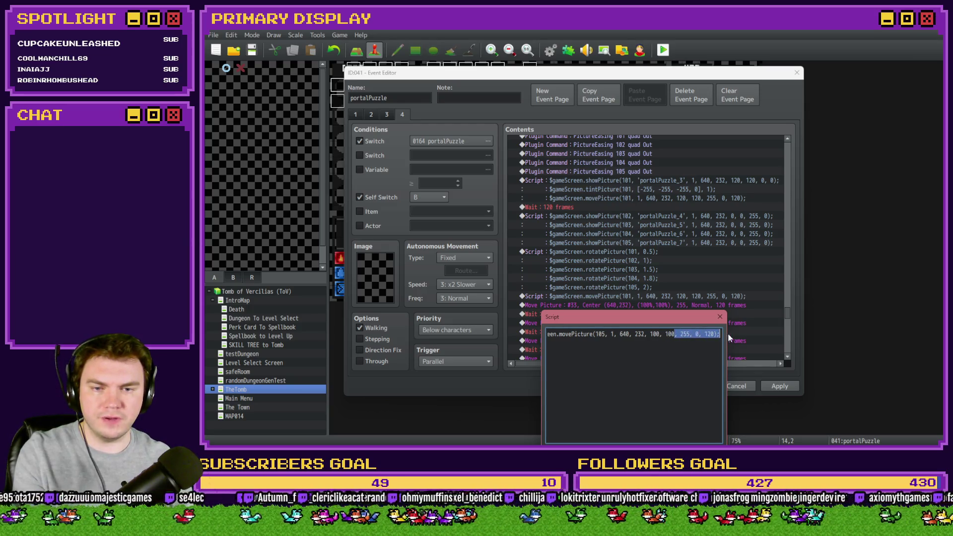
left_click(666, 450)
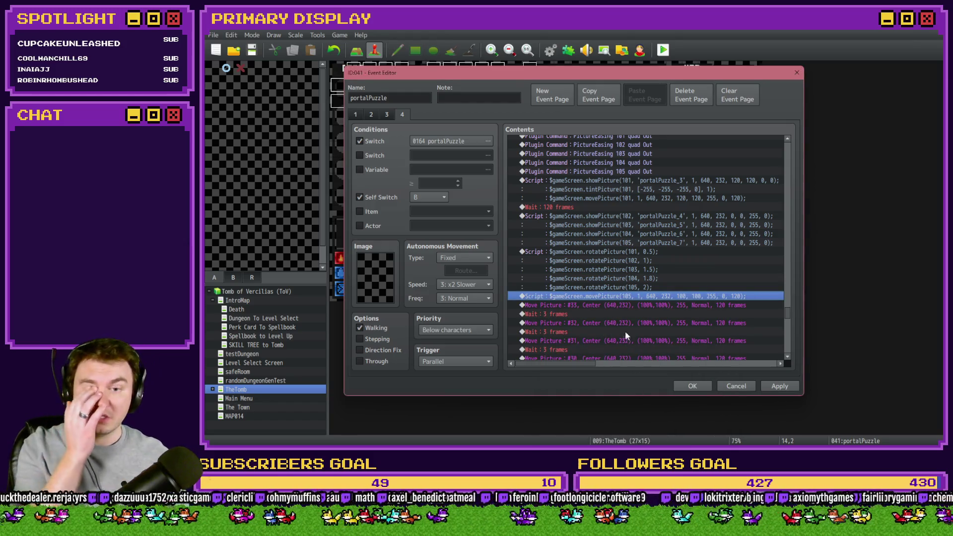
- Delete the old Move Picture #33 command
left_click(619, 305)
key("Insert")
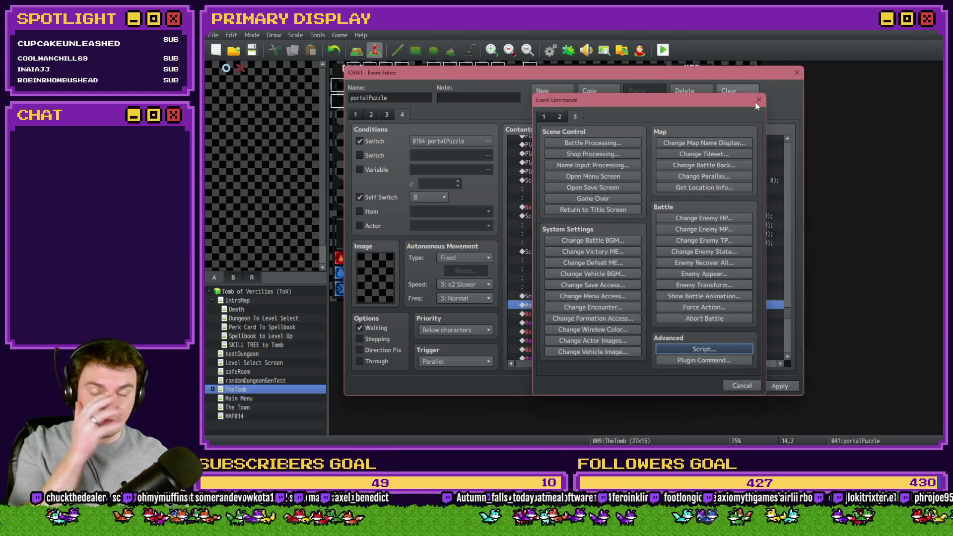
key("Escape")
key("Delete")
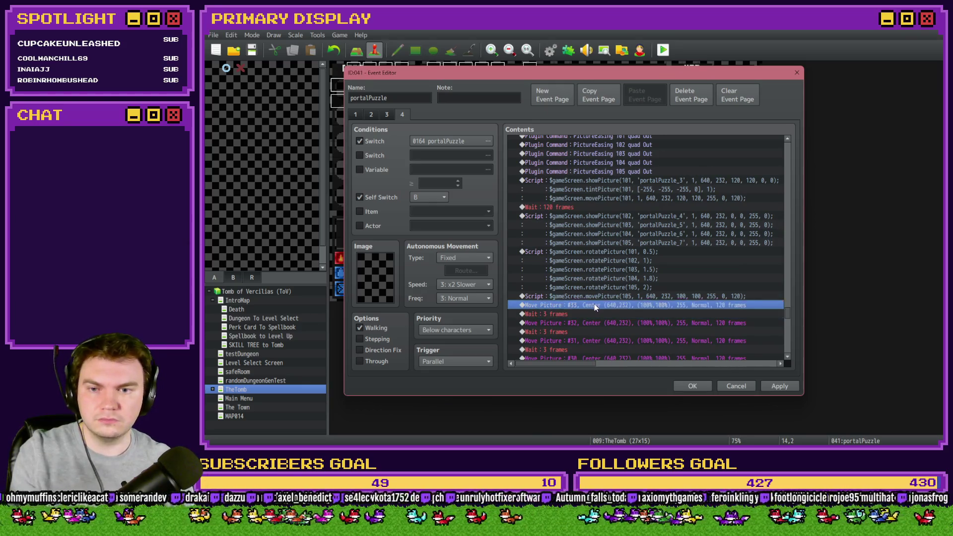
- Duplicate the picture 105 move script line and change the copy to picture 104
left_click(598, 299)
key("ctrl+c")
left_click(597, 315)
key("ctrl+v")
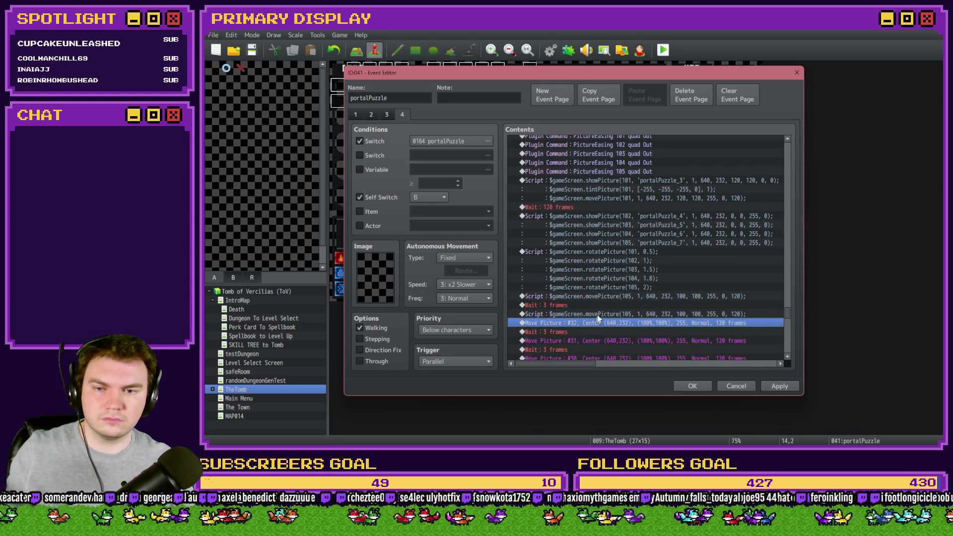
double_click(597, 316)
double_click(615, 191)
type("104")
left_click_drag(648, 178, 650, 139)
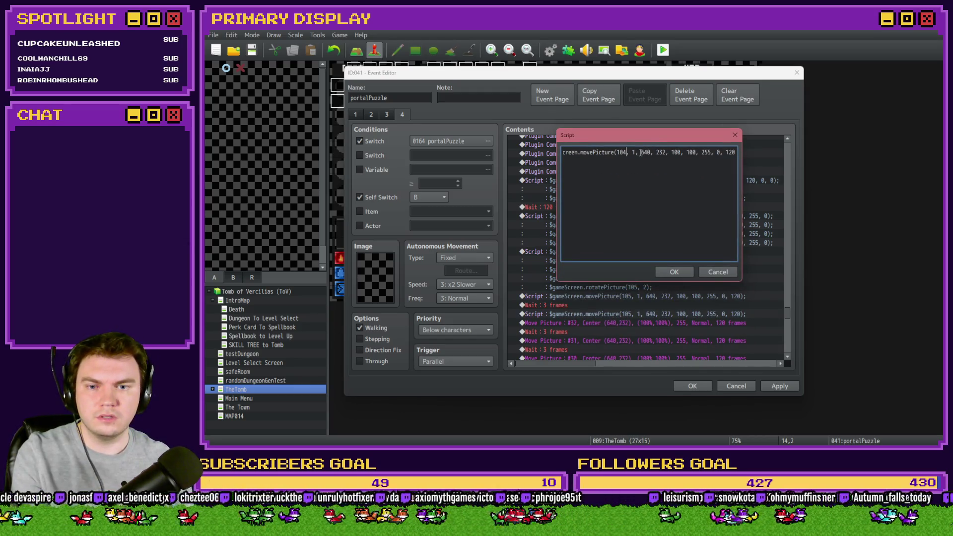
left_click(671, 273)
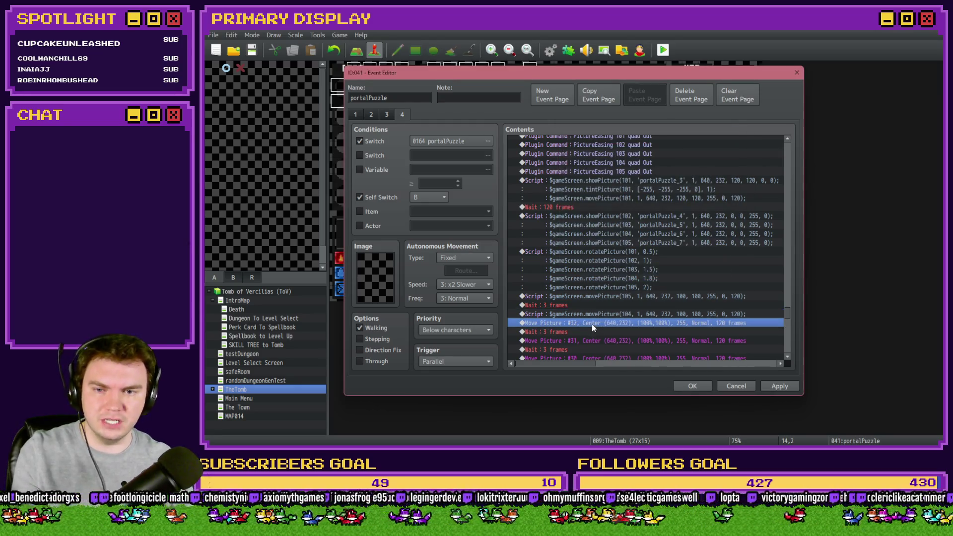
- Duplicate the picture 104 line and change the copy to picture 103
left_click(598, 314)
key("ctrl+c")
left_click(596, 330)
key("ctrl+v")
double_click(597, 332)
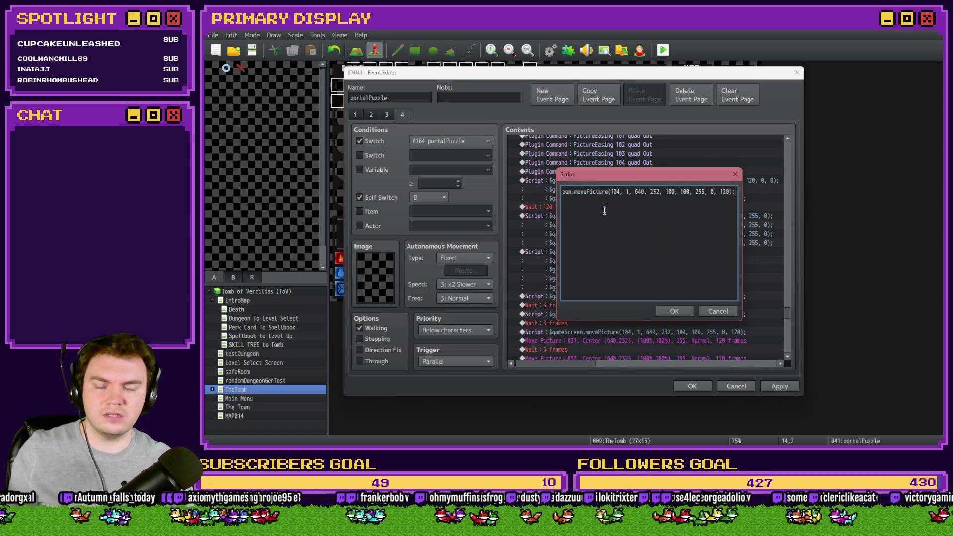
double_click(617, 191)
type("103")
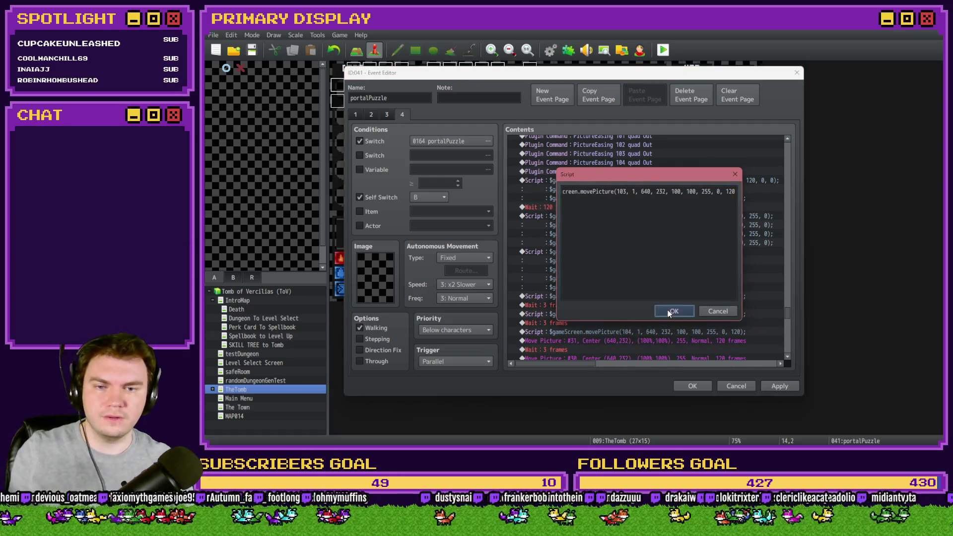
left_click(668, 310)
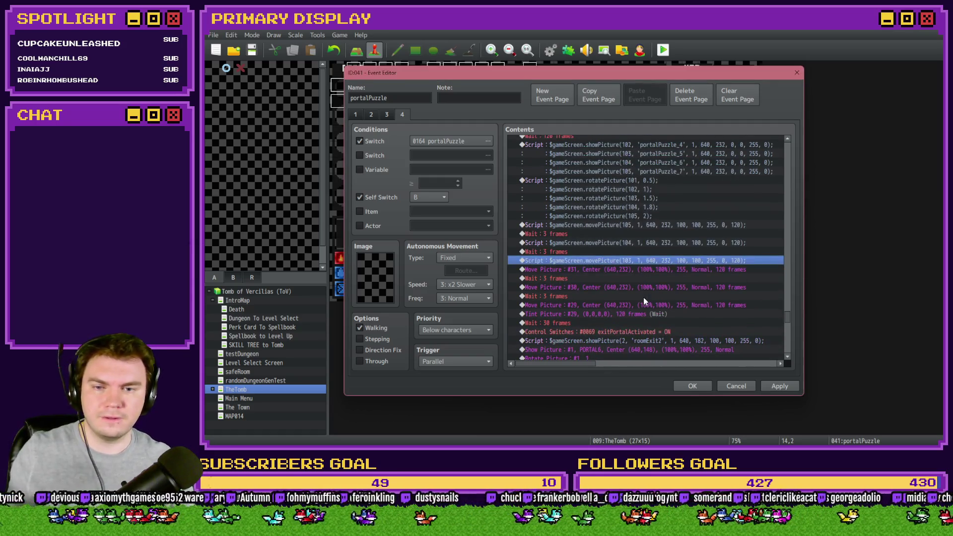
- Replace Move Picture #31 with a script line moving picture 102
left_click(610, 270)
key("Delete")
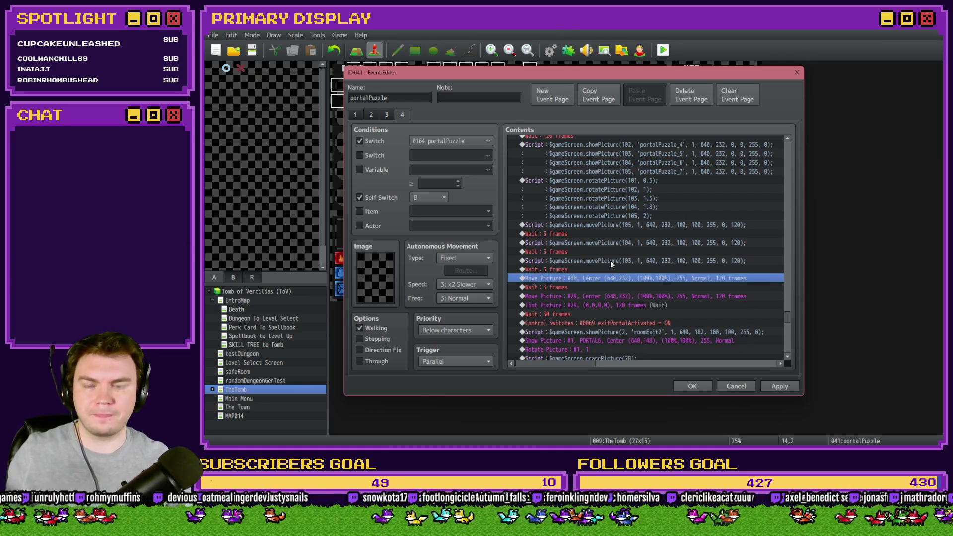
key("ctrl+v")
double_click(612, 281)
key("Delete")
type("2")
left_click(675, 312)
- Replace Move Picture #30 with a picture 101 move script line and delete Move Picture #29
key("Down")
key("Down")
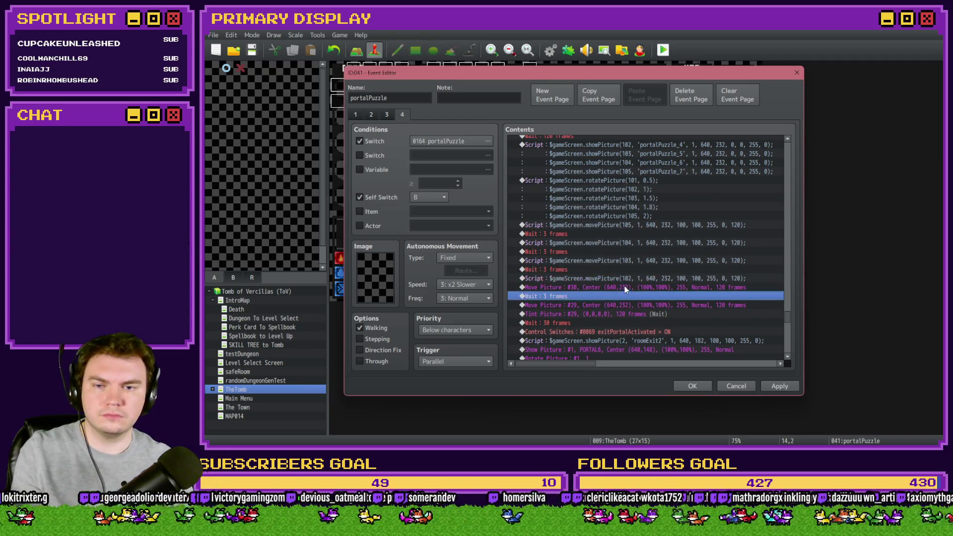
left_click(624, 287)
key("Delete")
key("Up")
left_click(618, 297)
key("ctrl+v")
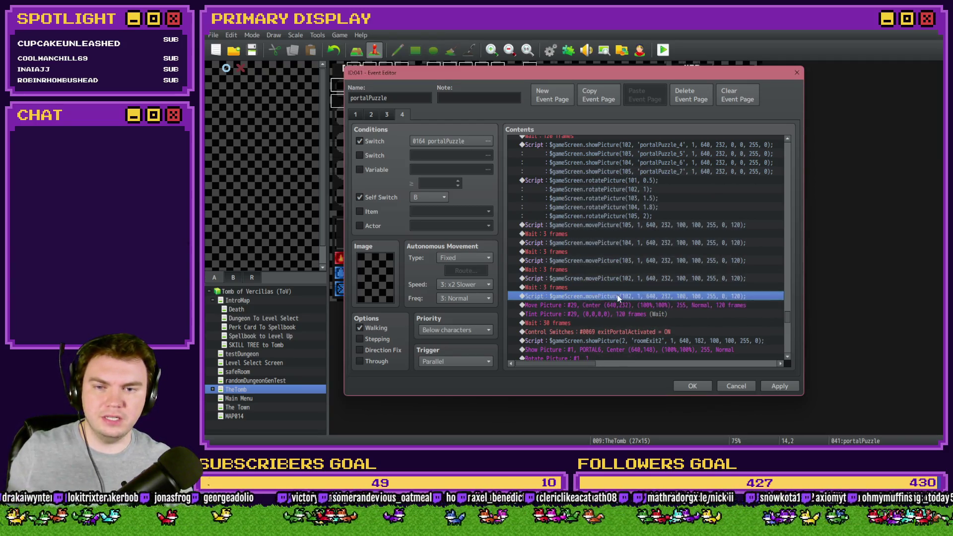
double_click(618, 296)
key("BackSpace")
type("1")
left_click(675, 312)
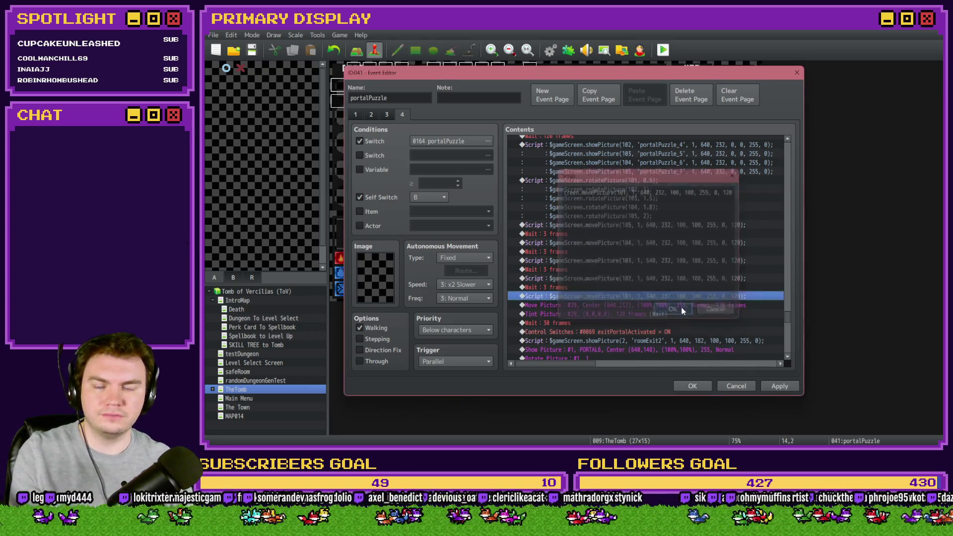
left_click(672, 306)
key("Delete")
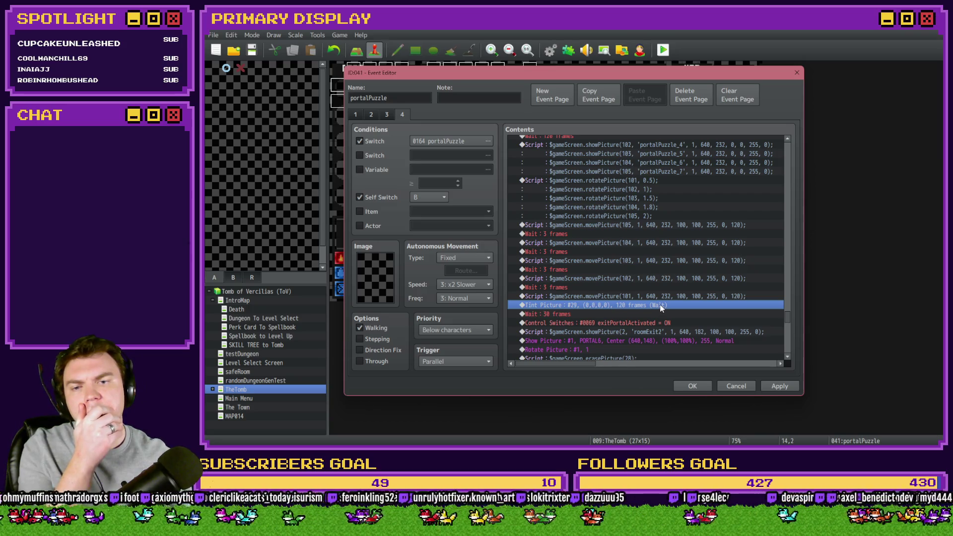
scroll(660, 305, "up", 2)
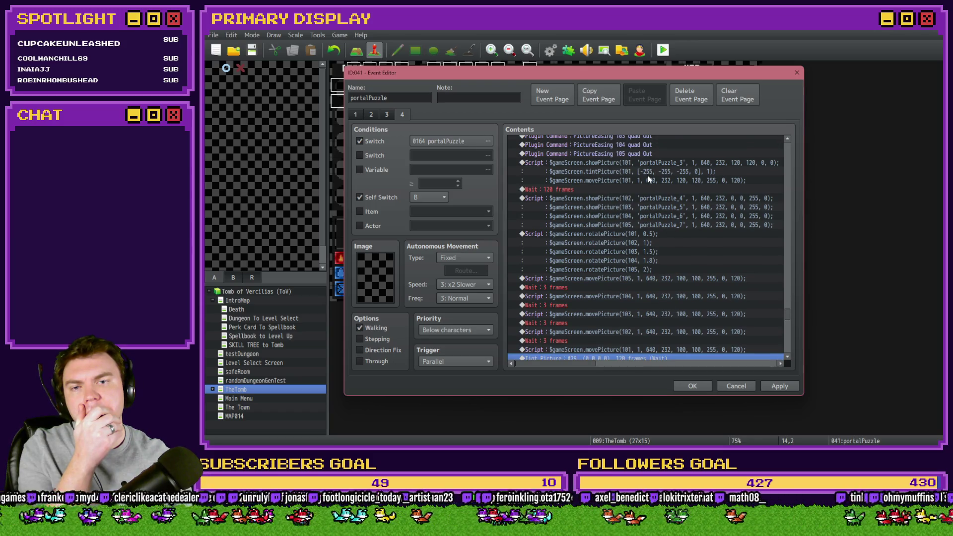
scroll(649, 173, "down", 1)
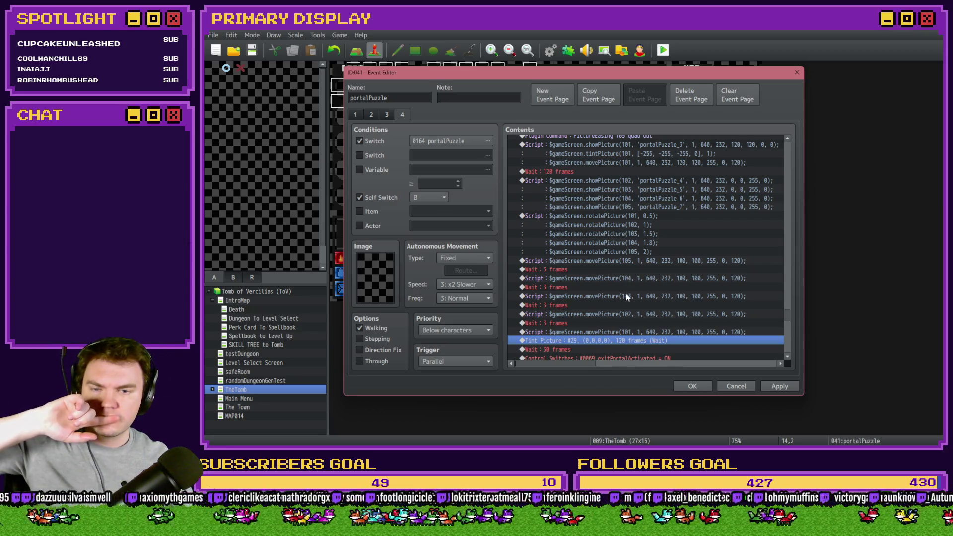
scroll(627, 297, "down", 1)
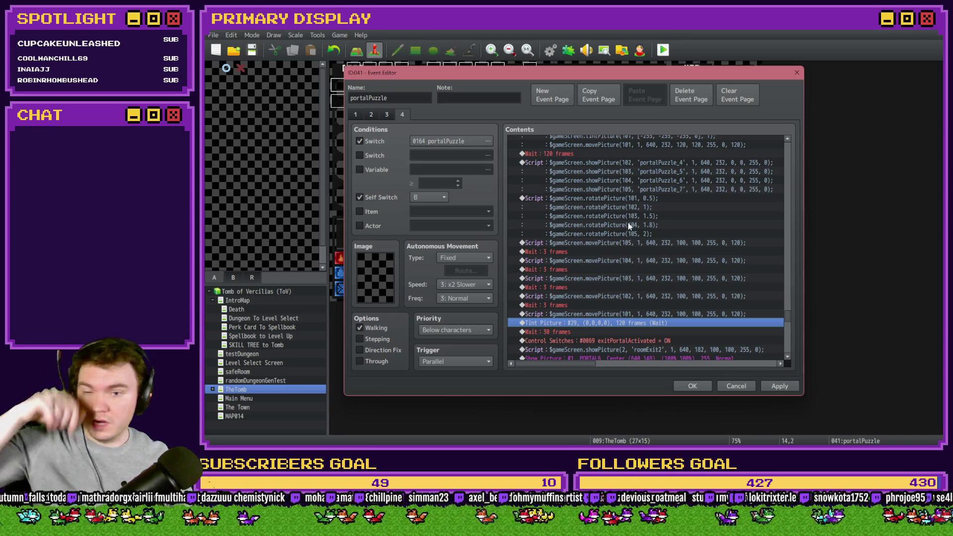
scroll(626, 258, "up", 1)
- Cut the tintPicture line out of the portalPuzzle_3 setup script
double_click(641, 149)
left_click(719, 194)
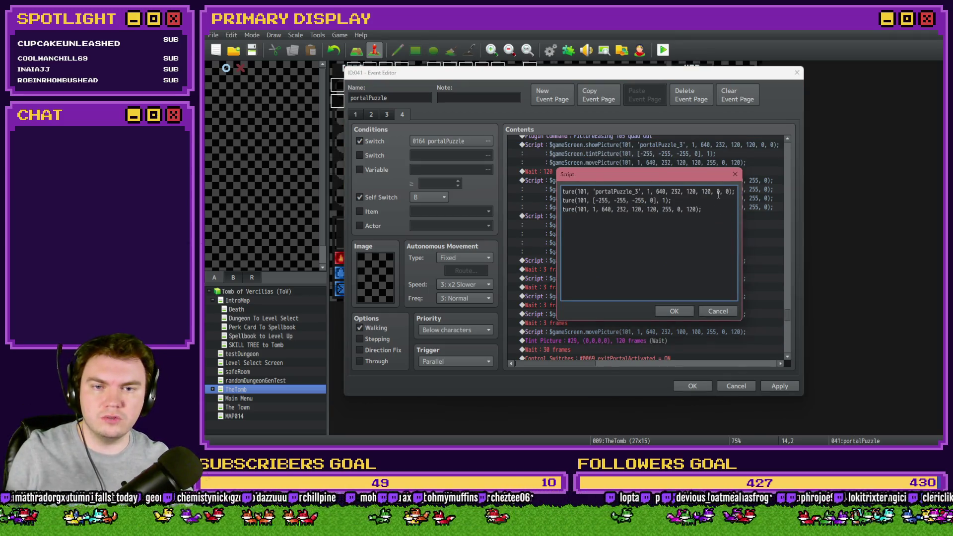
triple_click(713, 201)
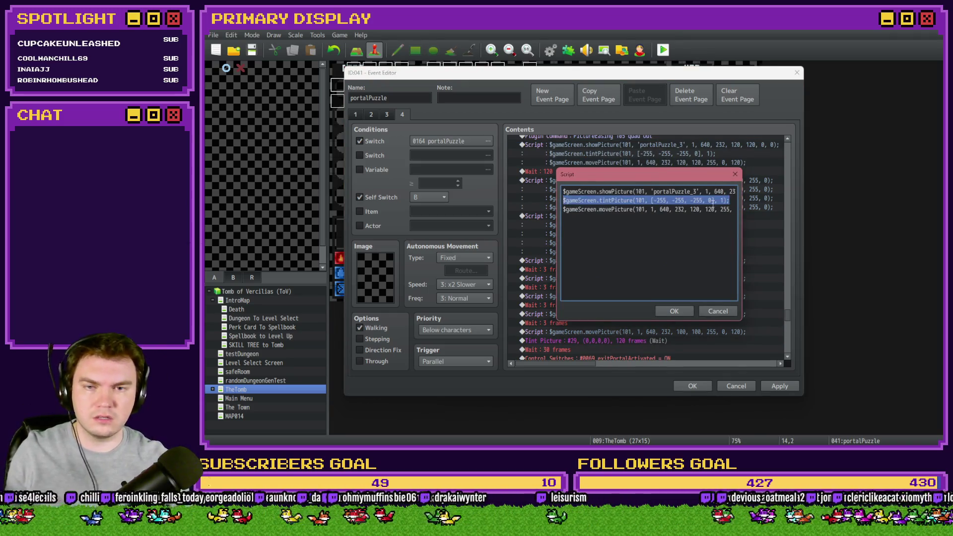
key("Delete")
left_click(674, 311)
- Add a Script command at Tint Picture #29 containing the pasted tintPicture line
scroll(596, 288, "down", 1)
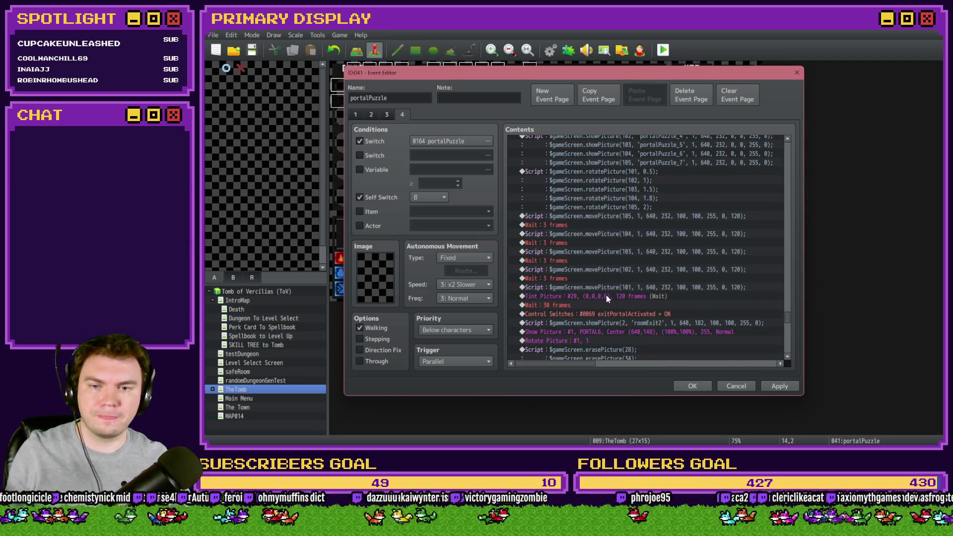
left_click(606, 296)
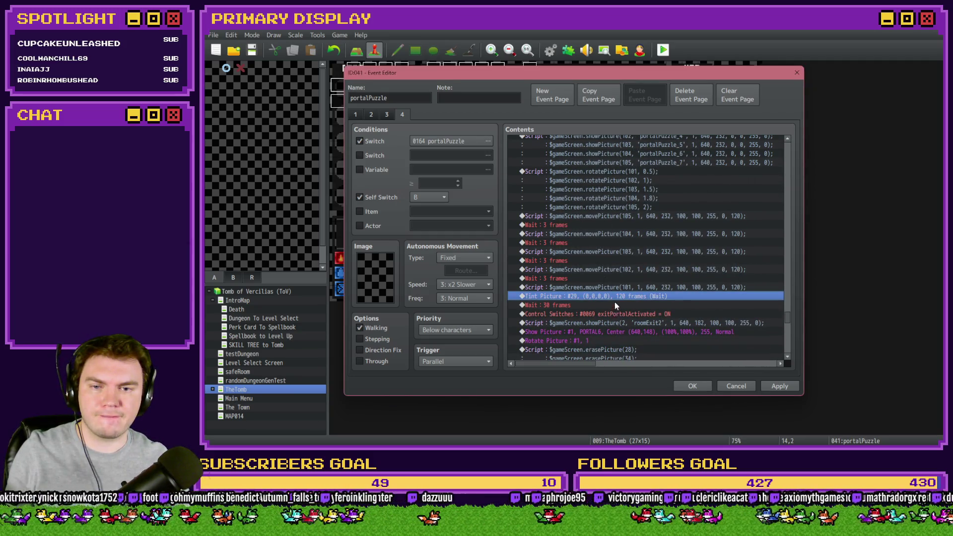
key("Insert")
key("Return")
key("ctrl+v")
- Change the script's tint to [0,0,0,0] with a 120-frame duration
double_click(661, 191)
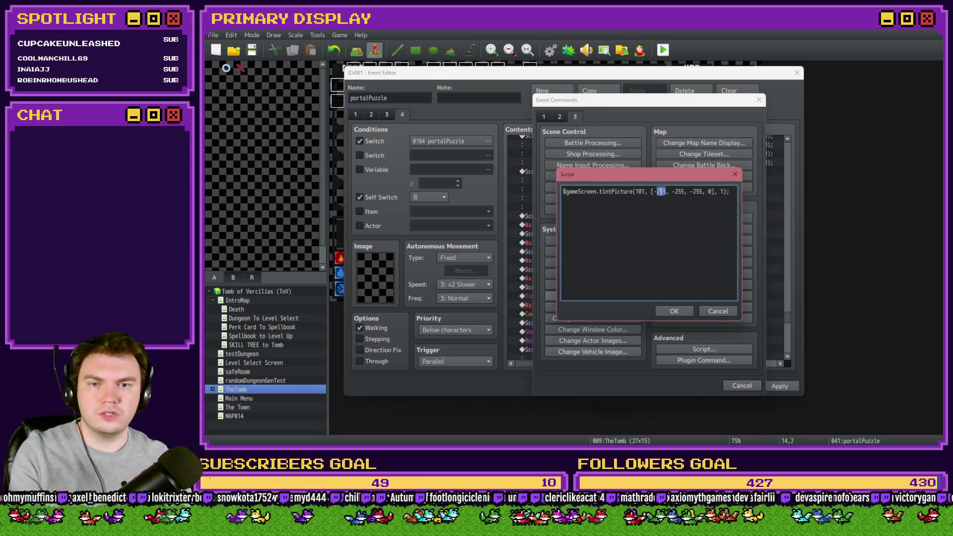
key("BackSpace")
key("BackSpace")
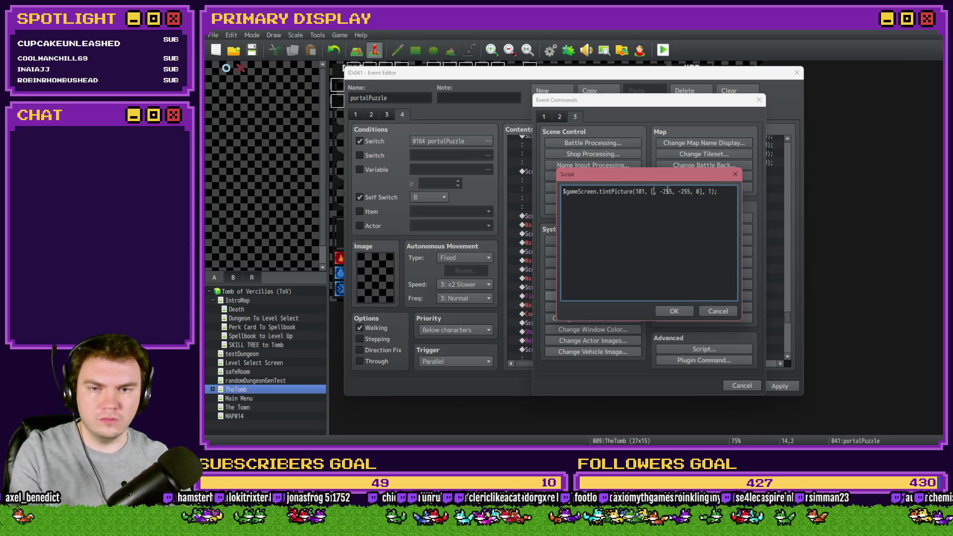
type("0")
double_click(672, 191)
key("BackSpace")
key("BackSpace")
type("0")
key("BackSpace")
type("0")
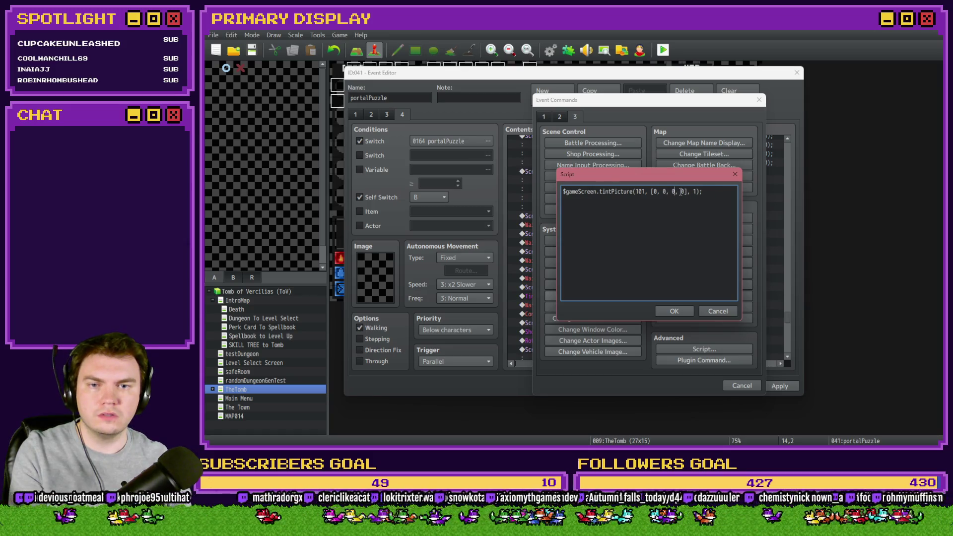
left_click(697, 192)
type("20")
left_click(676, 311)
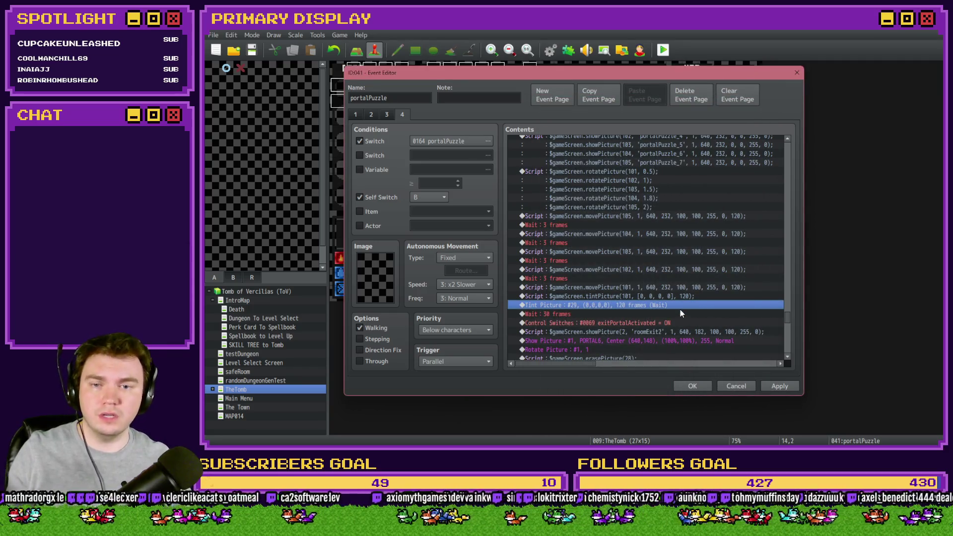
- Delete the old Tint Picture #29 command and lengthen the following wait to 150 frames
key("Up")
key("Up")
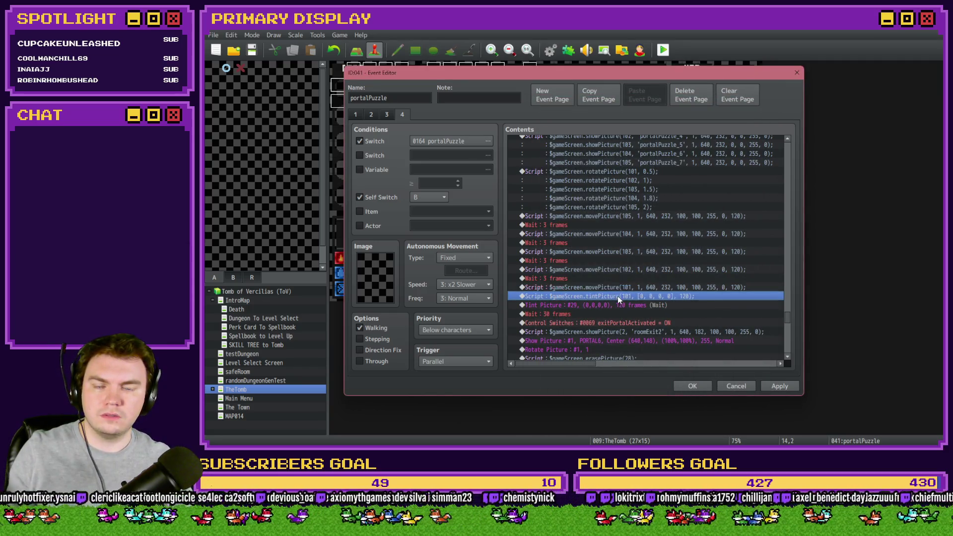
left_click(620, 298)
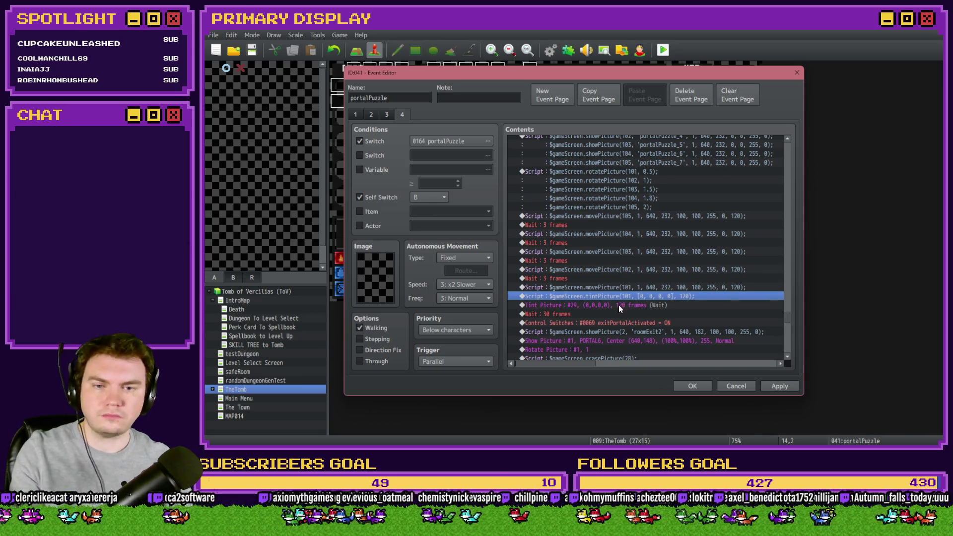
left_click(619, 306)
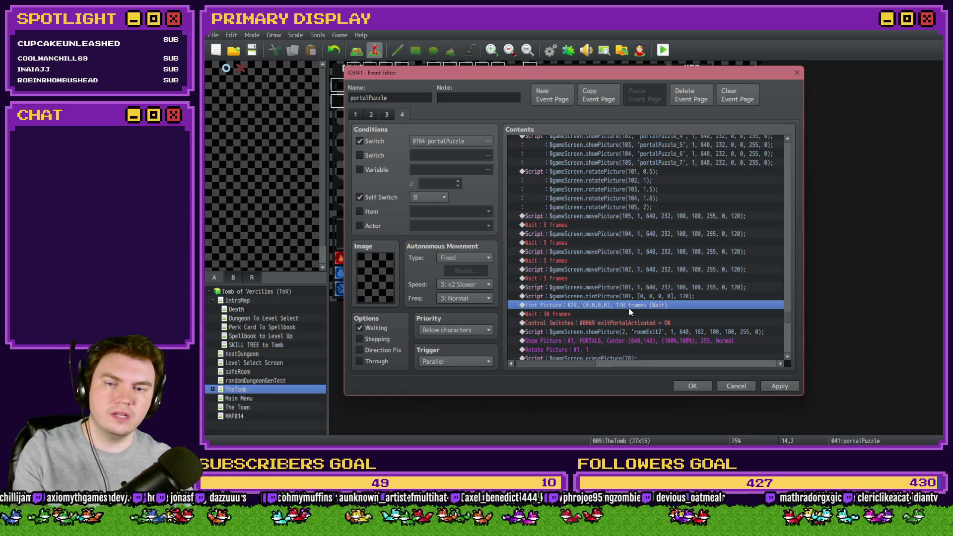
key("Delete")
key("Return")
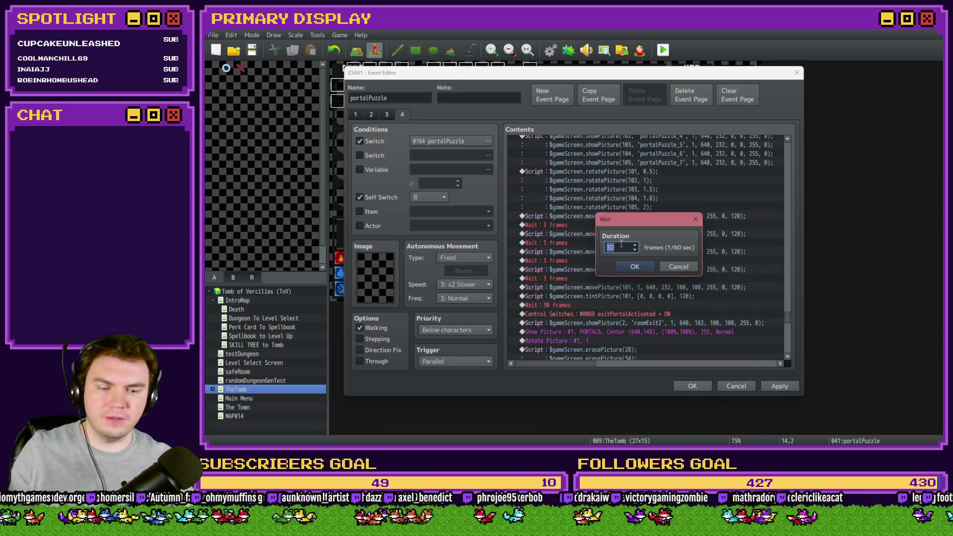
type("150")
key("Return")
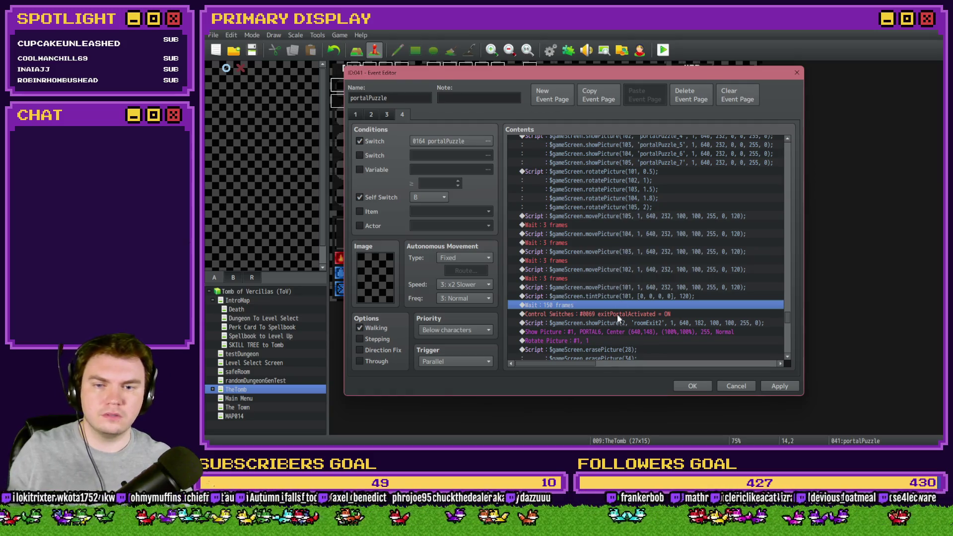
left_click(618, 317)
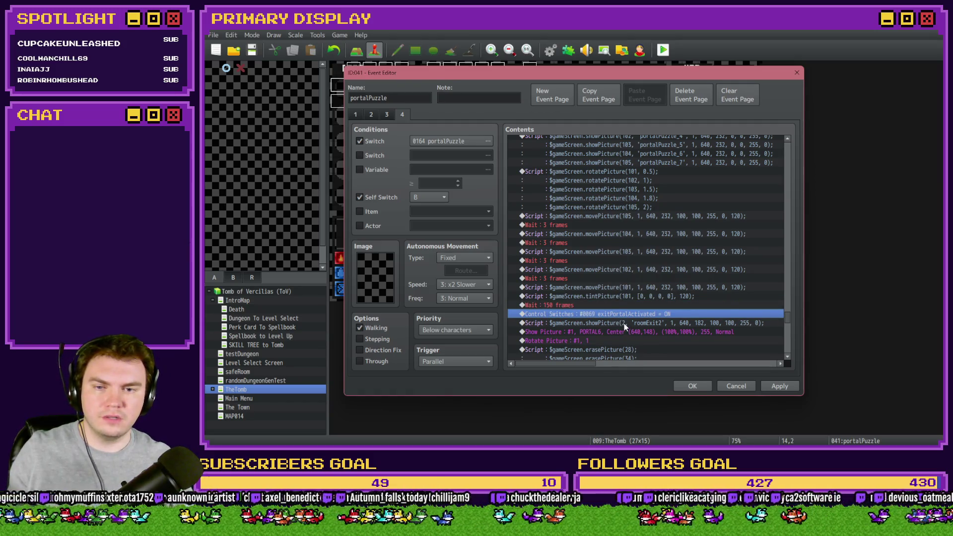
left_click(624, 323)
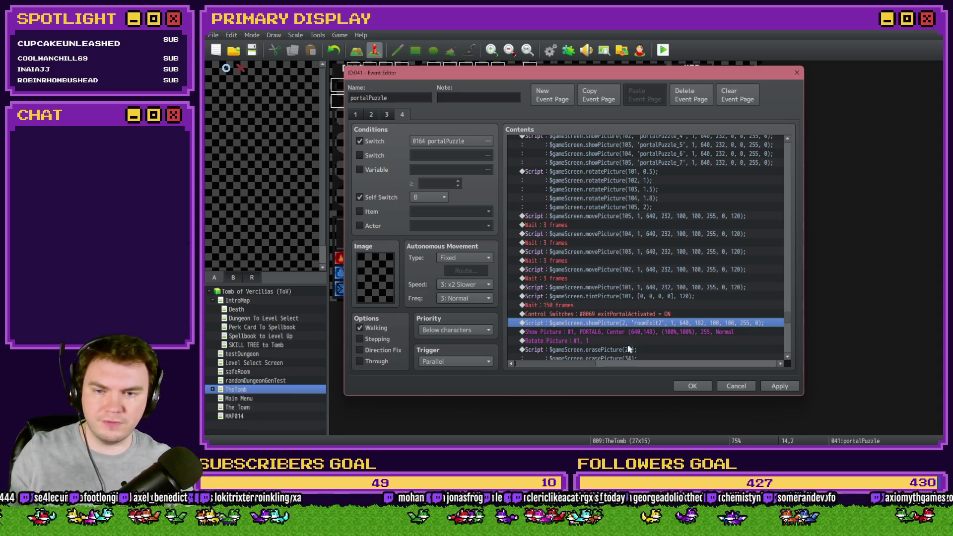
left_click(622, 332)
scroll(622, 332, "down", 2)
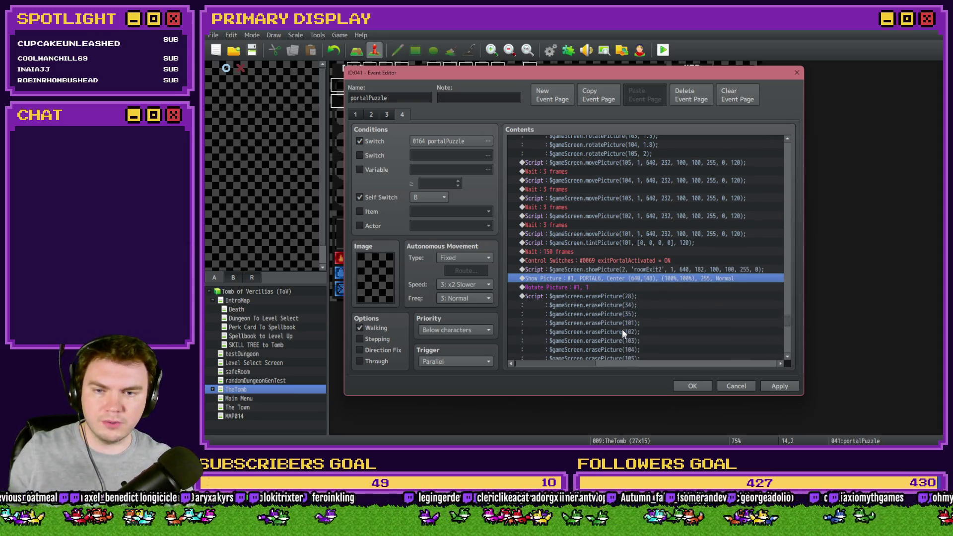
left_click(613, 288)
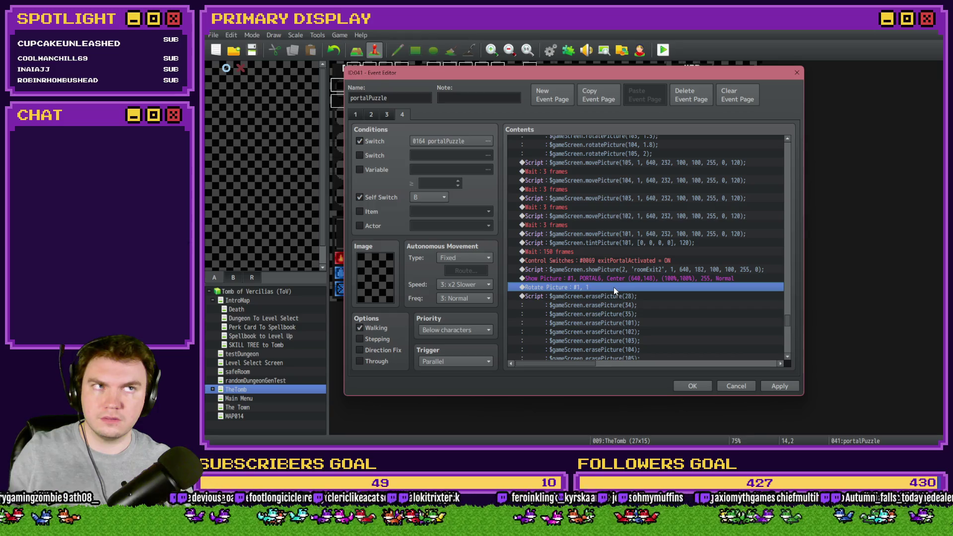
scroll(615, 292, "down", 2)
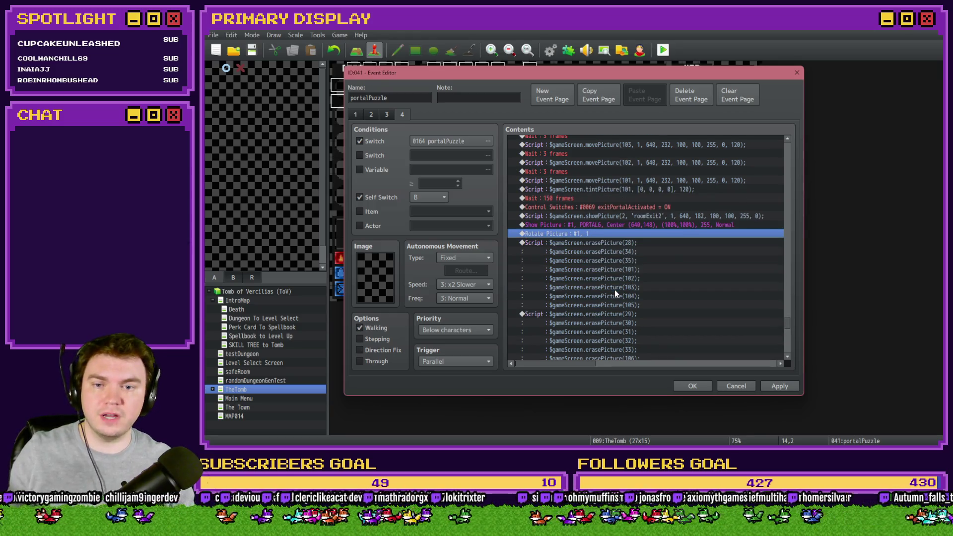
left_click(639, 244)
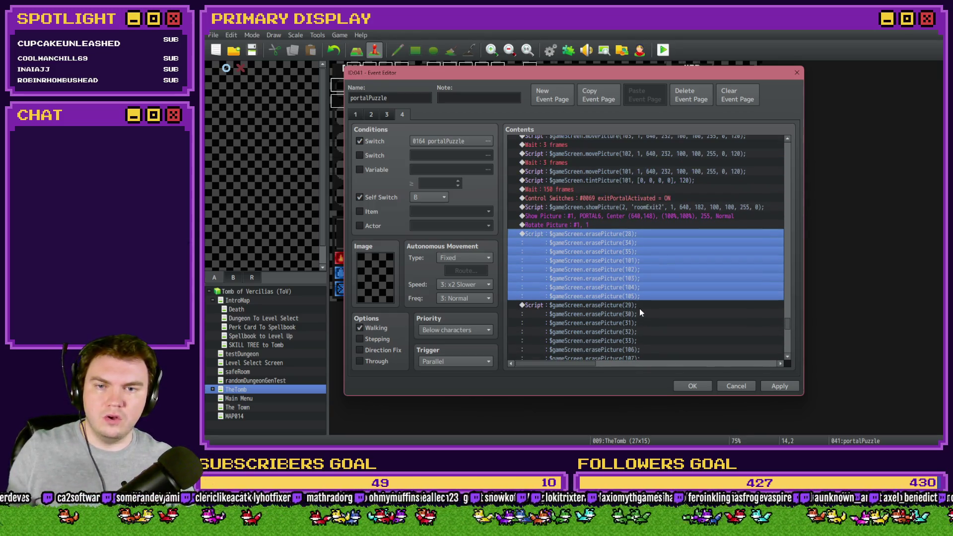
scroll(640, 310, "down", 5)
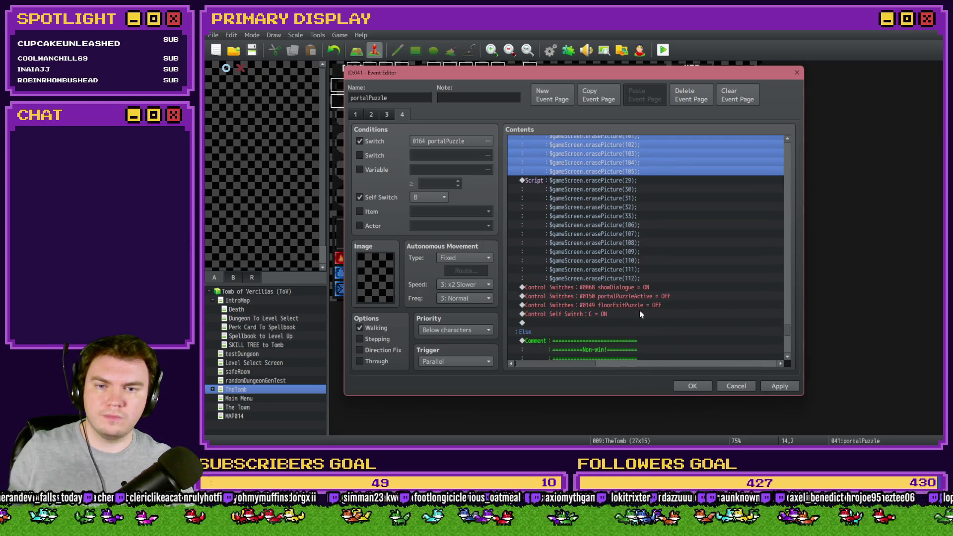
scroll(639, 311, "up", 4)
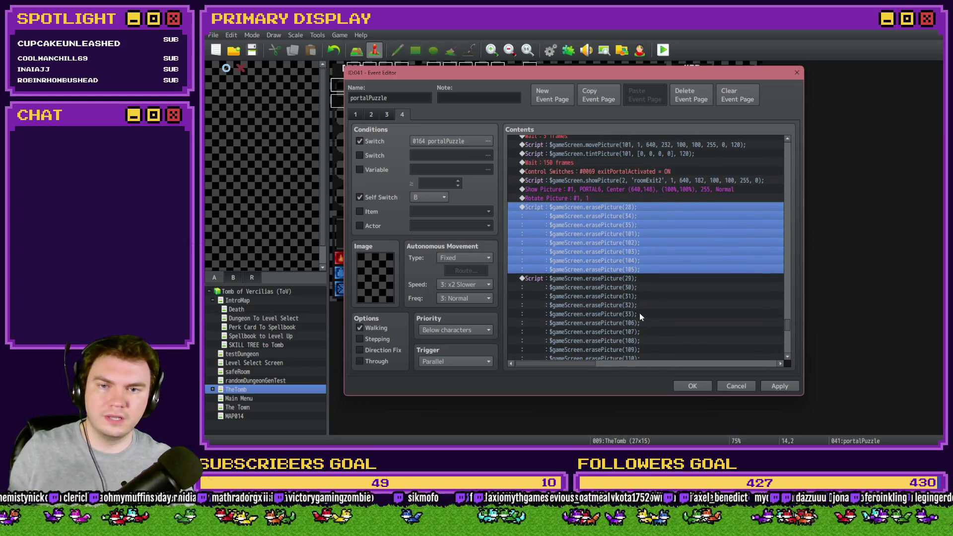
scroll(640, 313, "up", 3)
scroll(640, 318, "down", 2)
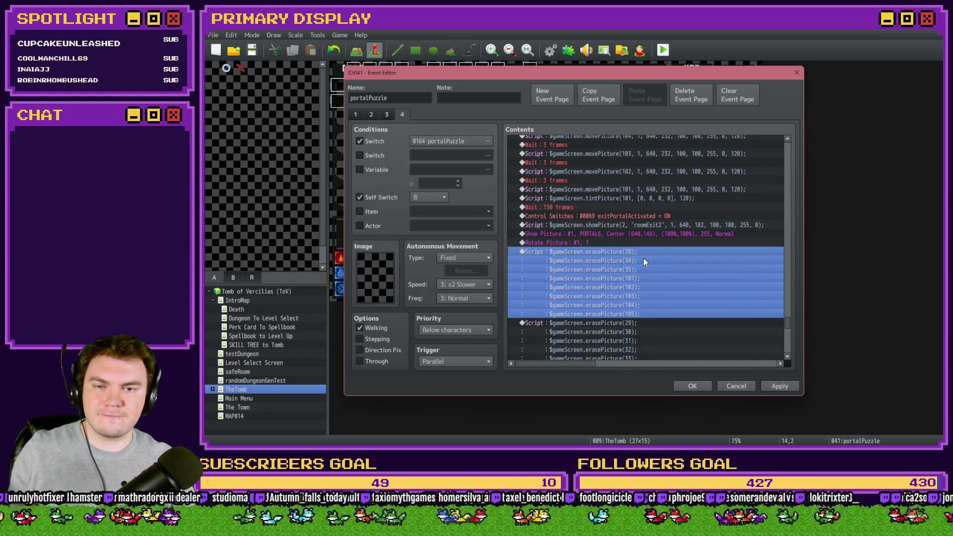
scroll(644, 258, "down", 4)
scroll(644, 258, "up", 3)
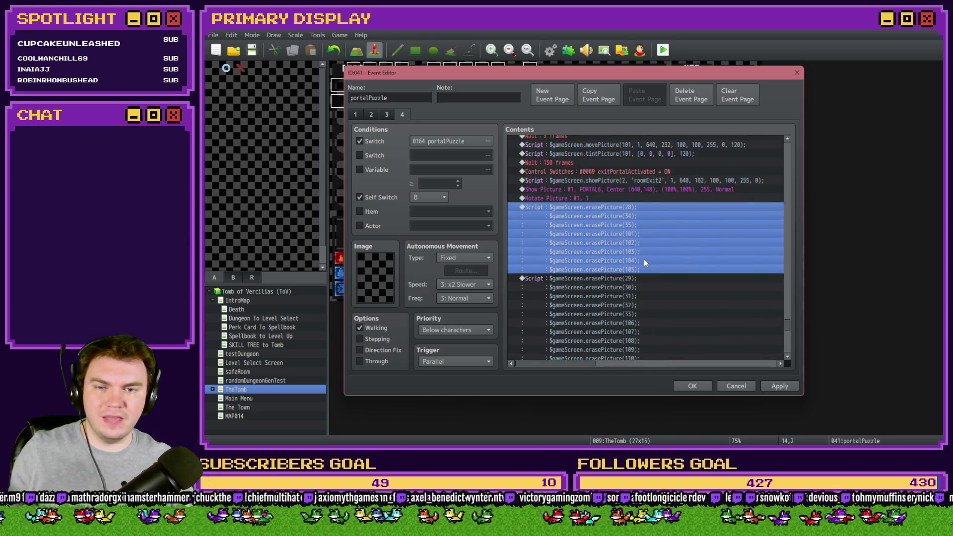
double_click(645, 261)
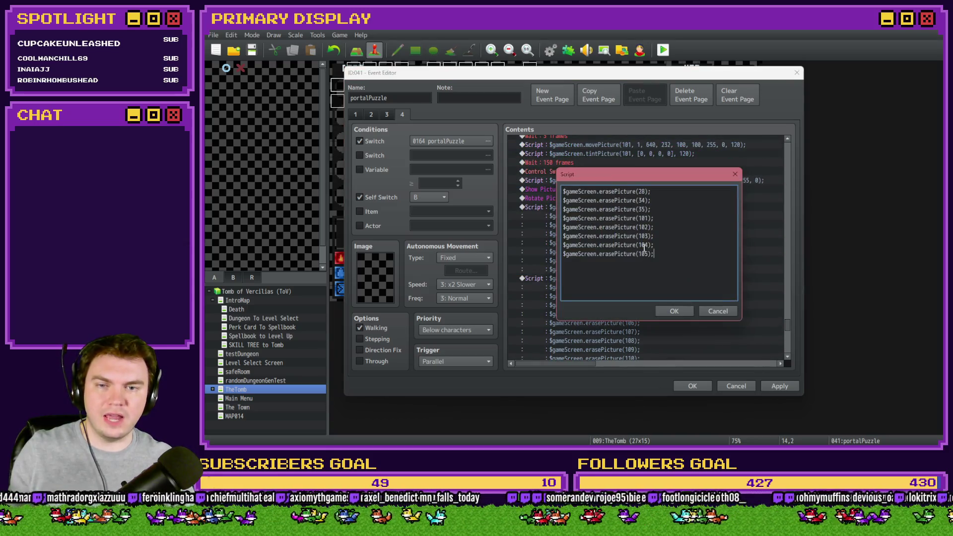
- Renumber the erasePicture script lines to pictures 29, 30, 31, 32, 33, 34 and 35
double_click(640, 200)
type("29")
double_click(641, 209)
type("30")
double_click(642, 218)
type("31")
double_click(642, 227)
type("32")
double_click(642, 236)
type("33")
double_click(641, 245)
type("34")
double_click(643, 254)
type("35")
left_click(670, 312)
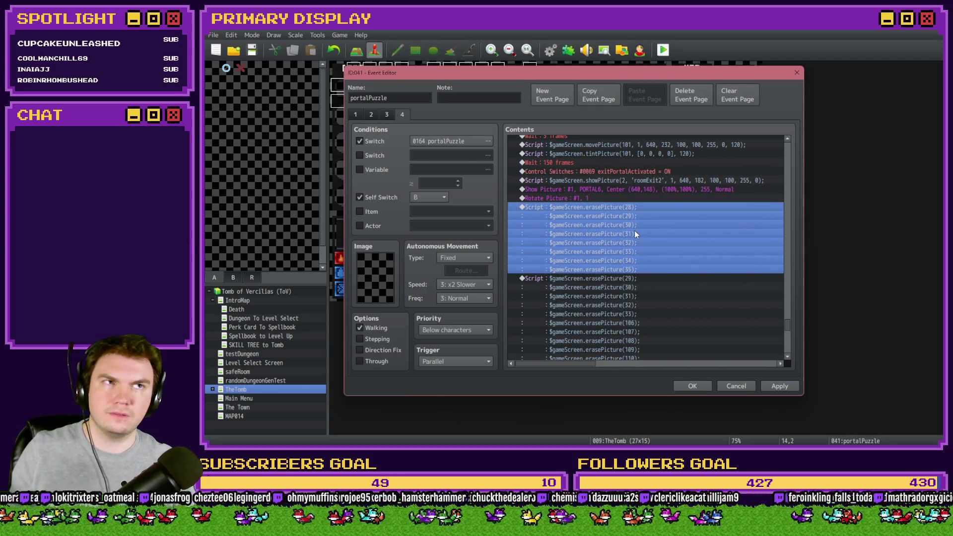
- Delete the second erase script block, review the remaining one, and show event page 1
left_click(638, 282)
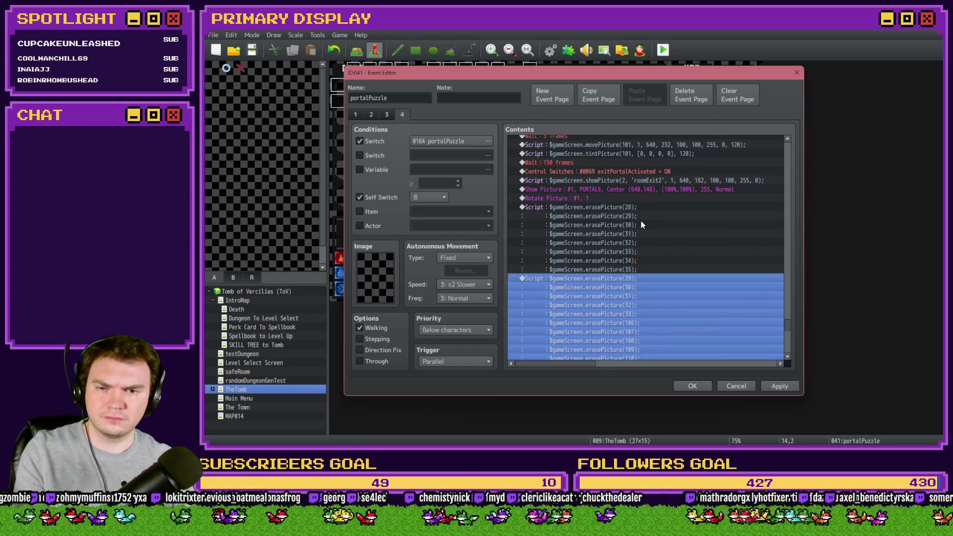
key("Delete")
double_click(628, 211)
left_click_drag(651, 262, 558, 255)
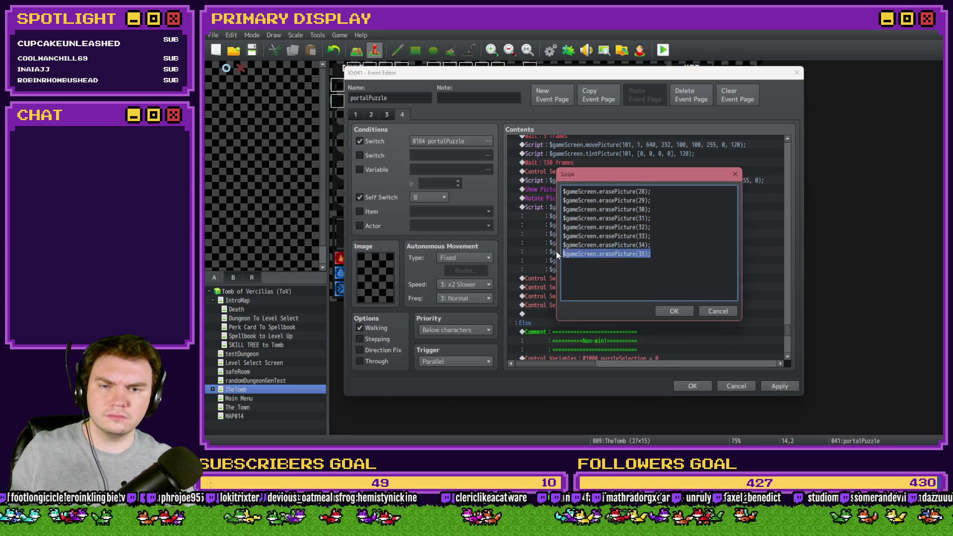
left_click(652, 254)
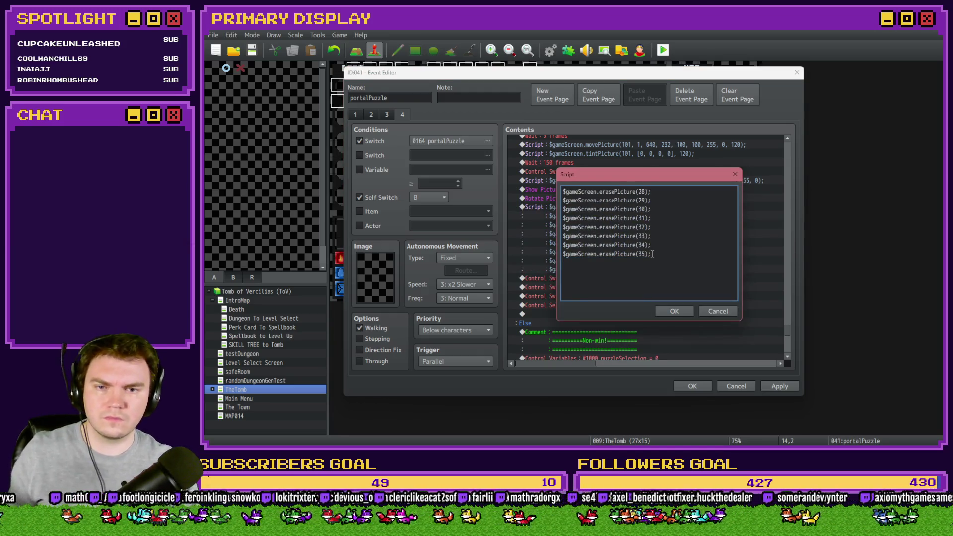
left_click(687, 314)
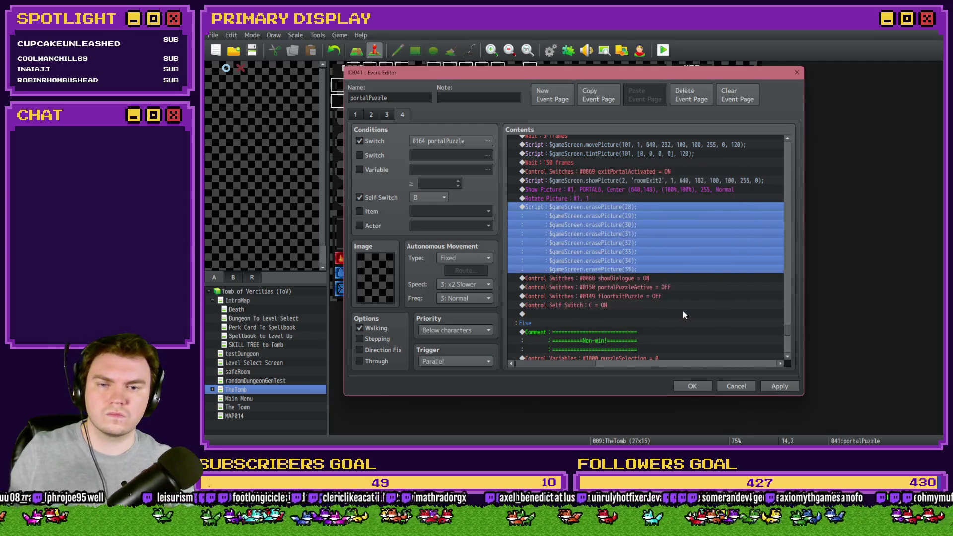
left_click(356, 115)
left_click(645, 193)
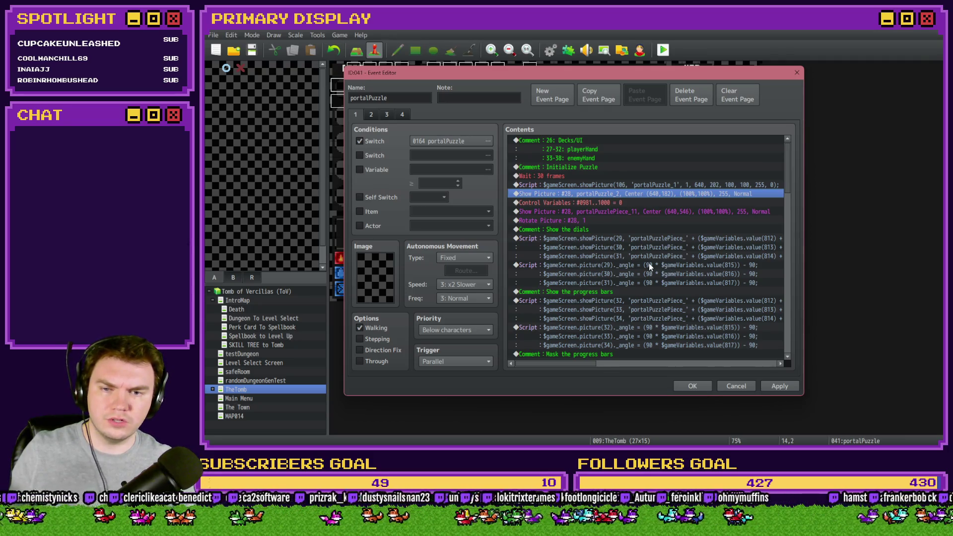
- In page 4's erase script, change the last line's picture number from 35 to 101
left_click(403, 114)
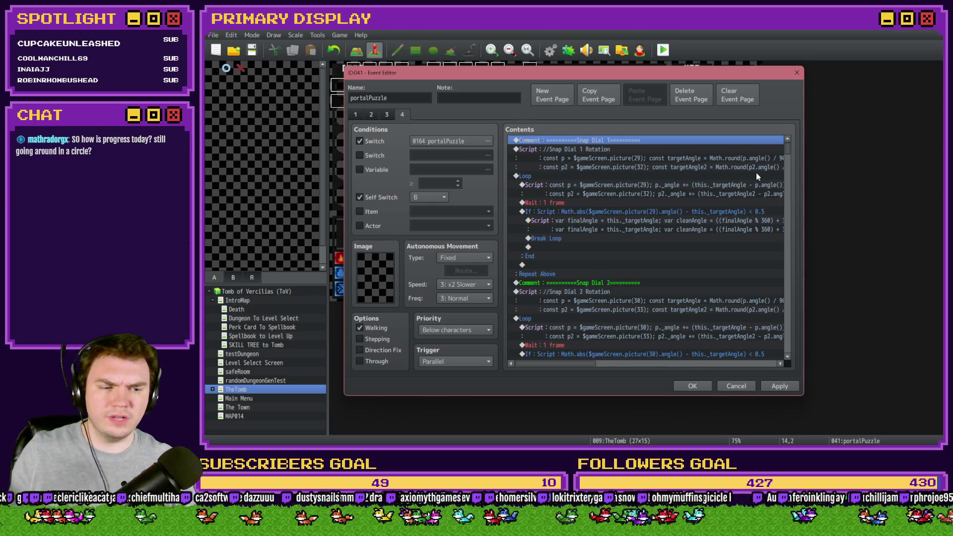
left_click_drag(788, 149, 785, 331)
left_click(642, 219)
double_click(646, 272)
left_click_drag(653, 254, 556, 253)
left_click(615, 253)
double_click(641, 254)
type("101")
- Duplicate the picture 101 erase line into several copies below it
left_click_drag(656, 253, 530, 253)
key("ctrl+c")
left_click(668, 254)
key("ctrl+v")
key("Return")
key("ctrl+v")
key("Return")
key("ctrl+v")
key("Return")
key("ctrl+v")
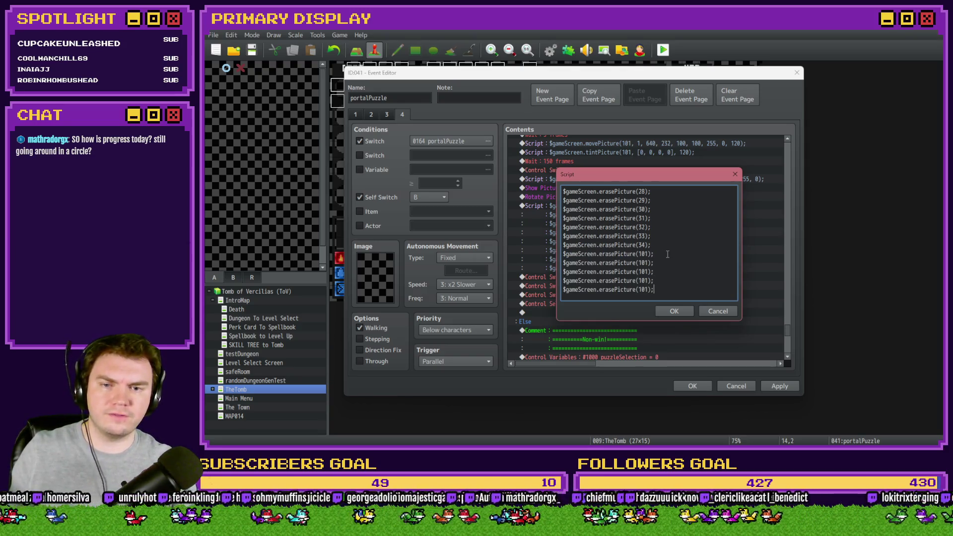
- Renumber the copied erase lines to 102, 103, 104 and 105, then confirm the script
double_click(645, 262)
type("102")
double_click(645, 272)
type("103")
double_click(644, 281)
type("104")
double_click(644, 290)
type("10")
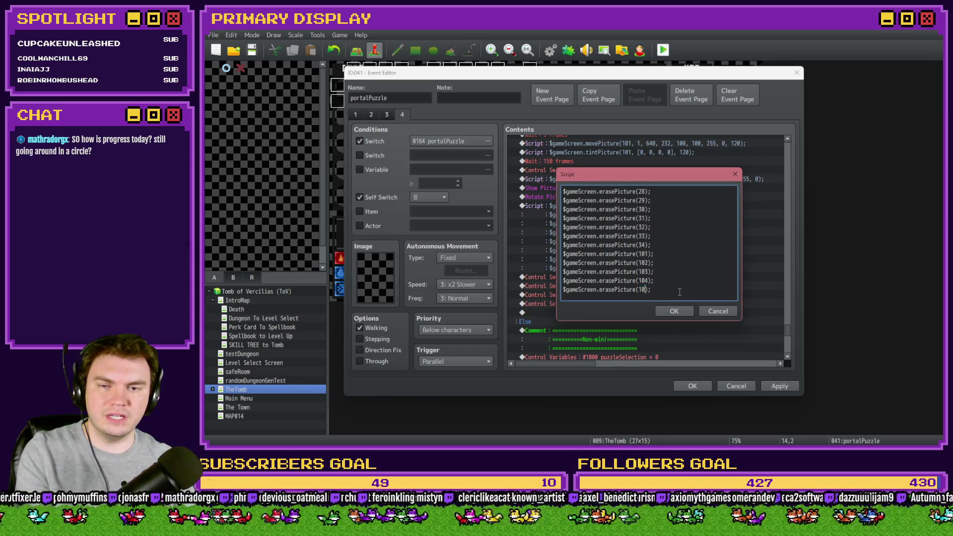
left_click(674, 311)
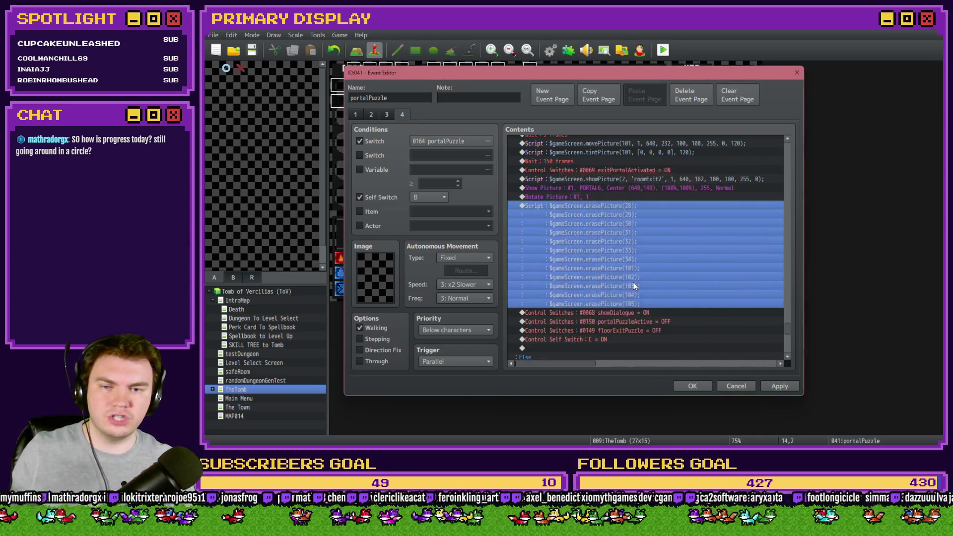
double_click(633, 310)
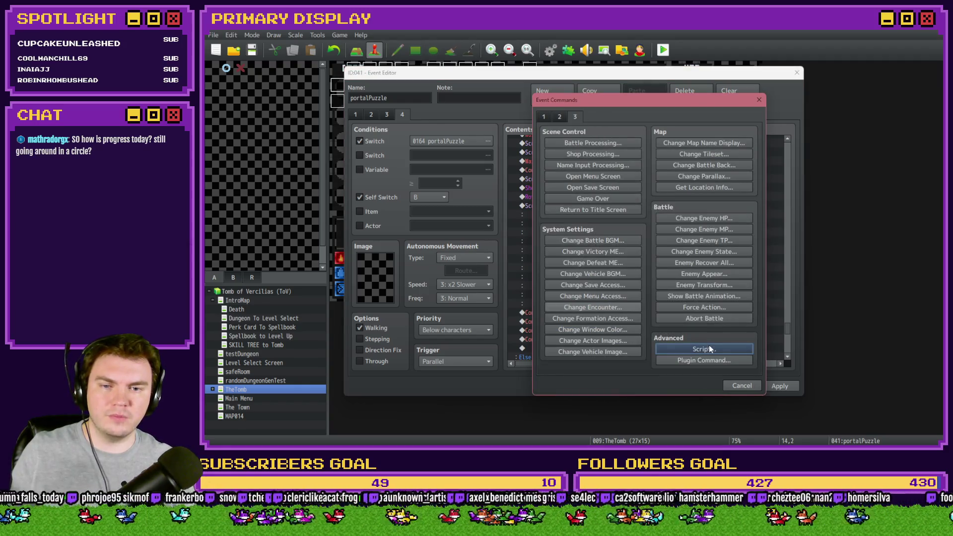
- Add a $gameScreen.erasePicture(106); script command and close the event editor
left_click(704, 349)
double_click(644, 191)
type("106")
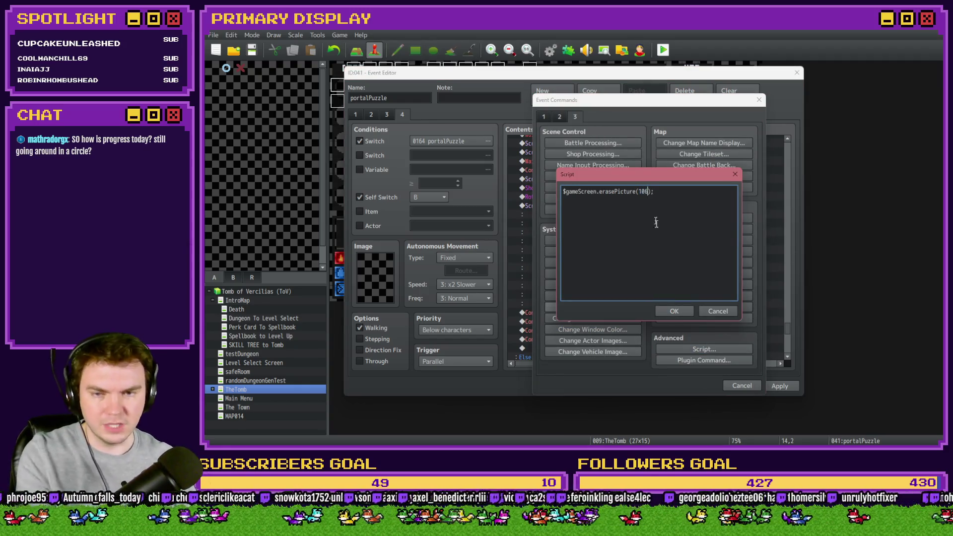
left_click(684, 315)
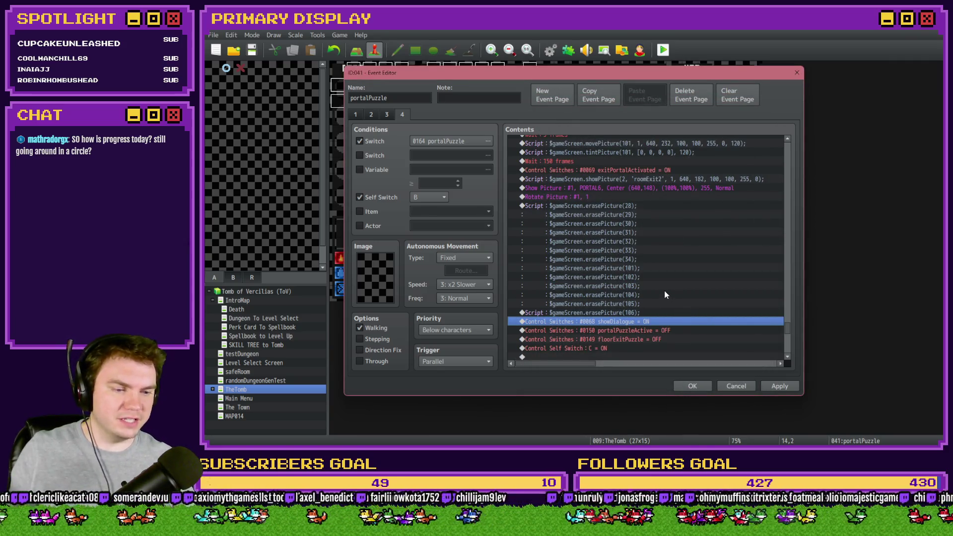
scroll(646, 291, "down", 2)
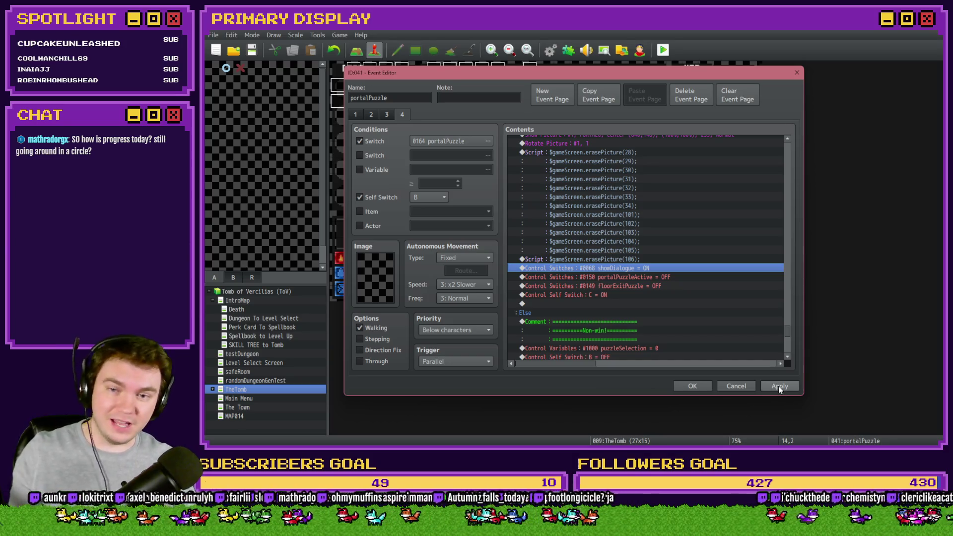
left_click(695, 386)
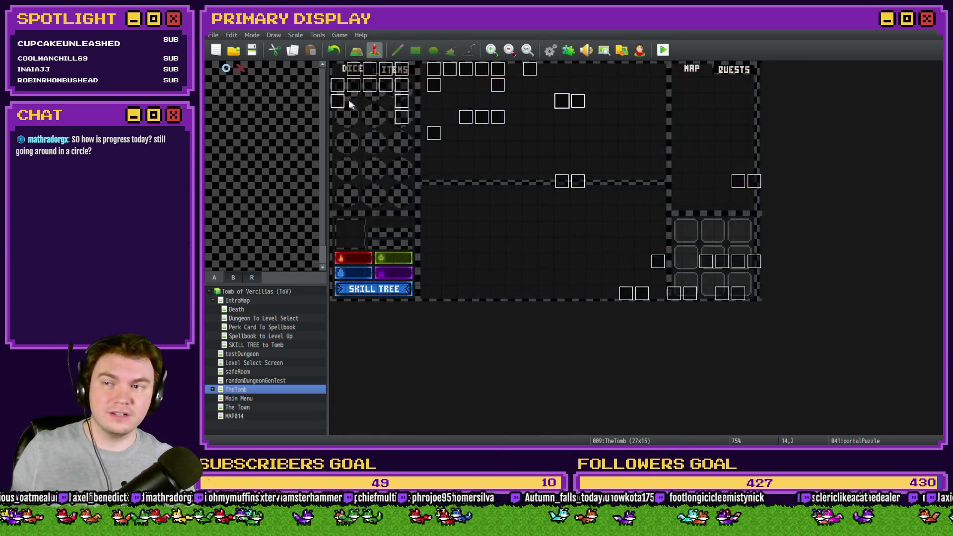
- Save the project, start a playtest, and pick the Pyro Charge perk card
left_click(246, 51)
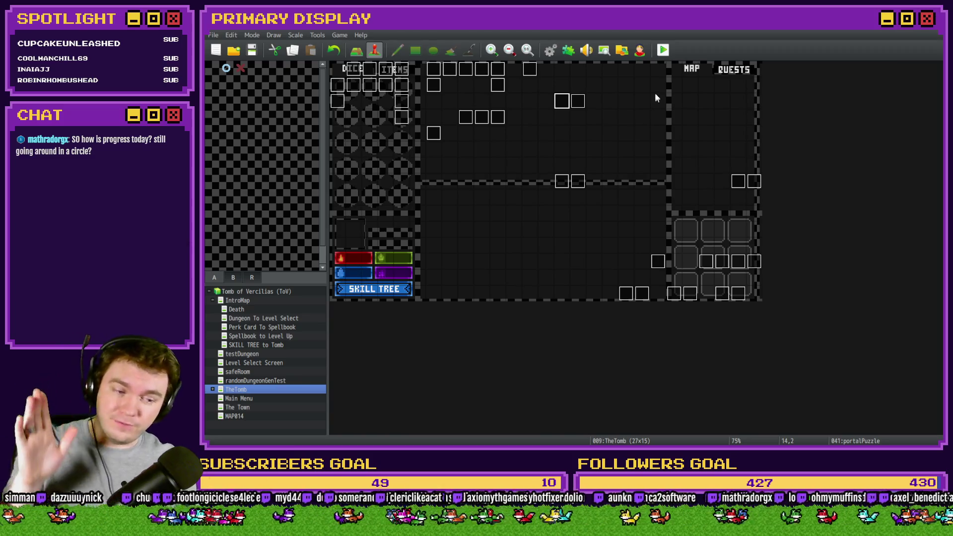
left_click(663, 50)
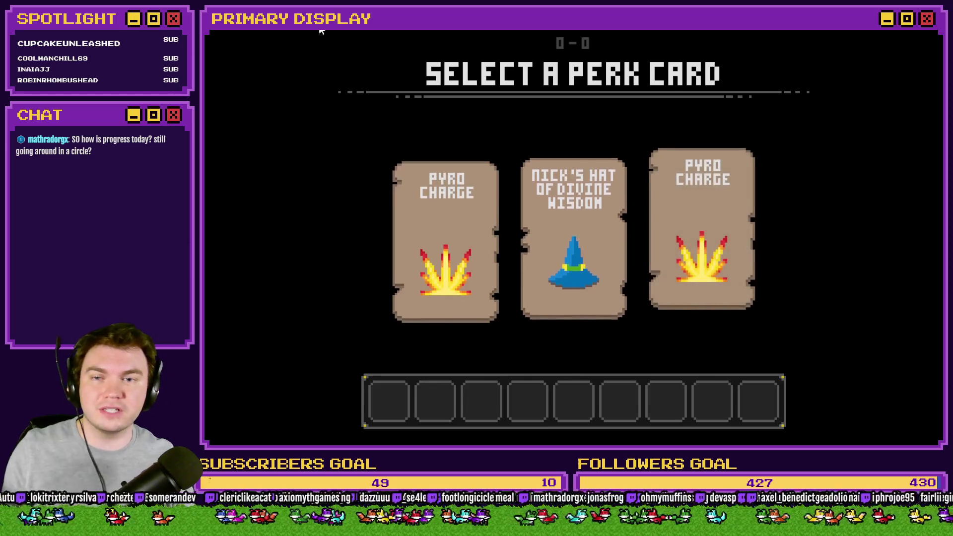
left_click(686, 232)
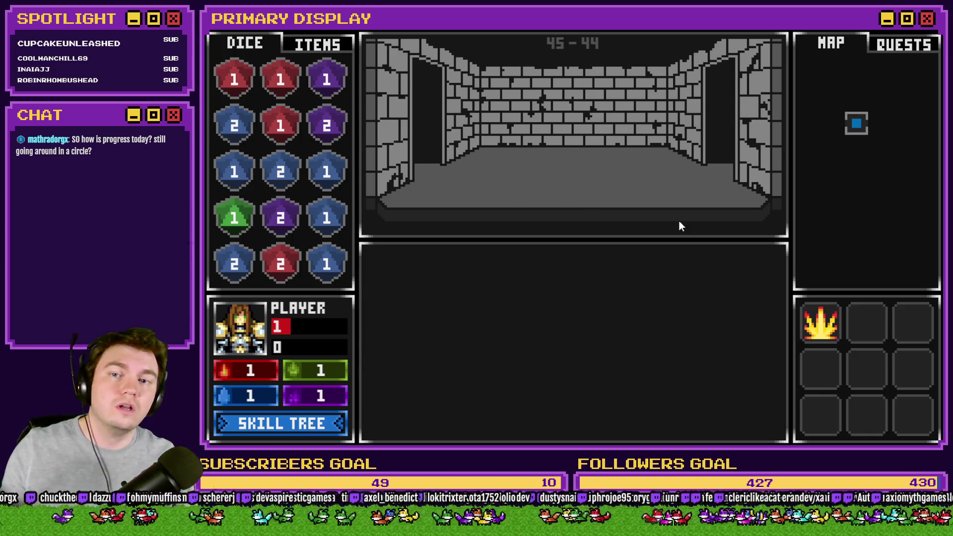
- Walk to the glyph wall, rotate the dial rings to connect the groove, and enter the portal
key("w")
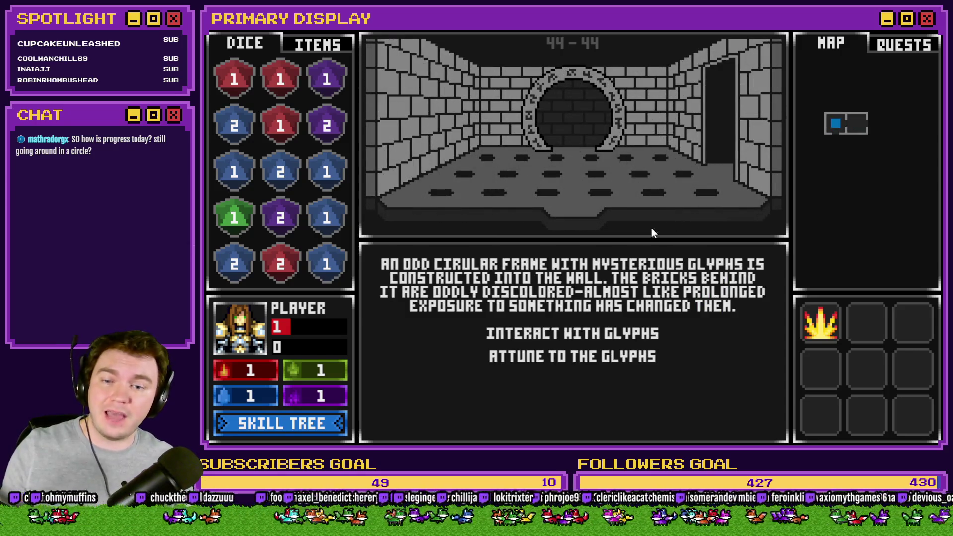
left_click(640, 336)
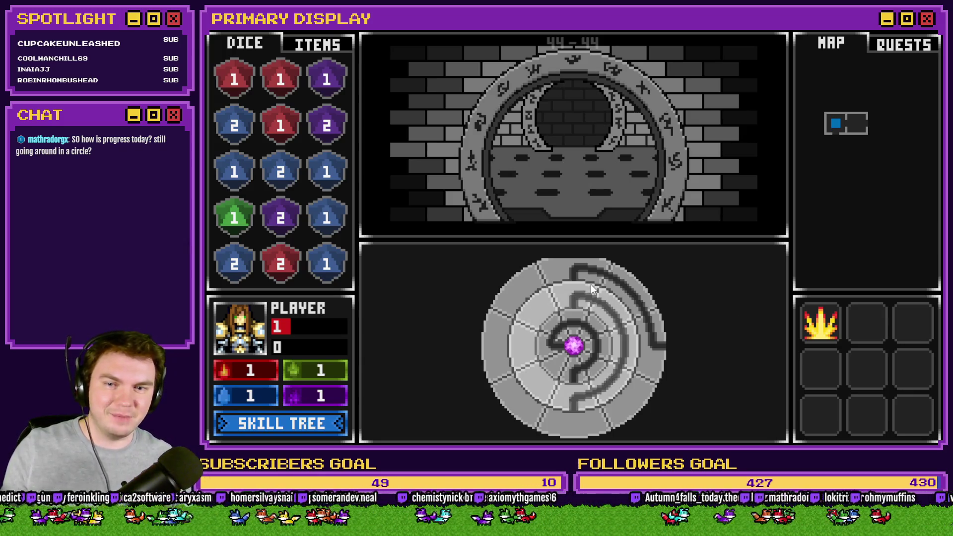
mouse_move(642, 311)
left_mouse_down()
mouse_move(645, 367)
mouse_move(523, 393)
mouse_move(517, 311)
mouse_move(527, 302)
mouse_move(514, 342)
mouse_move(532, 287)
mouse_move(535, 320)
mouse_move(618, 311)
left_mouse_up()
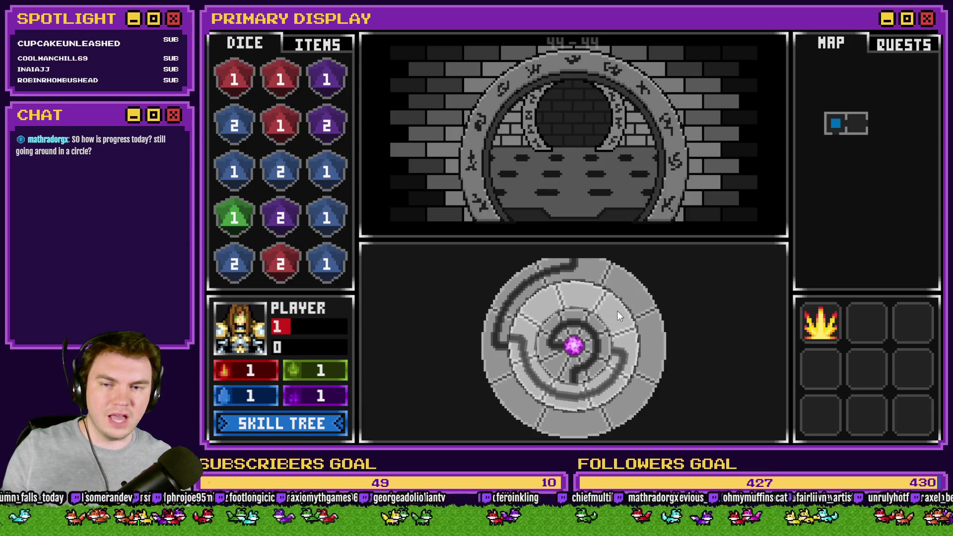
mouse_move(595, 342)
left_mouse_down()
mouse_move(577, 324)
mouse_move(554, 335)
mouse_move(684, 319)
left_mouse_up()
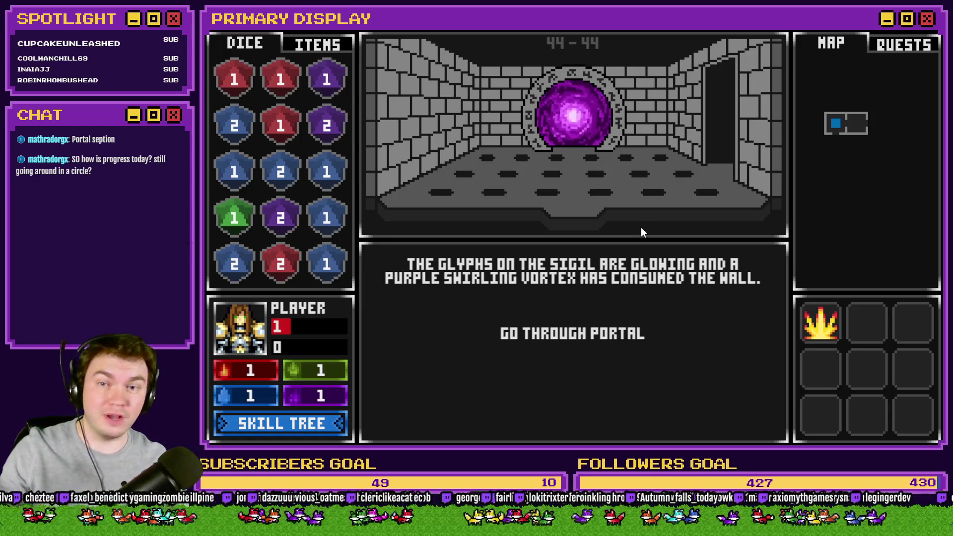
key("Return")
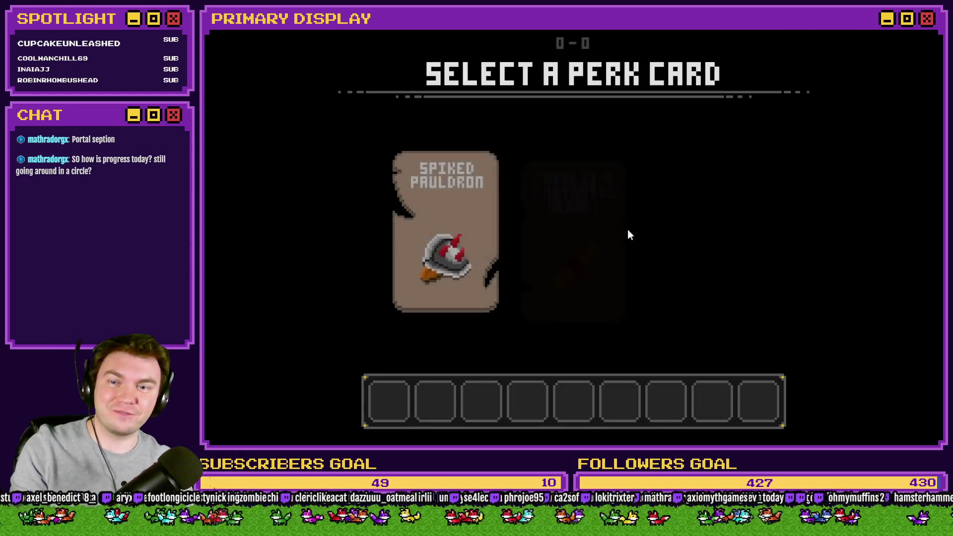
- Take the Spiked Pauldron perk, reopen the glyph dial puzzle, then quit the playtest
left_click(467, 230)
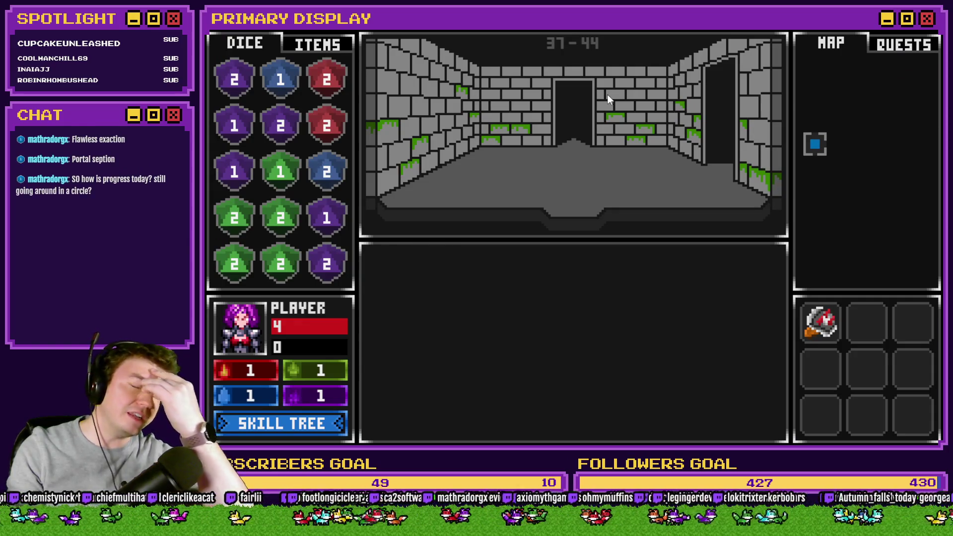
key("w")
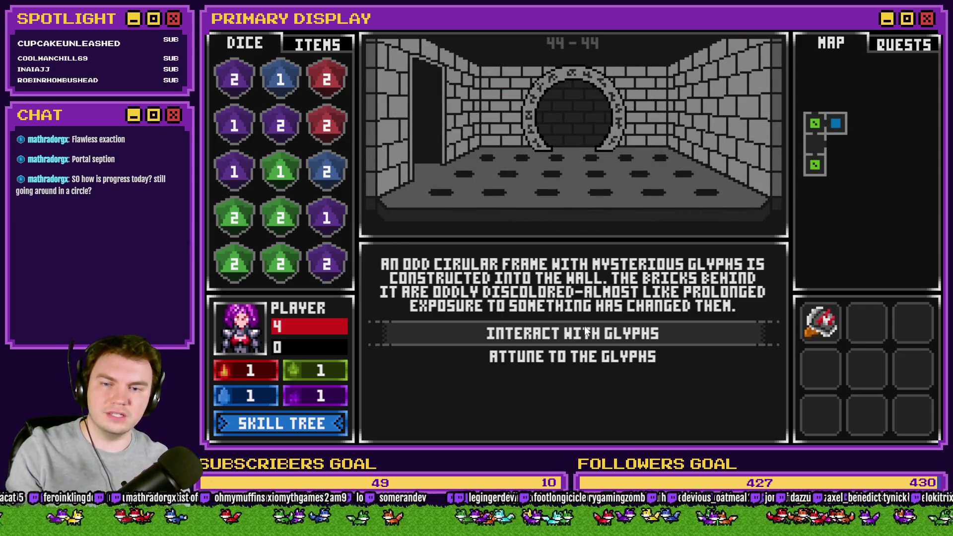
left_click(585, 328)
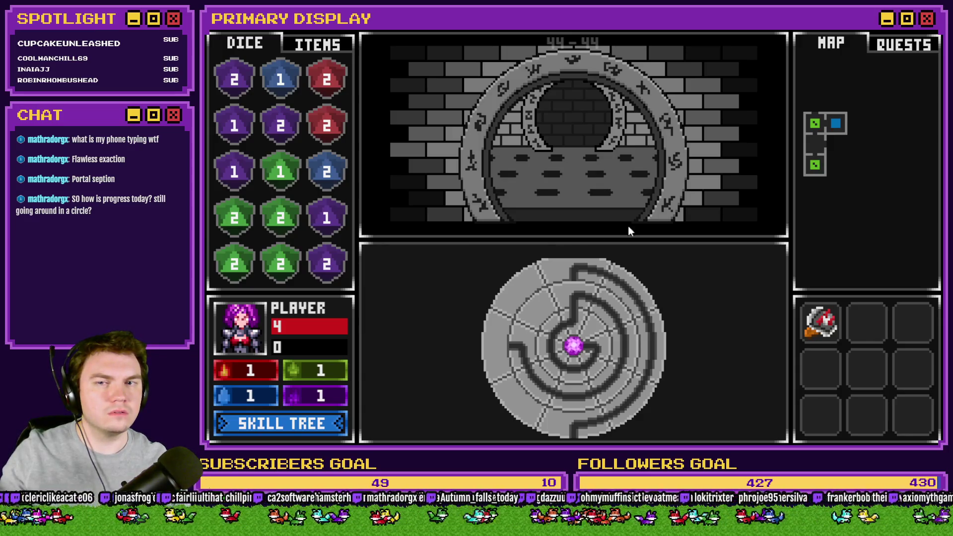
key("alt+F4")
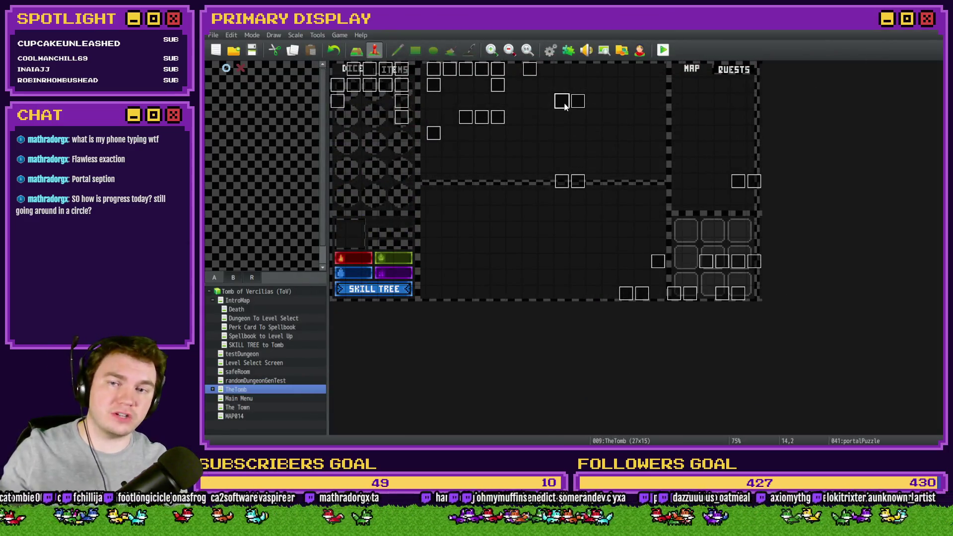
- In the portalPuzzle event, check the portalPuzzle_2 Show Picture image without changing it
double_click(563, 102)
left_click(610, 177)
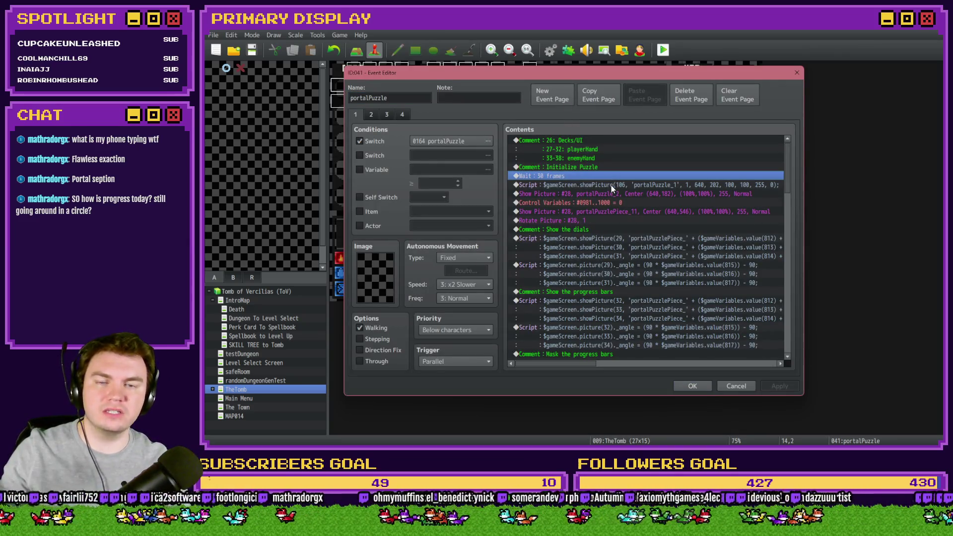
left_click(612, 185)
double_click(611, 195)
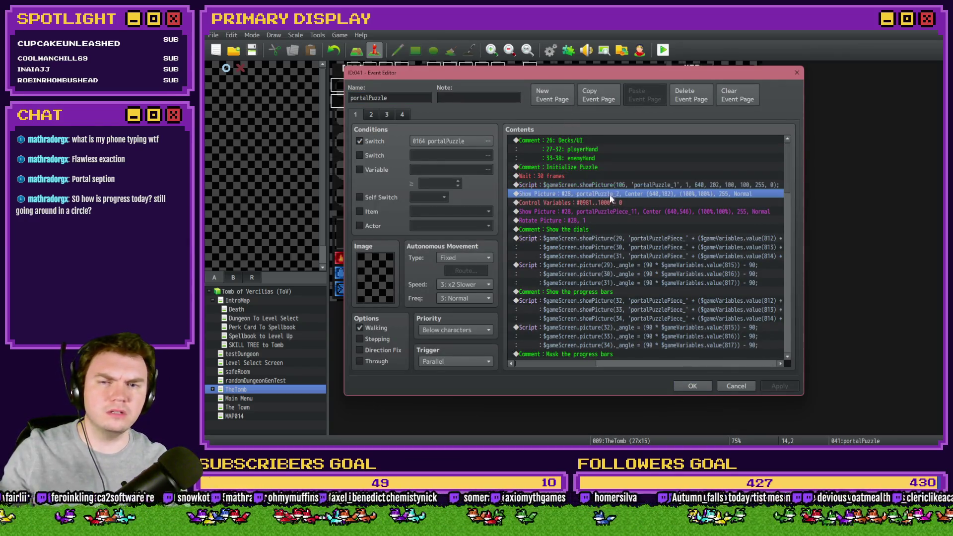
left_click(617, 191)
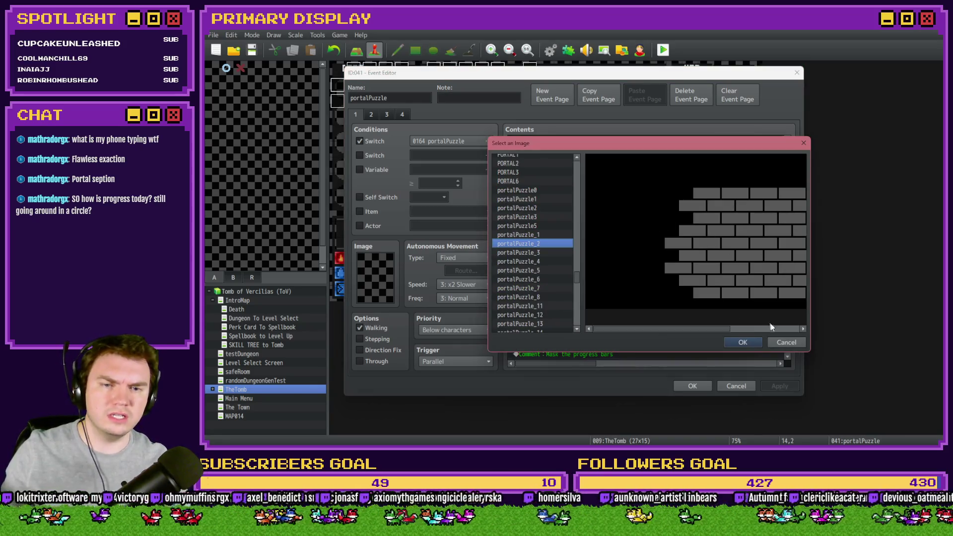
left_click(781, 339)
left_click(719, 336)
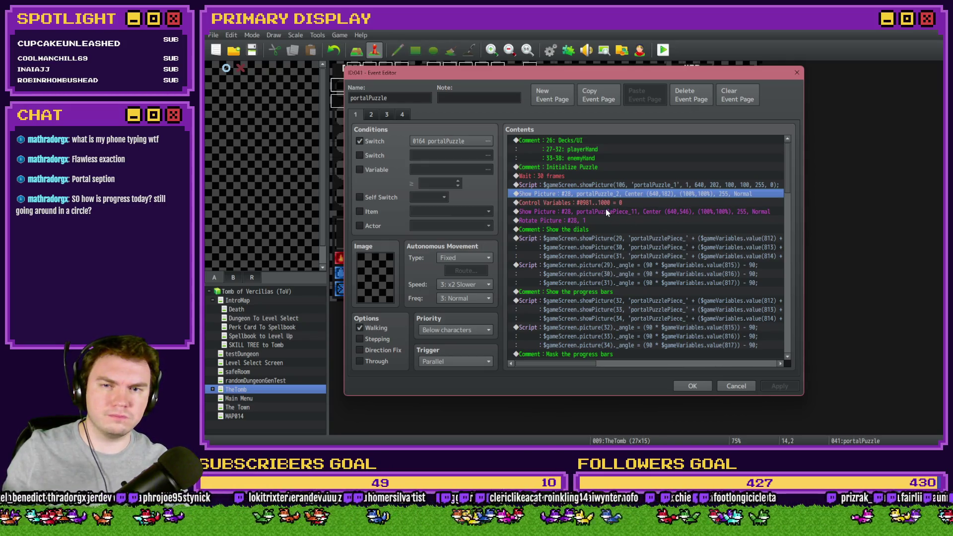
- Confirm Show Picture #28 uses portalPuzzlePiece_11 at 640, 546
key("Down")
key("Down")
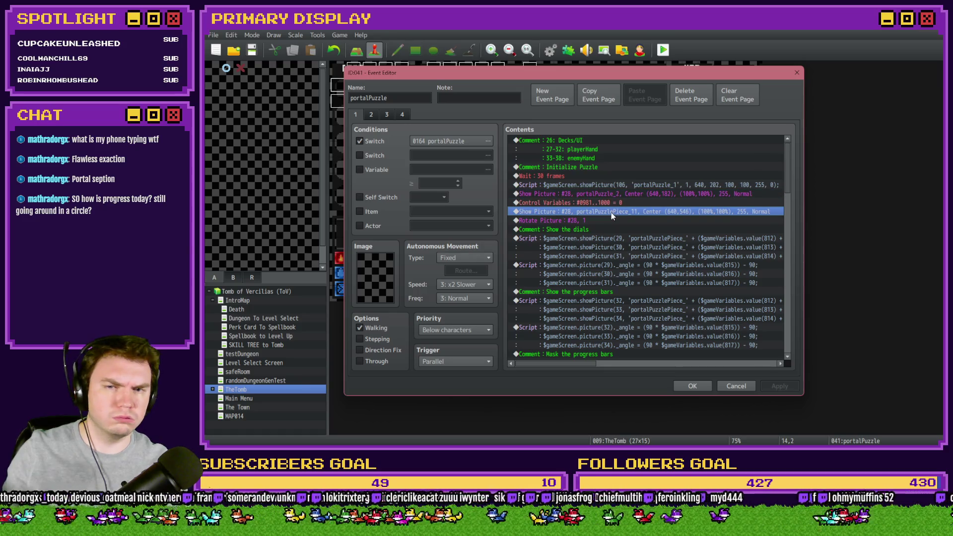
double_click(612, 213)
left_click(621, 193)
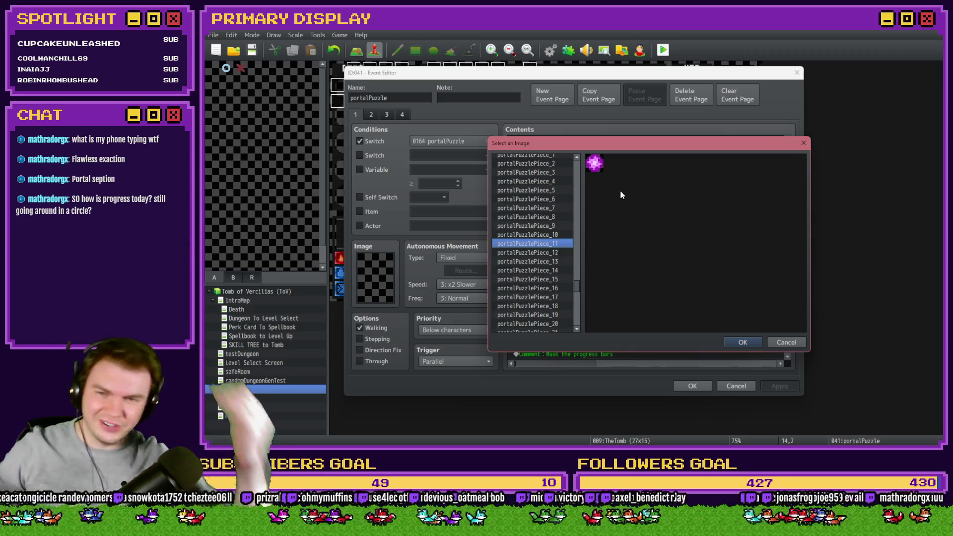
key("Return")
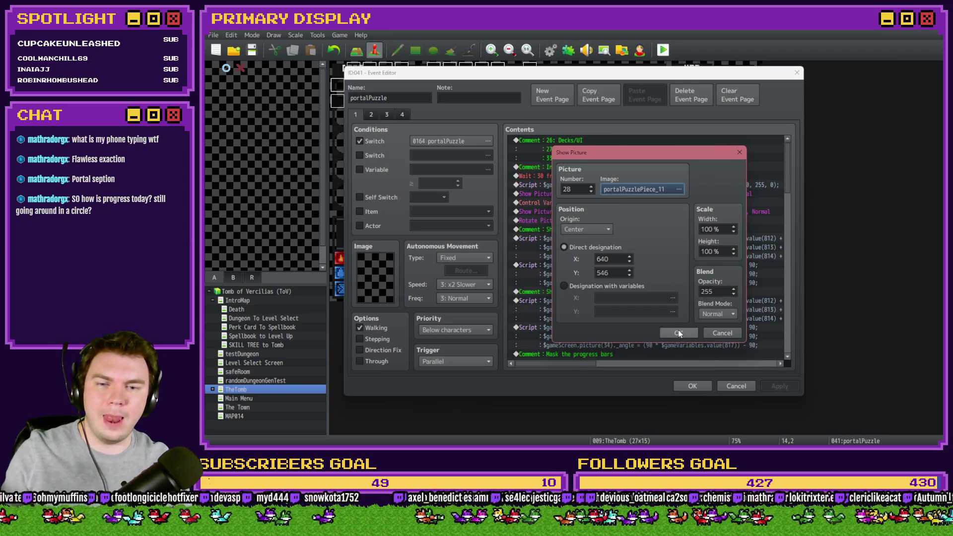
left_click(679, 333)
left_click(635, 188)
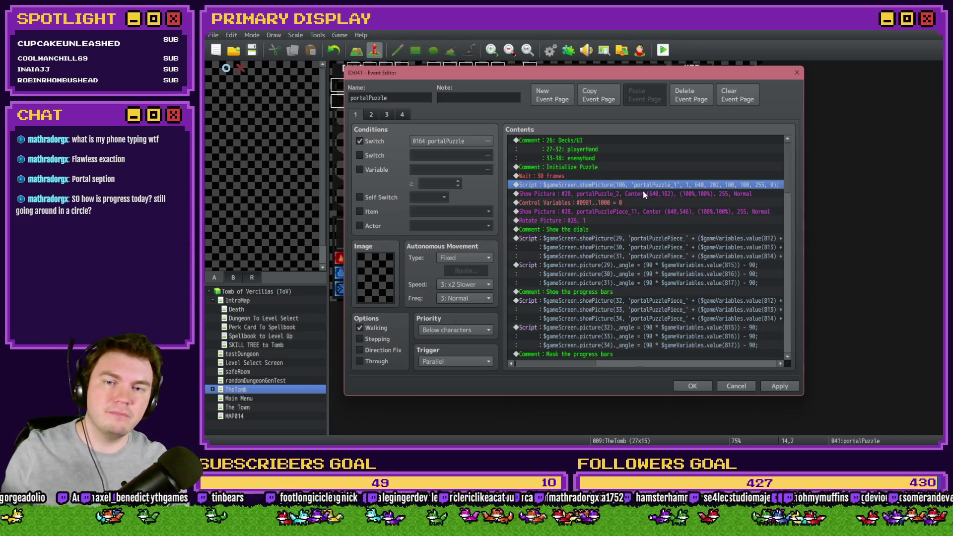
- Copy the showPicture script line and delete the accidentally pasted duplicate command
key("ctrl+c")
key("ctrl+v")
double_click(645, 194)
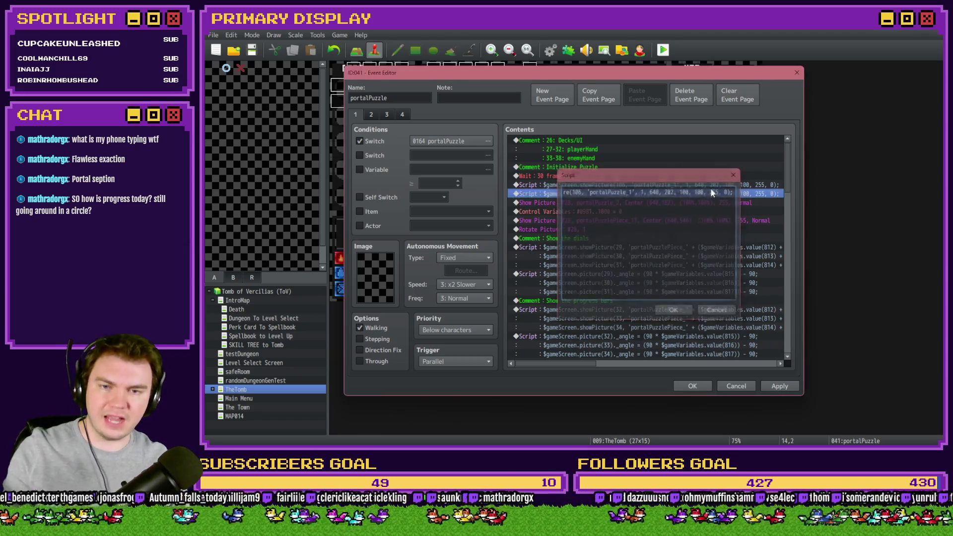
key("Escape")
key("Delete")
- Paste the showPicture line onto a new second line and set its picture number to 107
double_click(704, 189)
left_click_drag(697, 174, 701, 229)
key("Return")
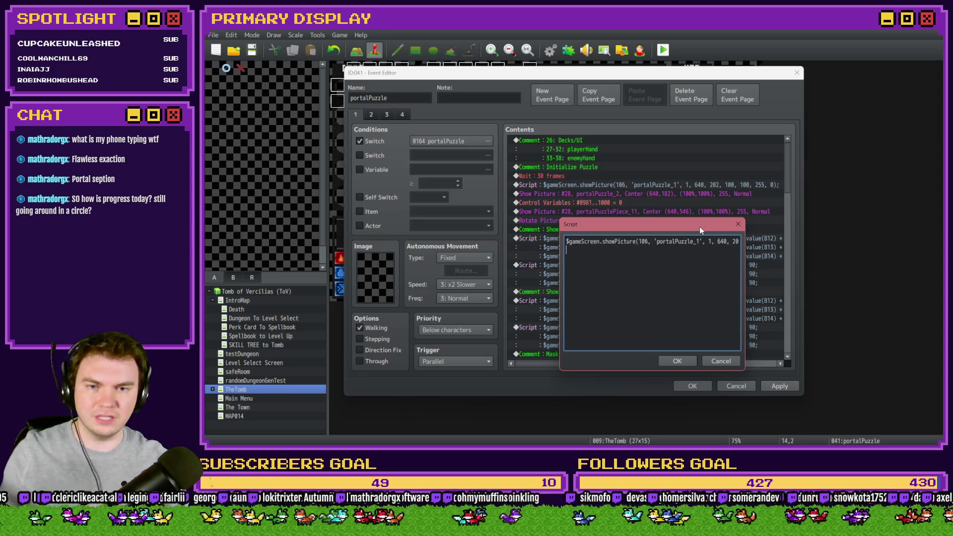
key("ctrl+v")
left_click_drag(612, 250, 594, 250)
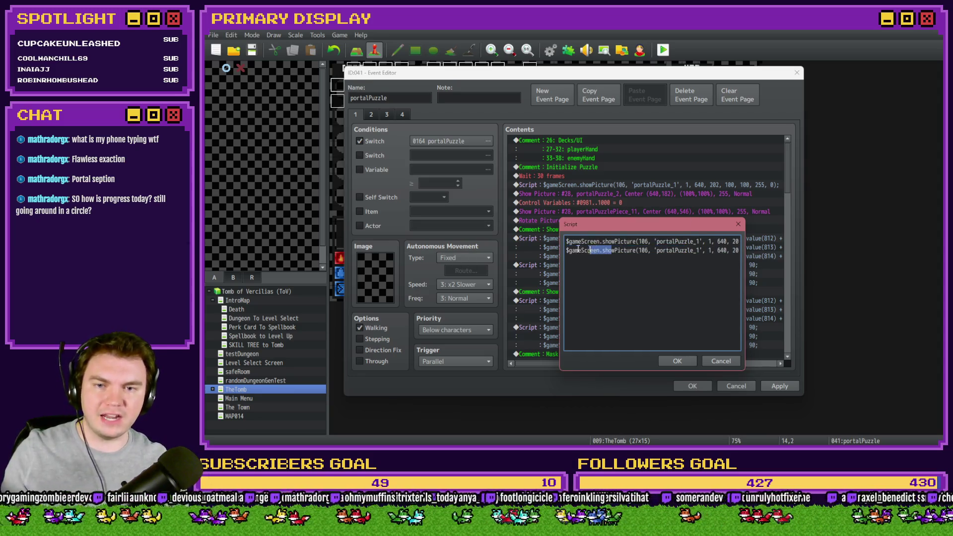
double_click(644, 250)
type("107")
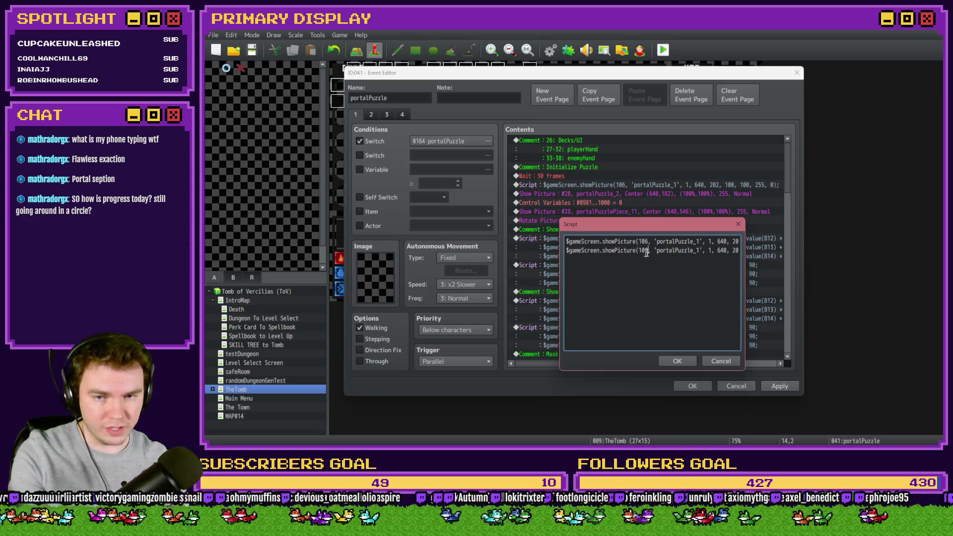
- Change the new line to portalPuzzle_2 with 182 instead of 100, then confirm
key("Delete")
type("2")
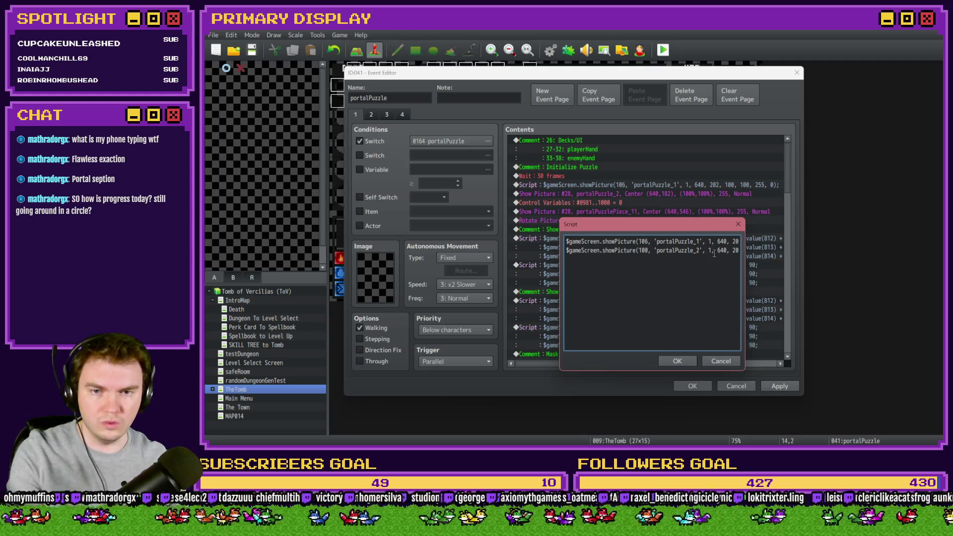
key("Right")
key("Right")
key("Right")
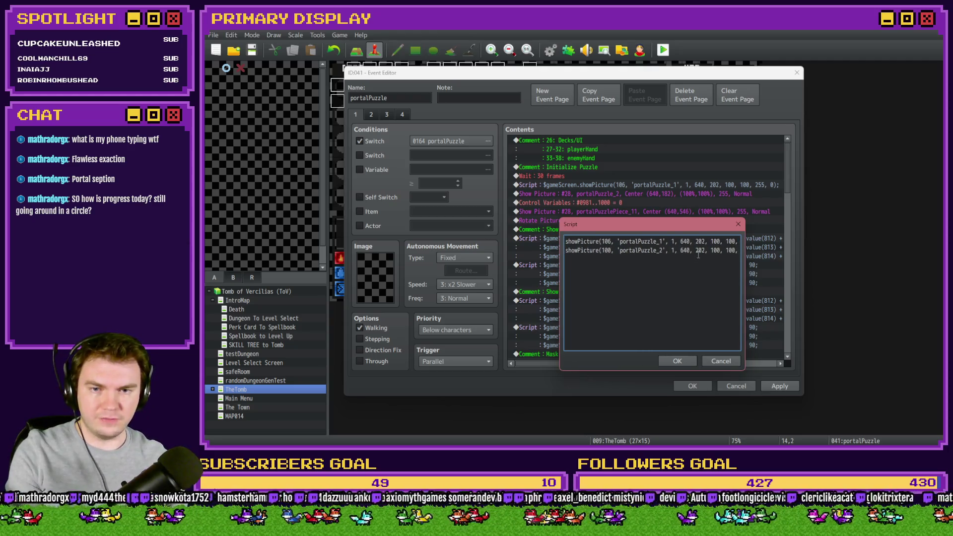
key("Delete")
key("Delete")
type("82, 255, 0);")
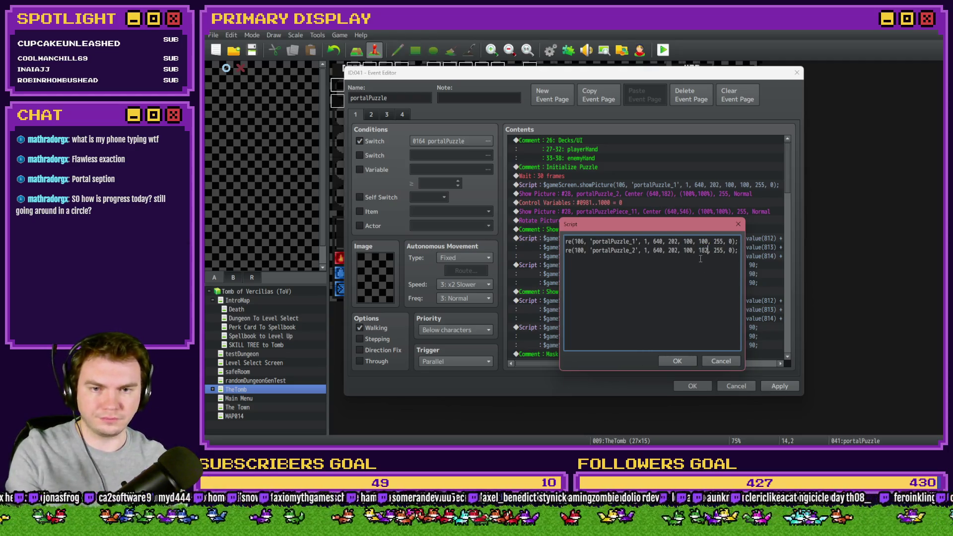
left_click(678, 361)
left_click(640, 205)
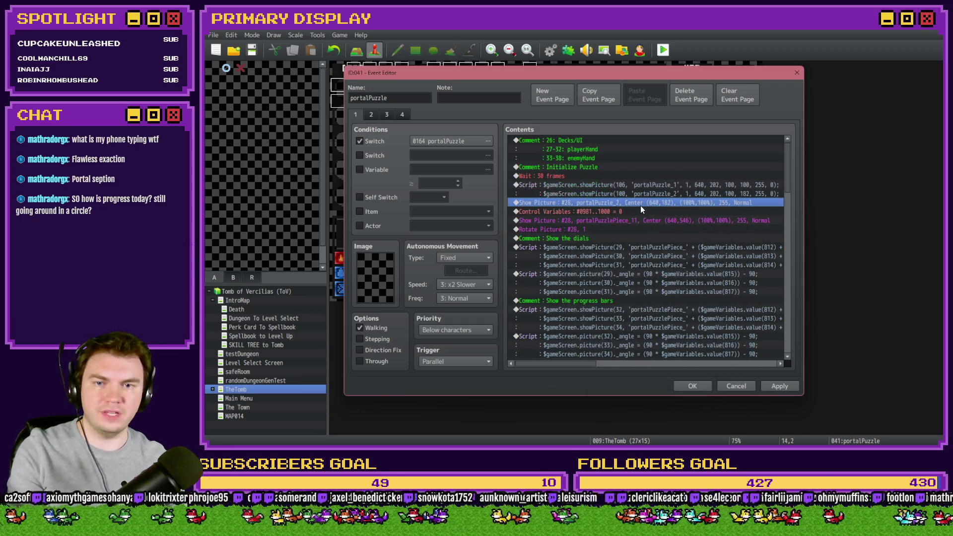
- Close the event editor, start a playtest, and take the daggers perk card
left_click(690, 386)
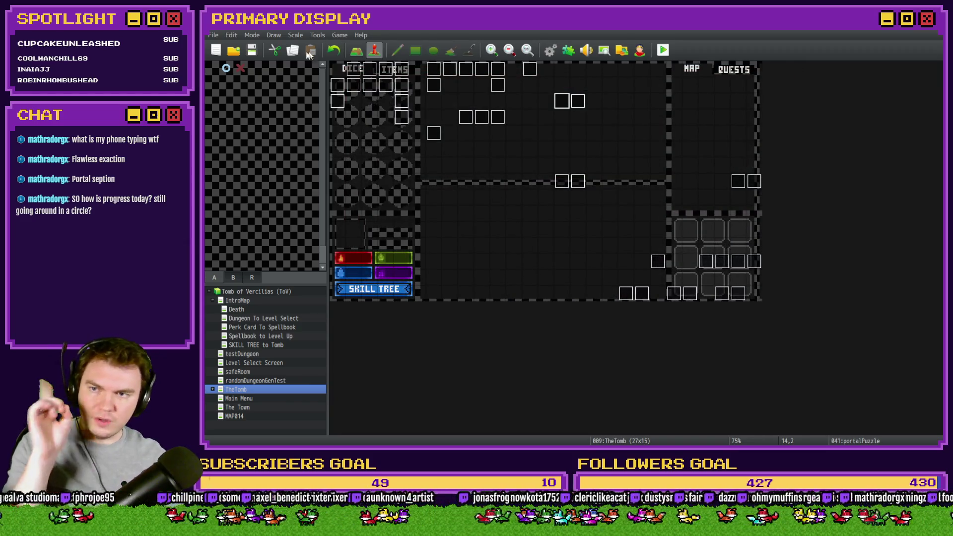
left_click(673, 47)
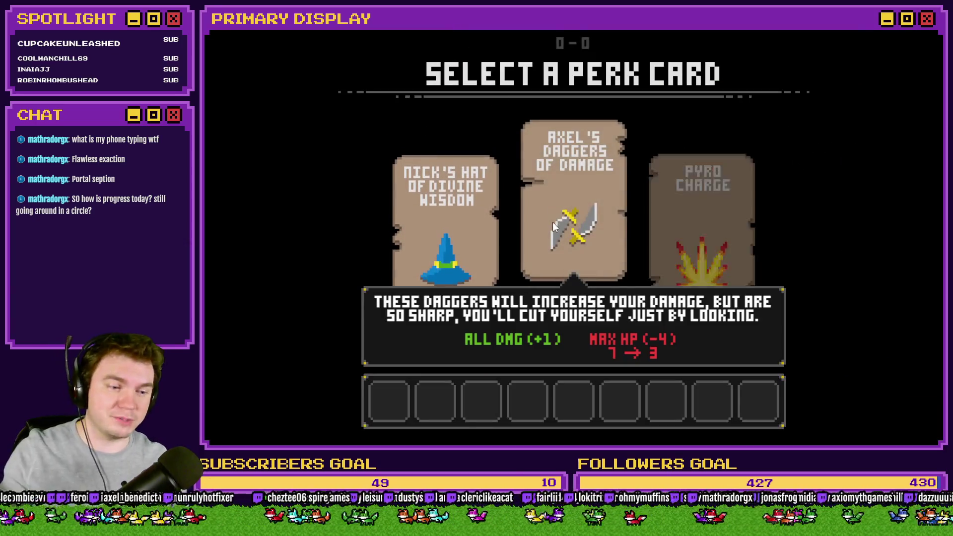
left_click(541, 237)
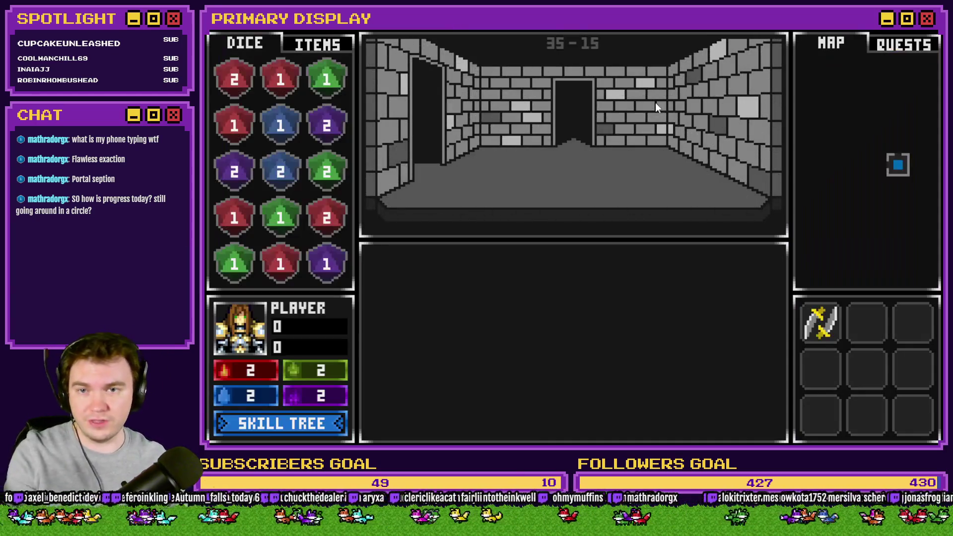
- Walk to the glyph room, open the dial puzzle, then close the playtest
key("w")
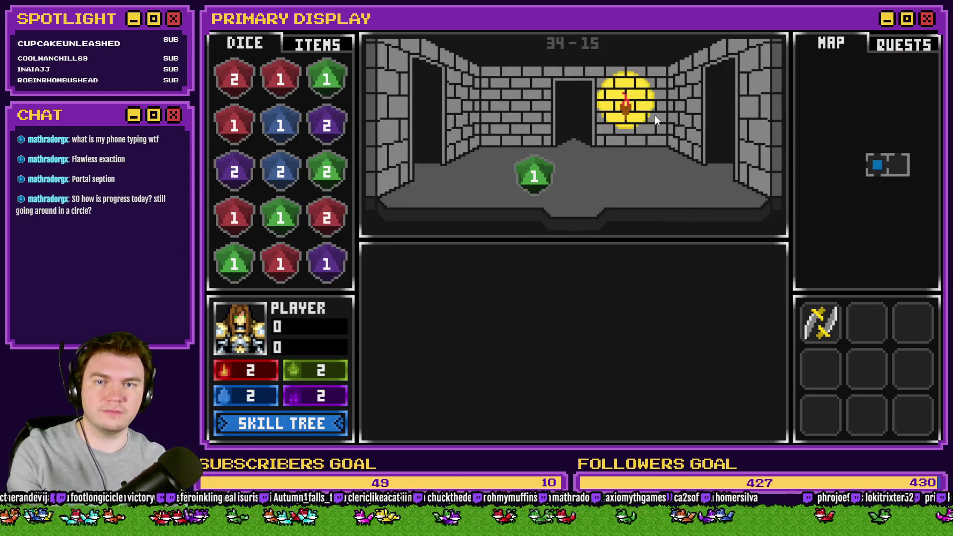
key("w")
key("w")
key("w")
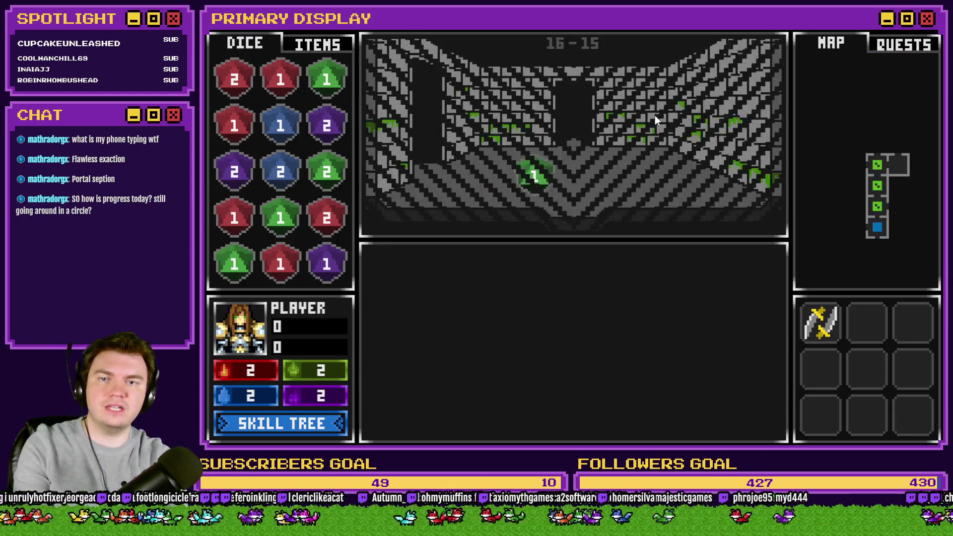
key("a")
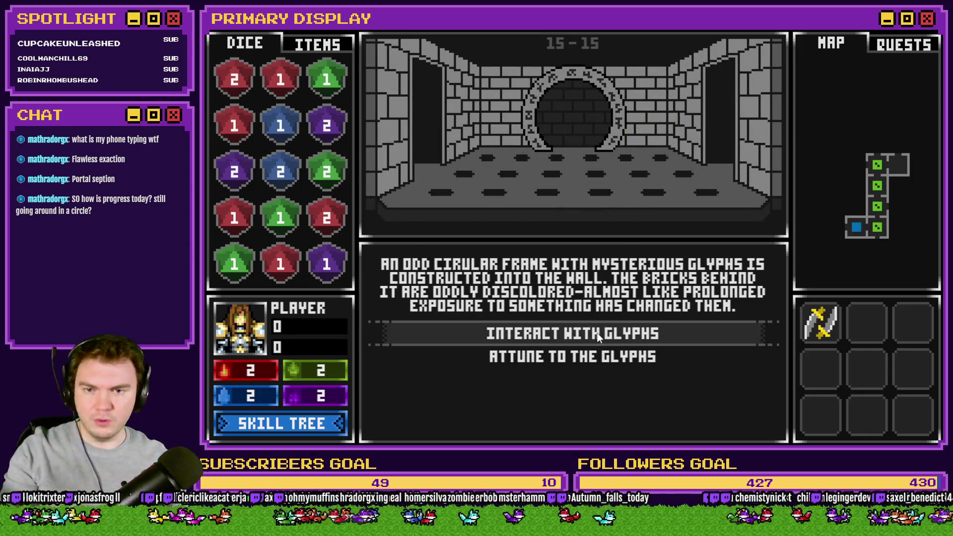
left_click(598, 335)
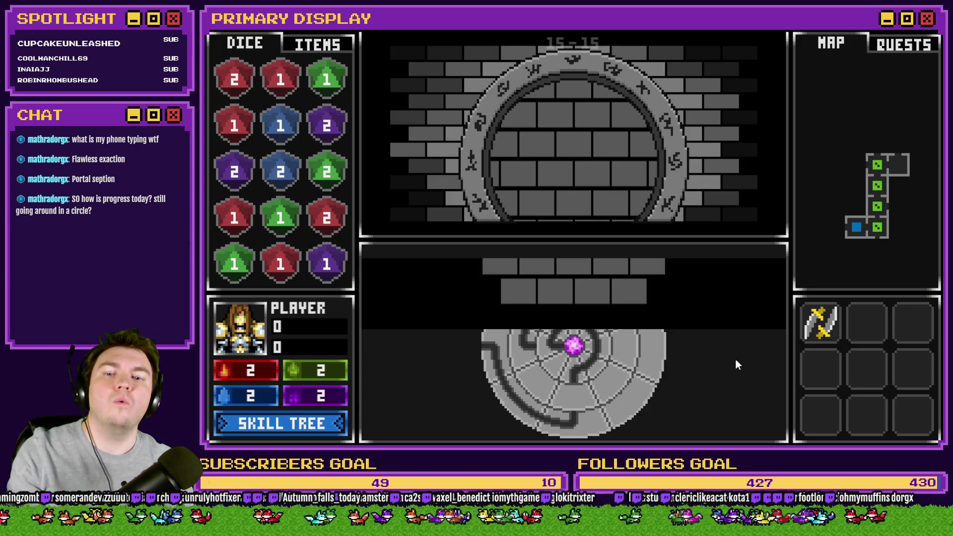
key("alt+F4")
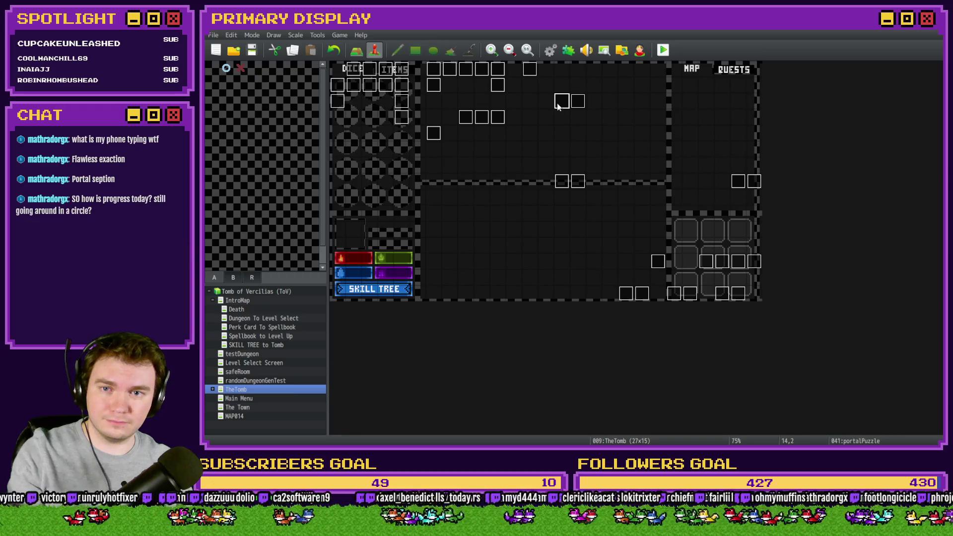
- Change portalPuzzle_2's 182 argument back to 100, then save and launch a playtest
double_click(558, 105)
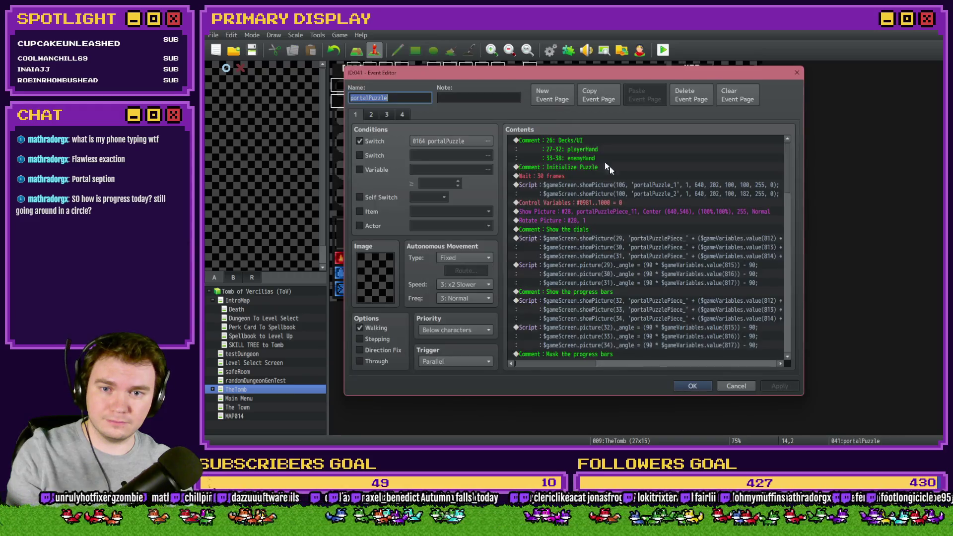
left_click(630, 192)
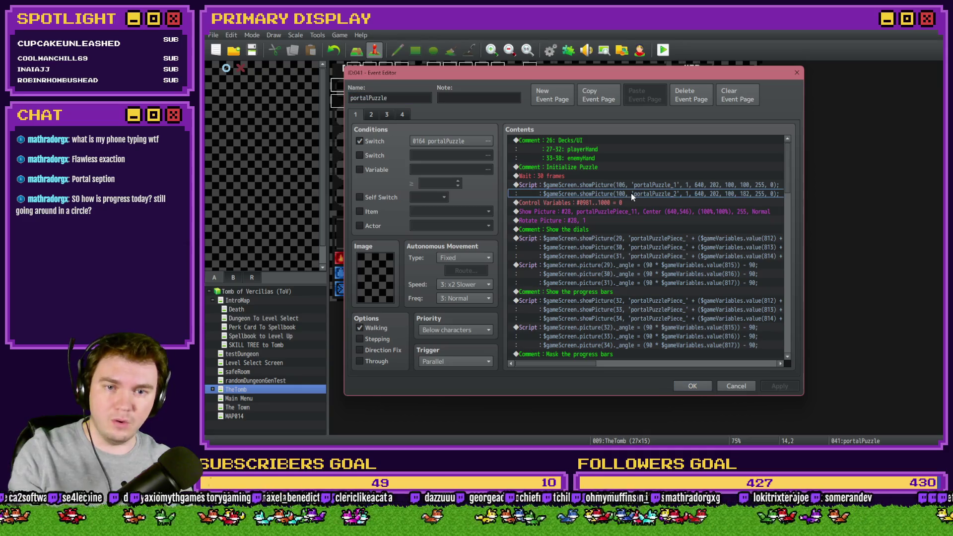
left_click(639, 183)
double_click(639, 184)
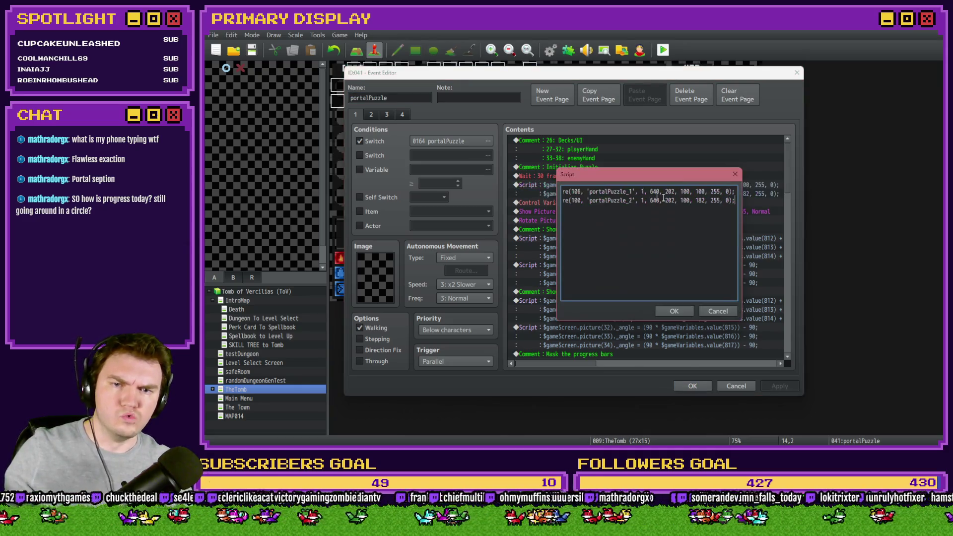
type("00, 1")
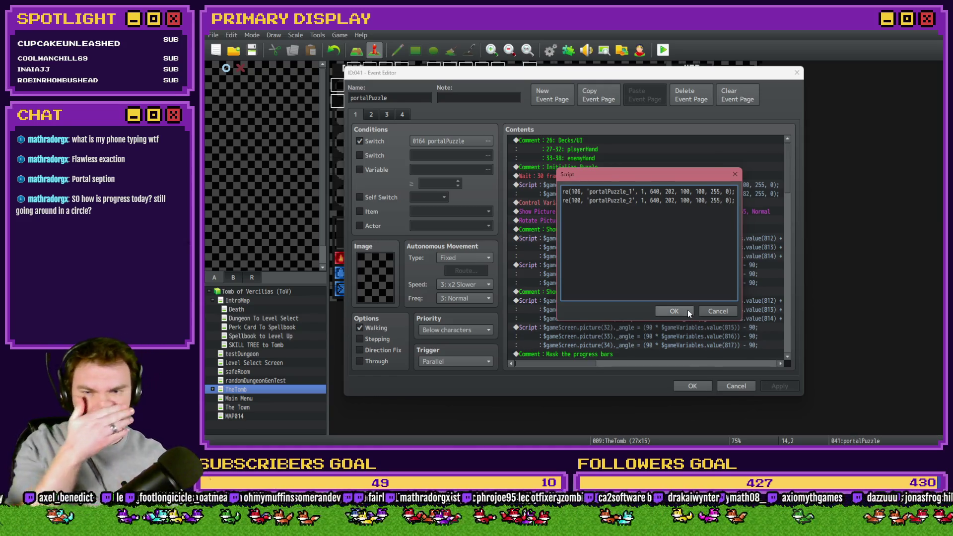
left_click(687, 309)
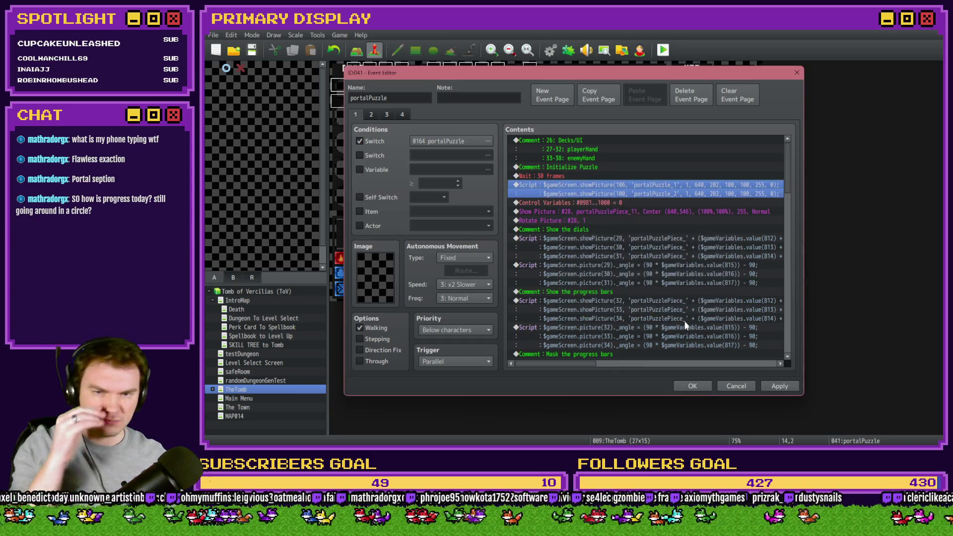
left_click(692, 386)
left_click(664, 50)
left_click(544, 250)
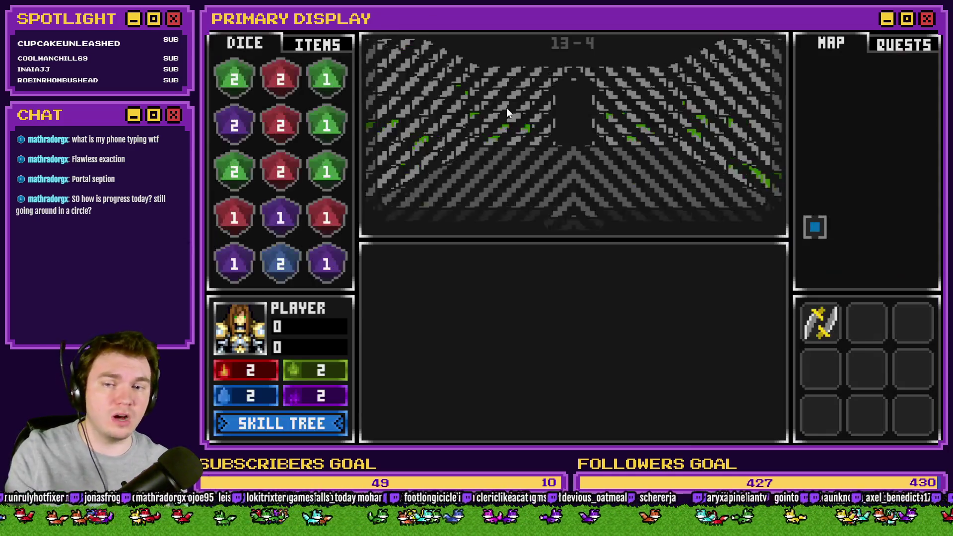
- Walk to the glyph portal, open its dial puzzle to check the layers, and close the game
key("w")
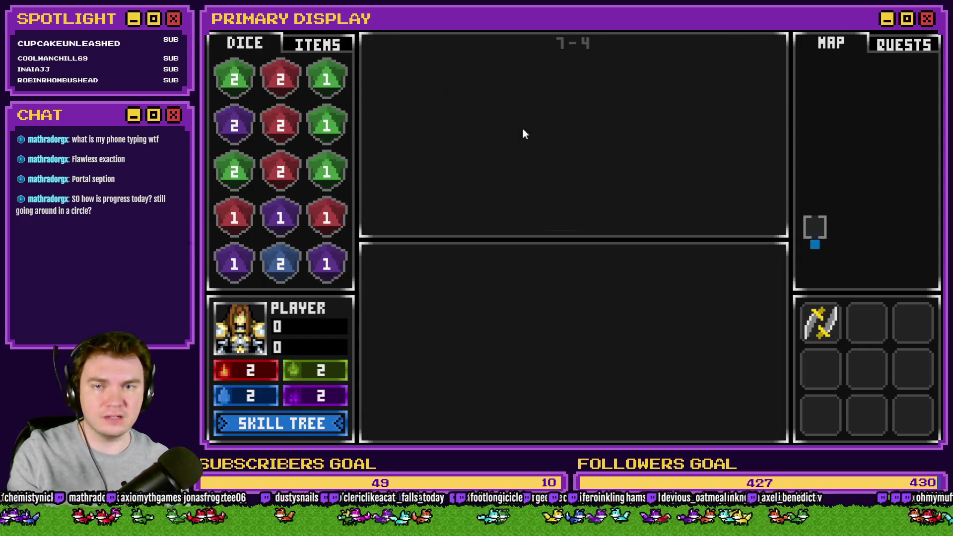
key("w")
key("w")
key("w")
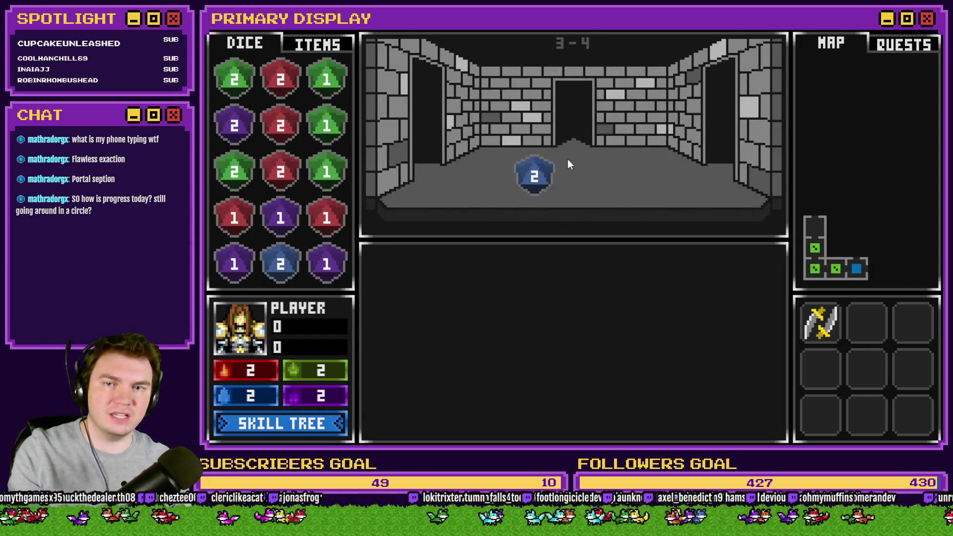
left_click(641, 333)
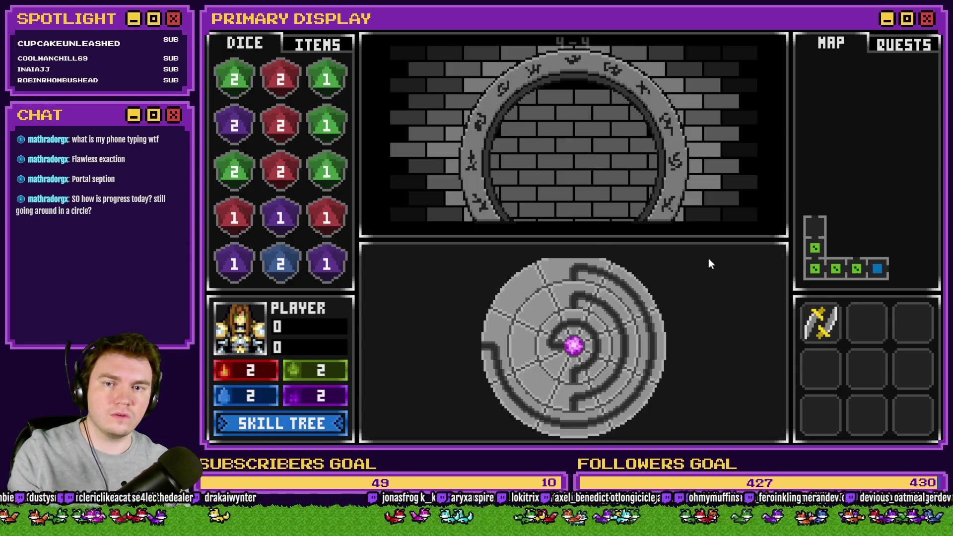
key("alt+F4")
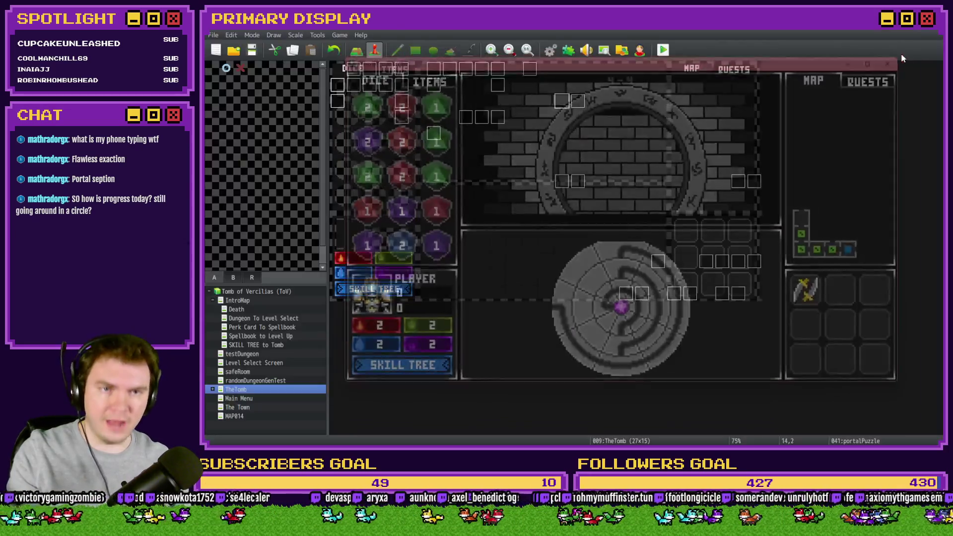
- Change the portalPuzzle_2 showPicture script's y coordinate from 202 to 182 in the portalPuzzle event
double_click(561, 96)
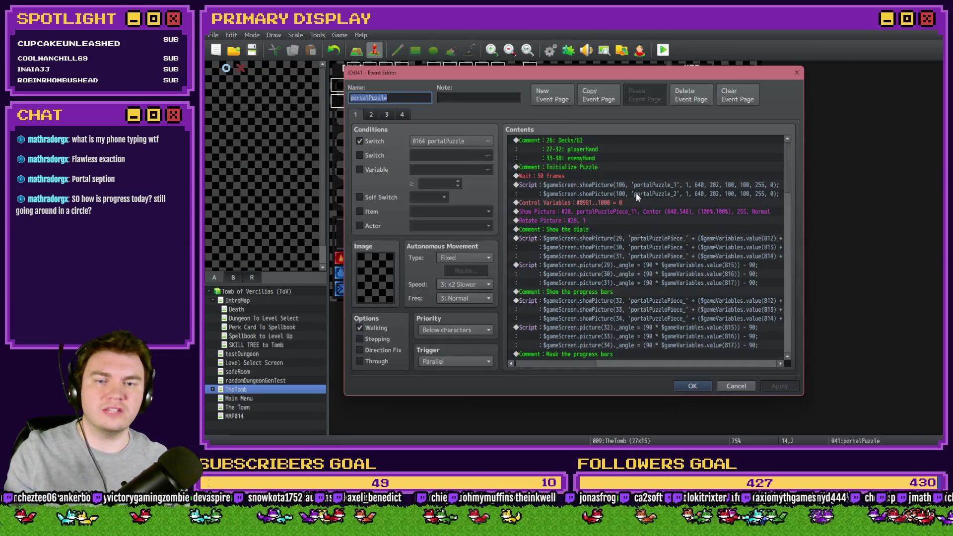
double_click(644, 186)
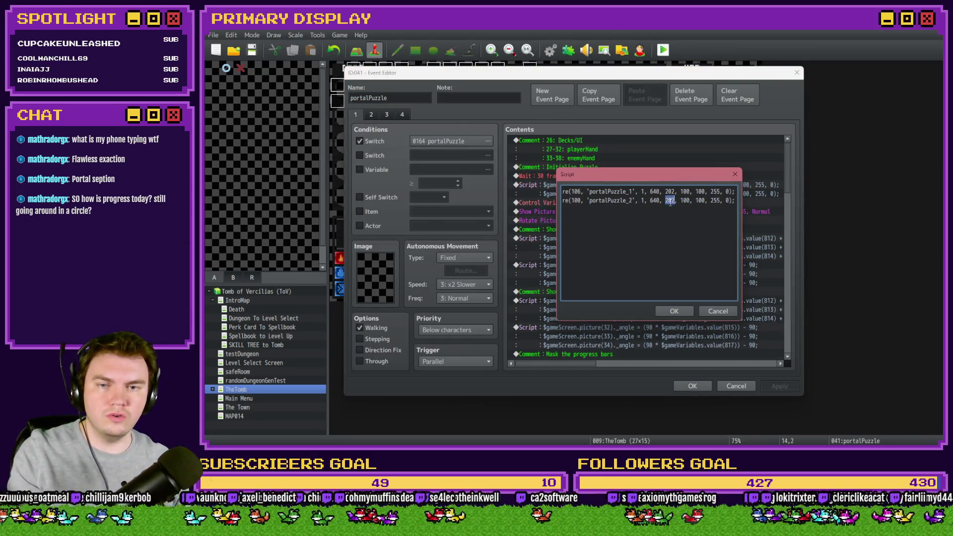
type("182")
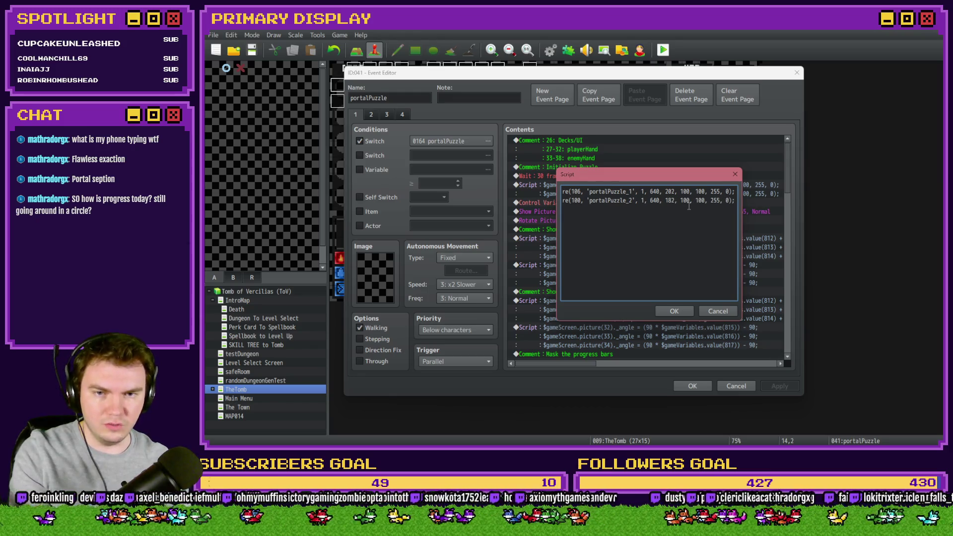
left_click(682, 311)
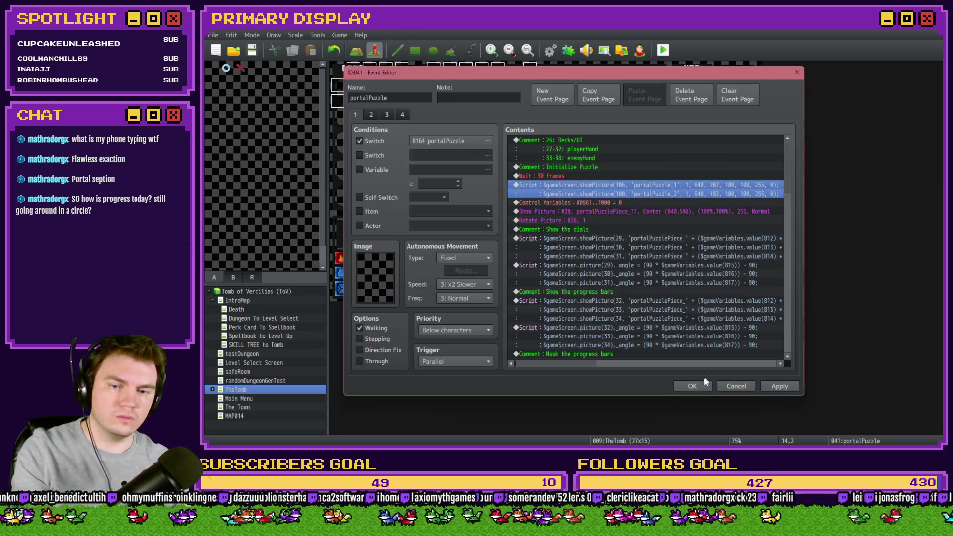
- Close the event editor, save the project and launch a playtest
left_click(693, 386)
left_click(663, 50)
left_click(538, 250)
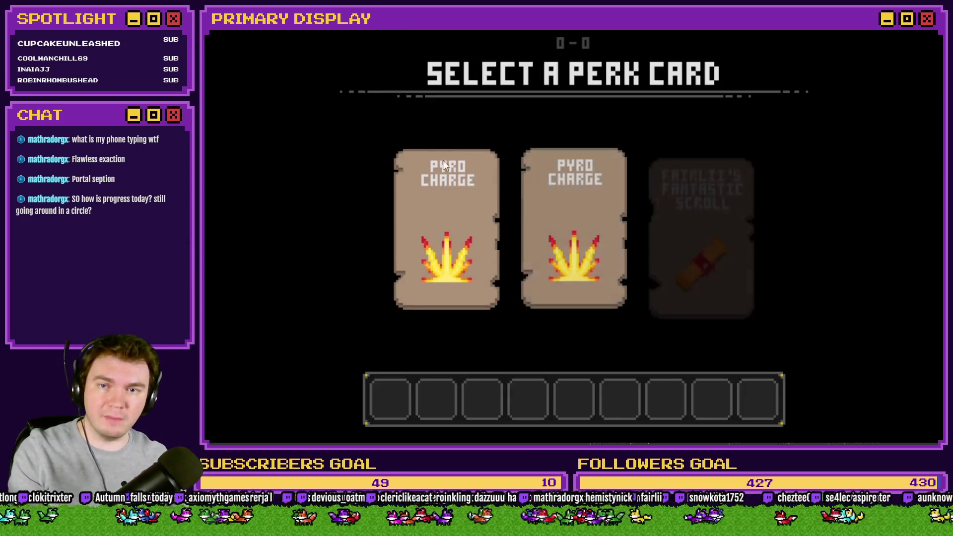
- Take the Pyro Charge perk, walk past the wooden door into the glyph portal room, and open the puzzle
left_click(443, 179)
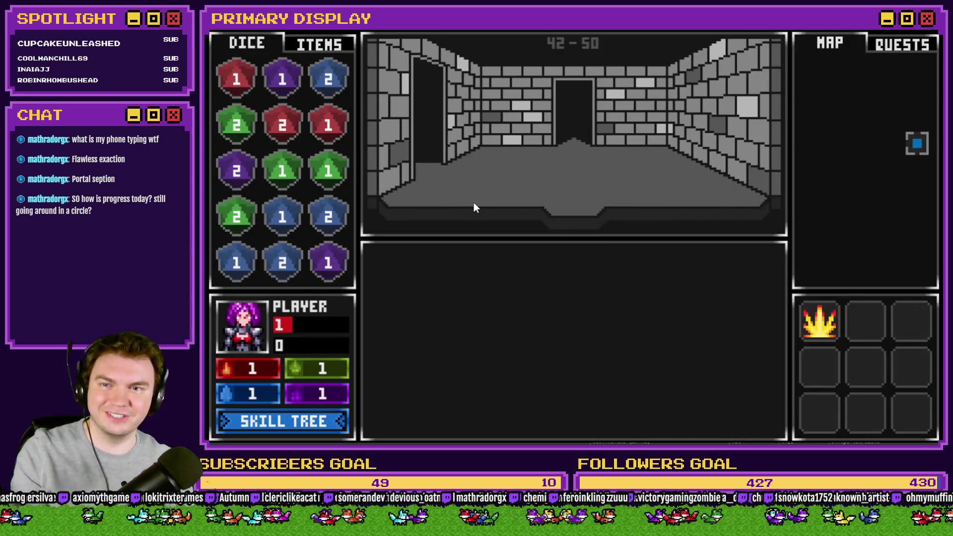
key("w")
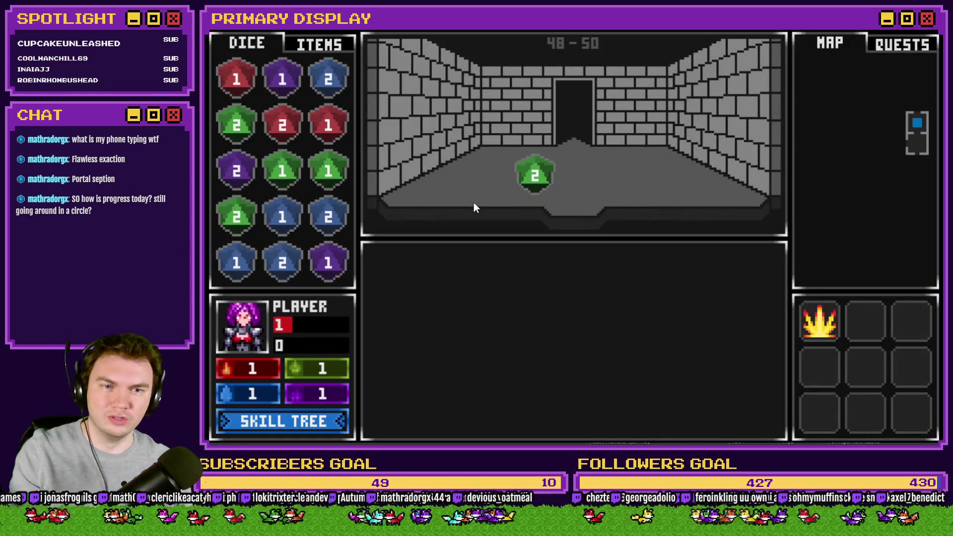
key("w")
key("w")
key("w")
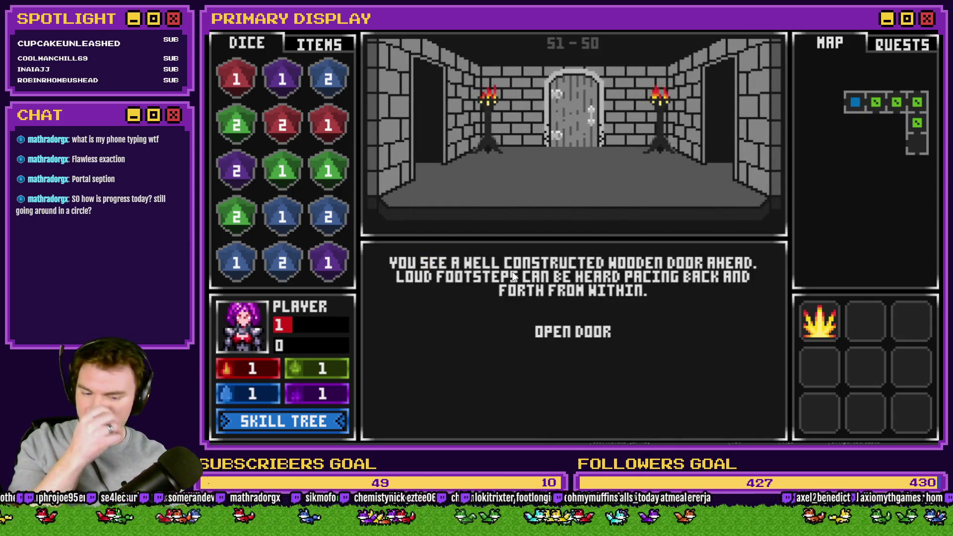
key("w")
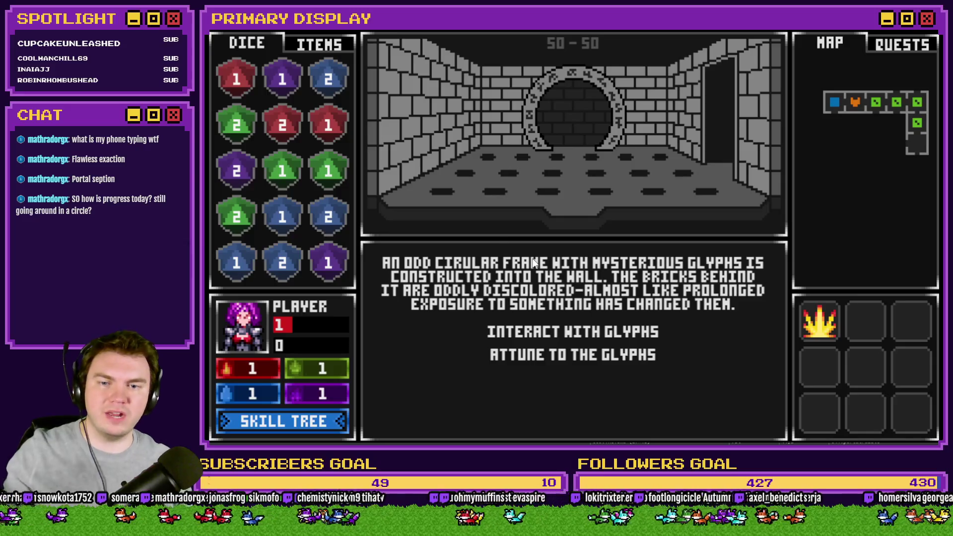
left_click(562, 332)
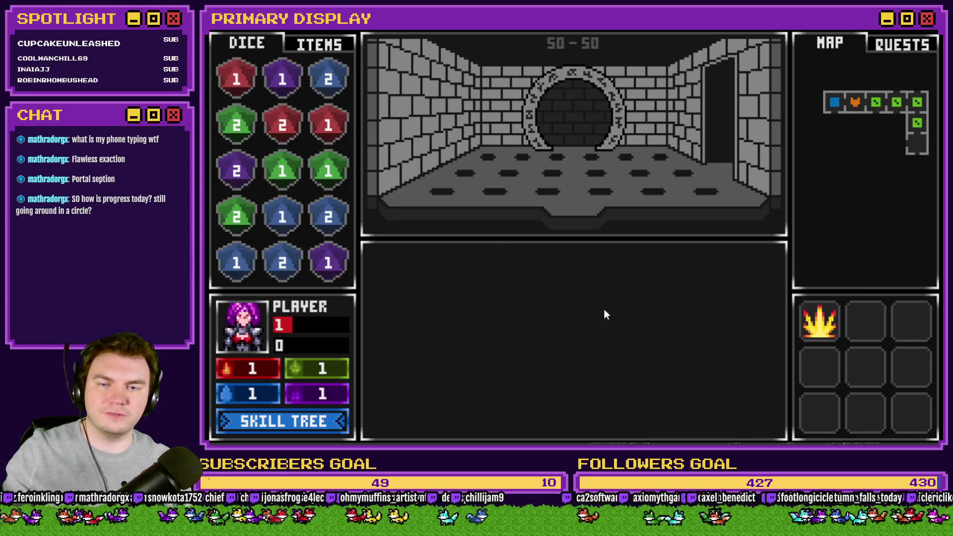
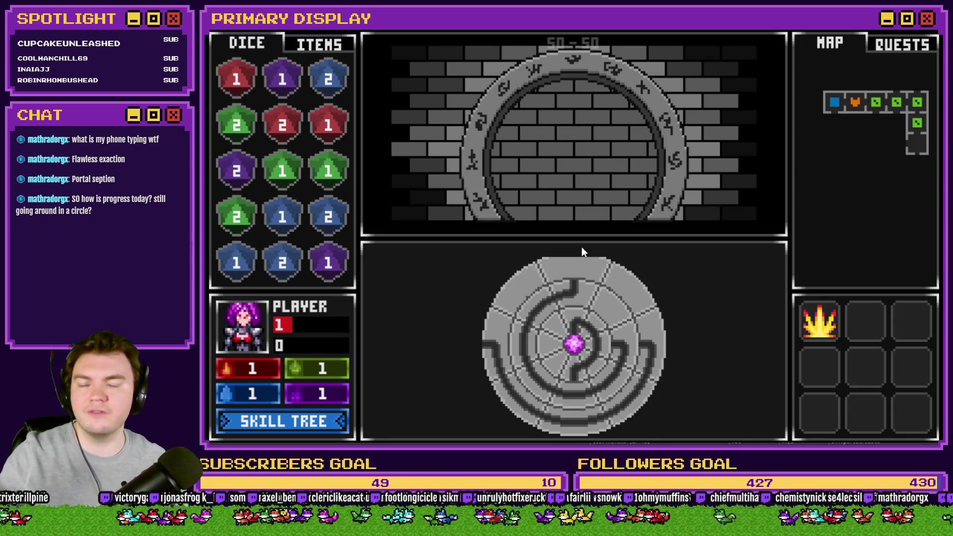
- Rotate the dial's outer, middle and inner rings around the purple gem in the playtest
left_click(519, 340)
left_click(499, 366)
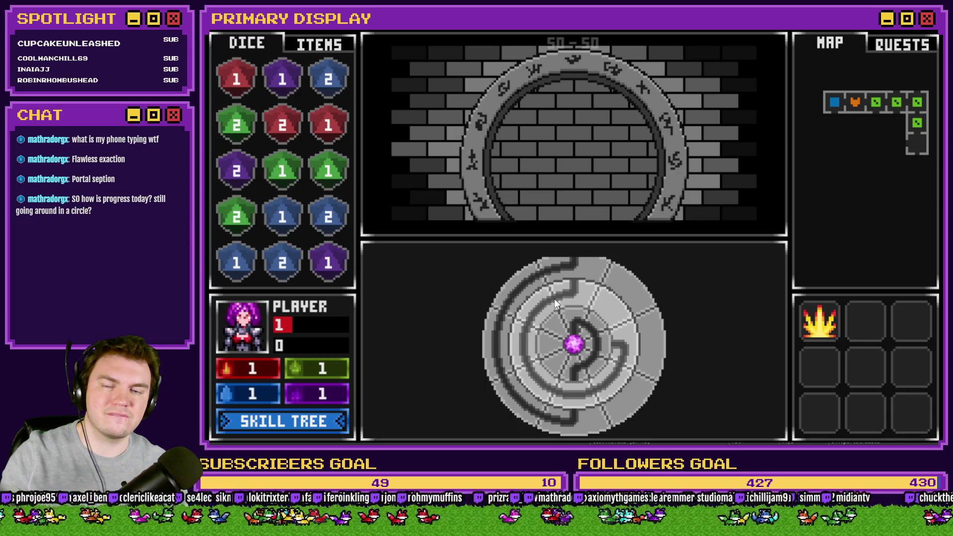
left_click(601, 375)
left_click(575, 392)
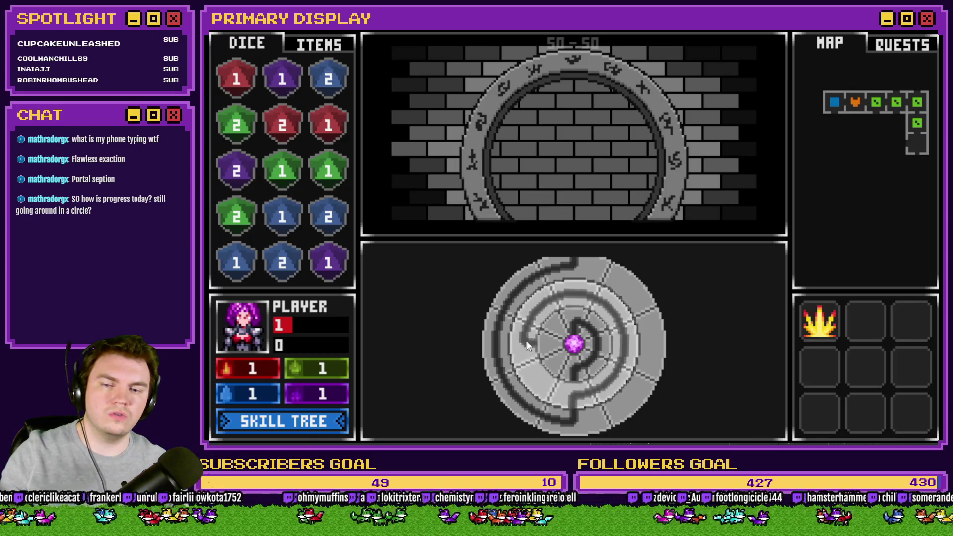
left_click(570, 320)
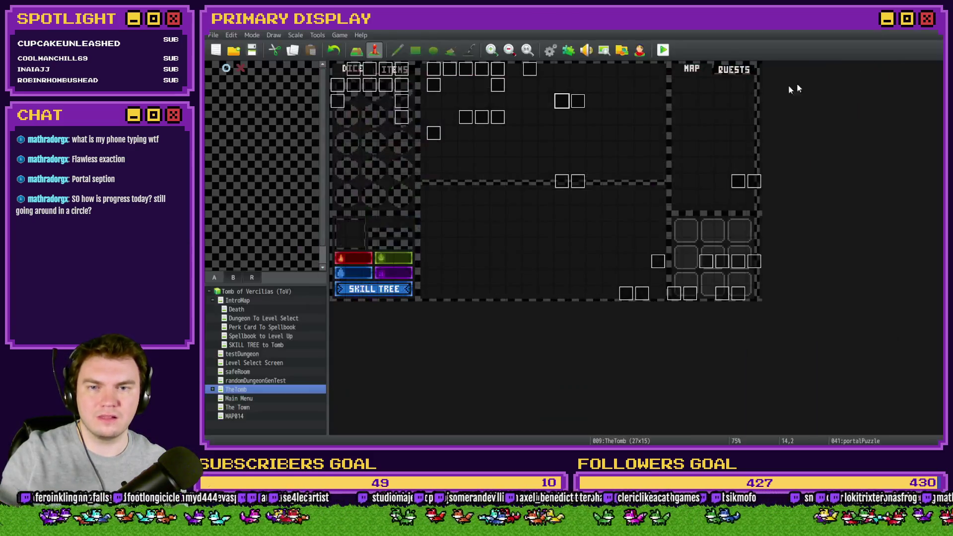
- On portalPuzzle page 4, edit the erasePicture script so it also erases picture 100
double_click(565, 102)
left_click(402, 114)
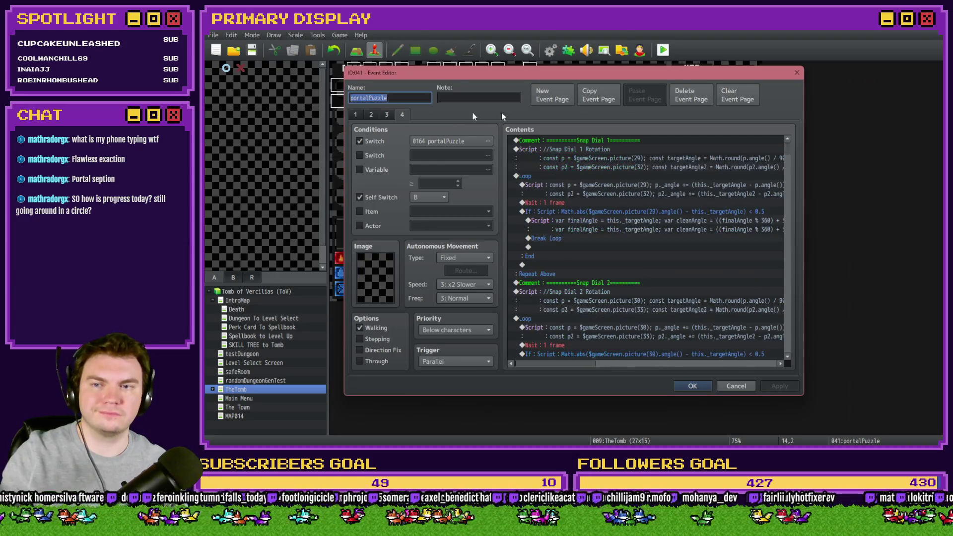
left_click_drag(788, 148, 781, 334)
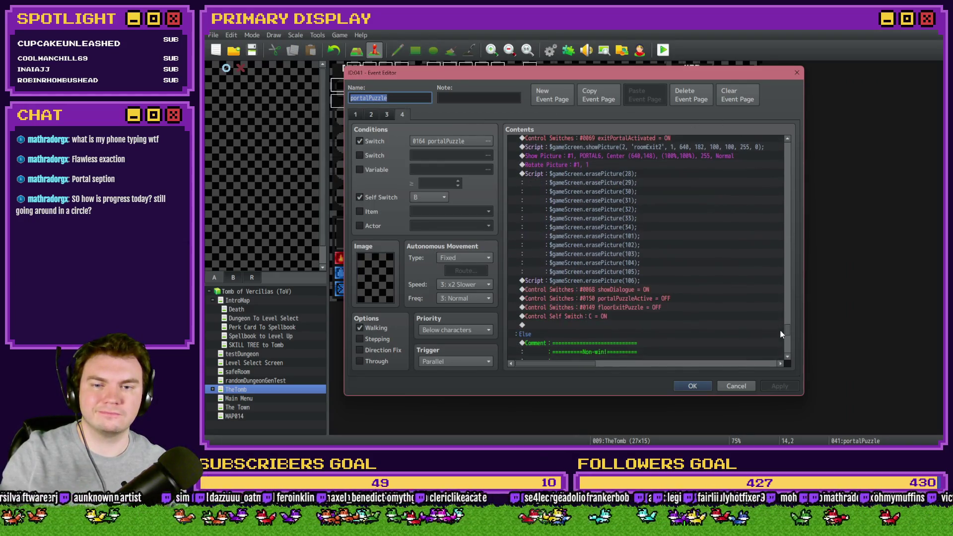
left_click(652, 238)
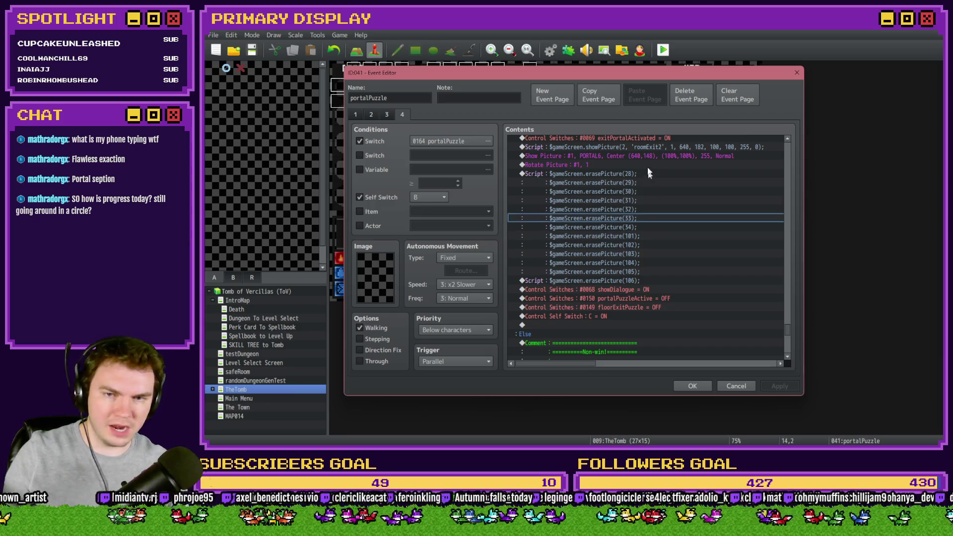
left_click(642, 174)
double_click(648, 261)
key("ctrl+c")
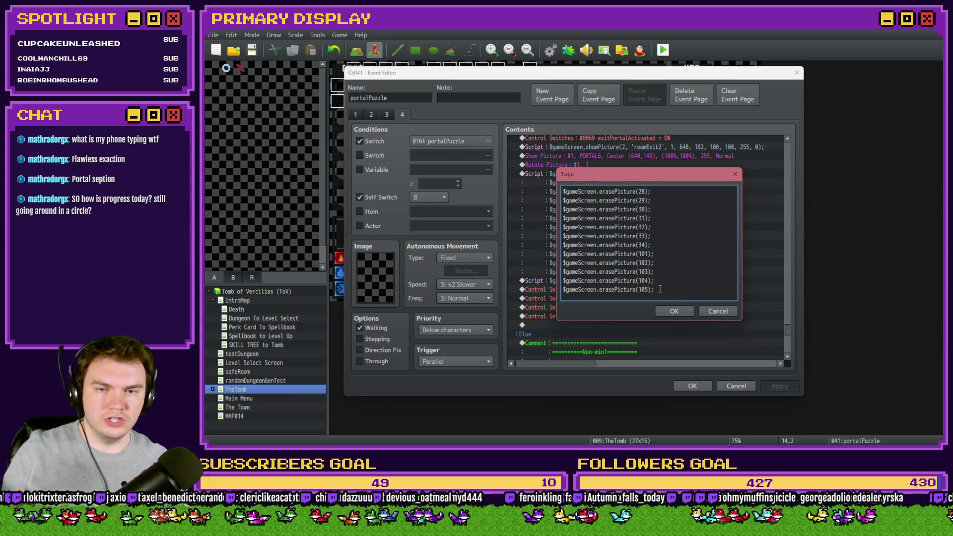
key("BackSpace")
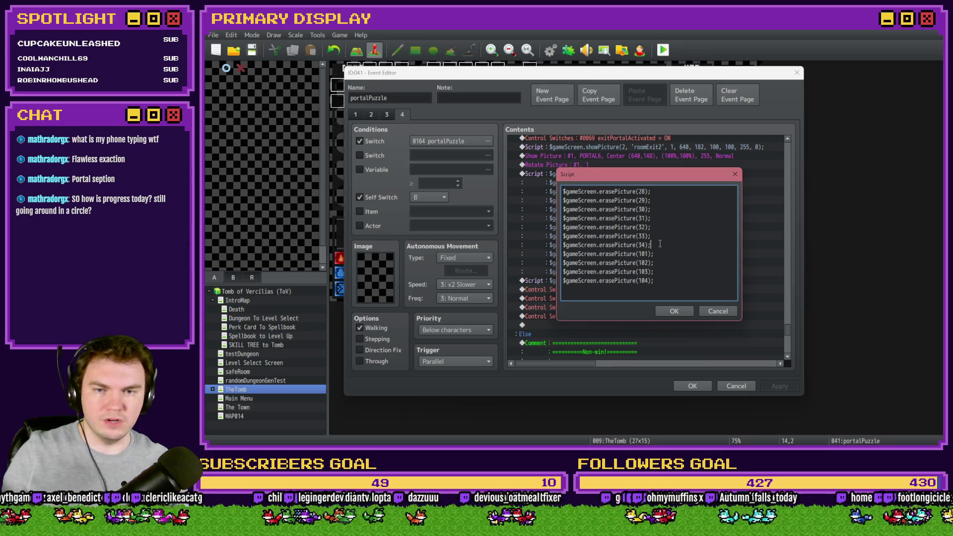
key("ctrl+v")
double_click(642, 253)
type("100")
left_click(674, 310)
- Paste erasePicture(105) above erasePicture(106), then save and start a playtest
left_click(644, 283)
double_click(646, 281)
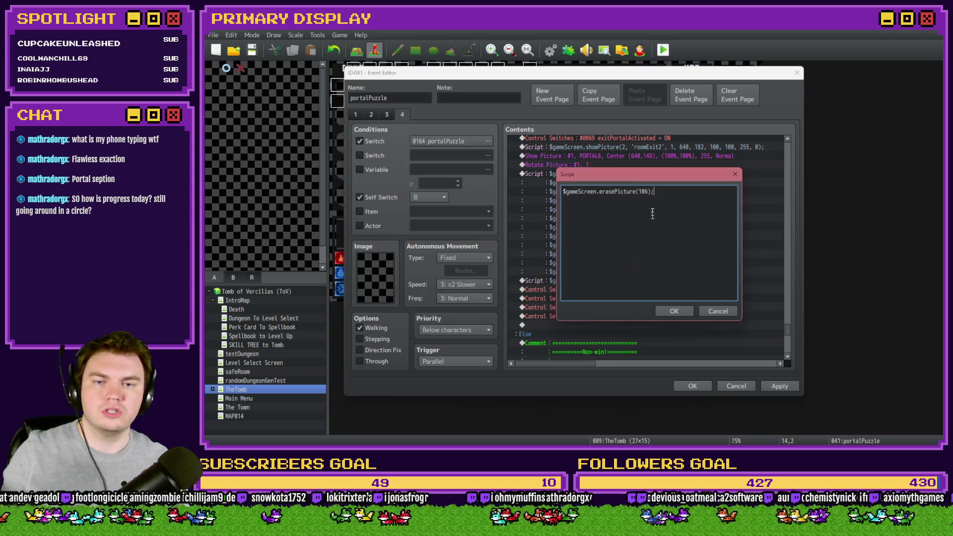
key("Return")
key("Up")
key("ctrl+v")
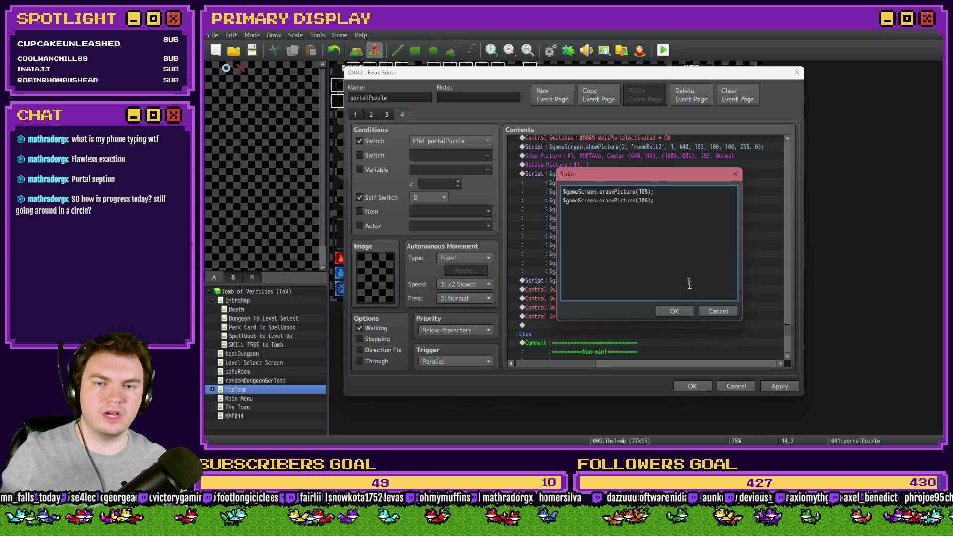
left_click(674, 311)
left_click(685, 383)
left_click(664, 50)
left_click(541, 253)
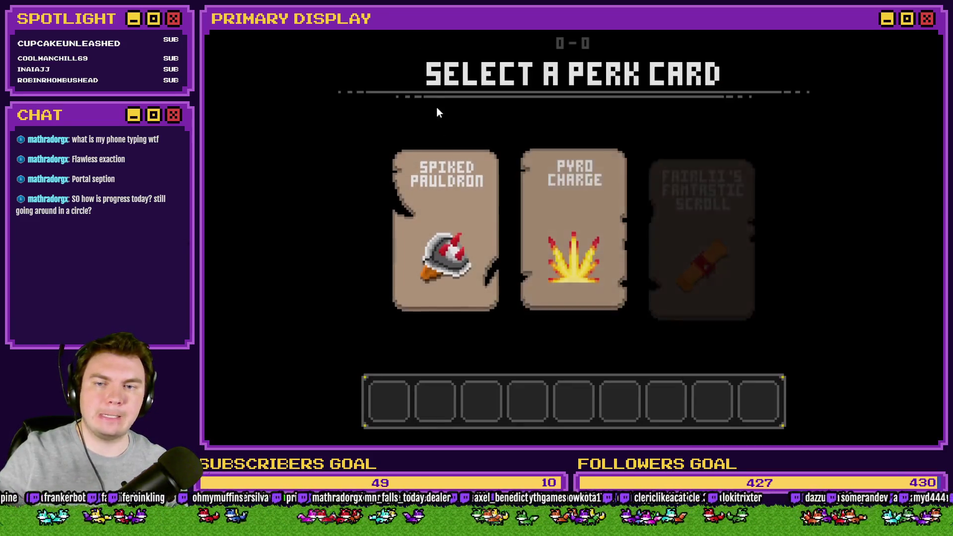
- Take the Spiked Pauldron perk card and briefly check the debug switch list
left_click(455, 161)
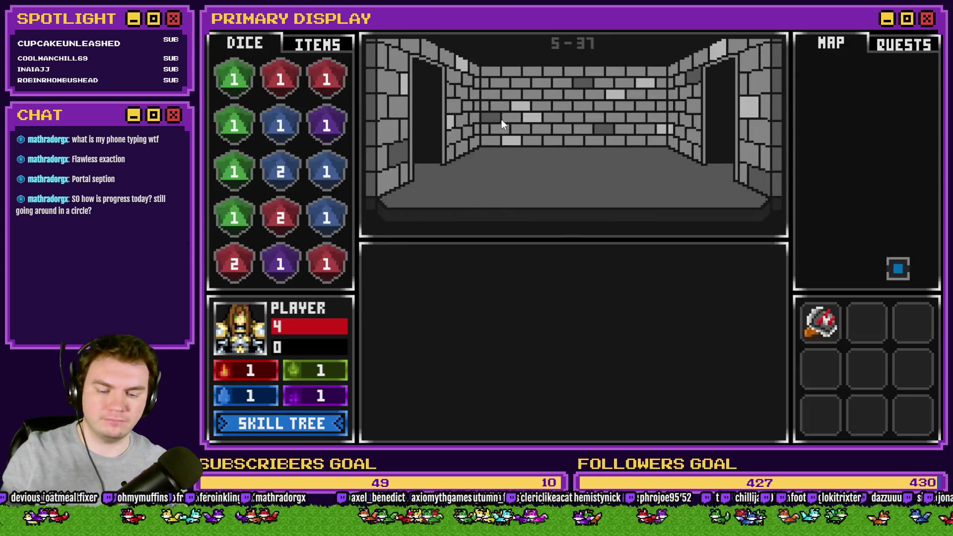
key("F9")
key("Escape")
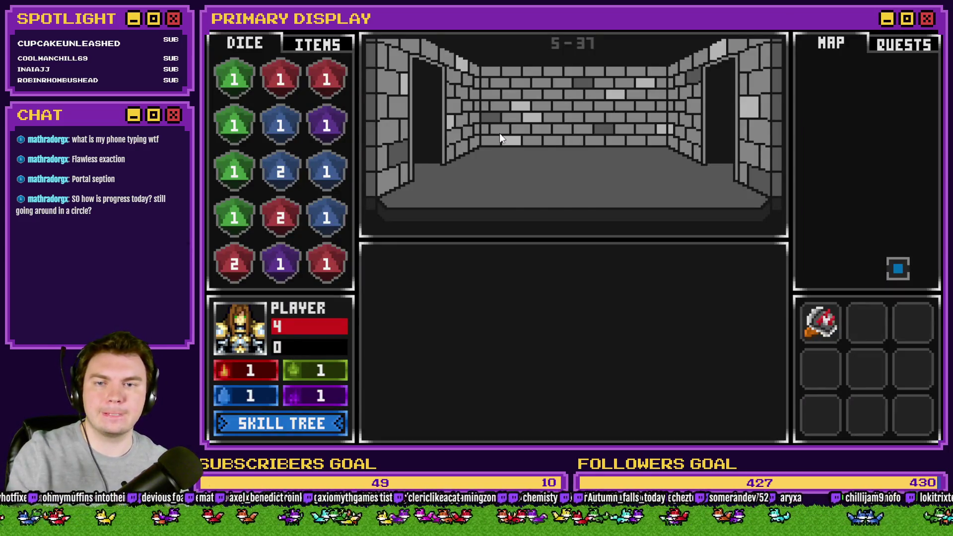
- Walk up and left through the dungeon to the glyph room and interact with the glyphs
key("Up")
key("Up")
key("Left")
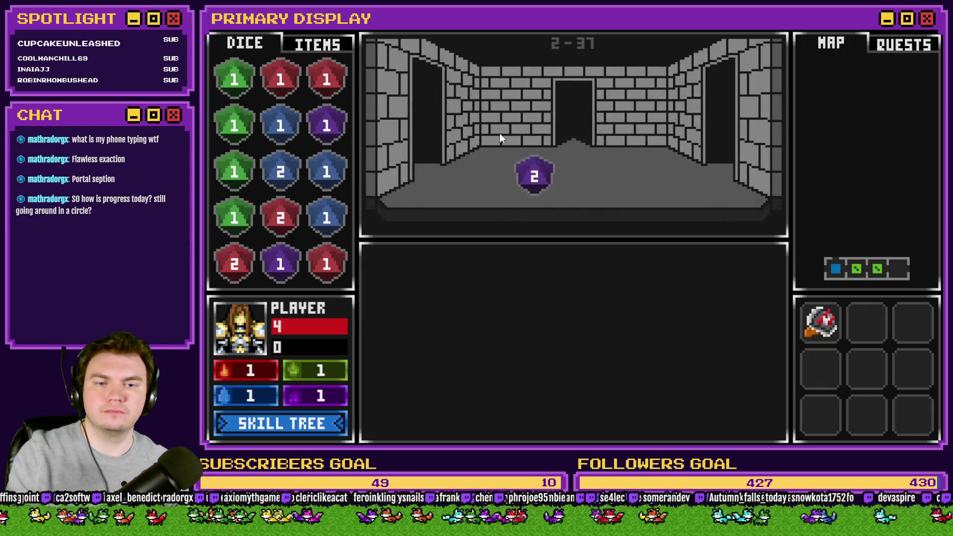
key("Up")
key("Up")
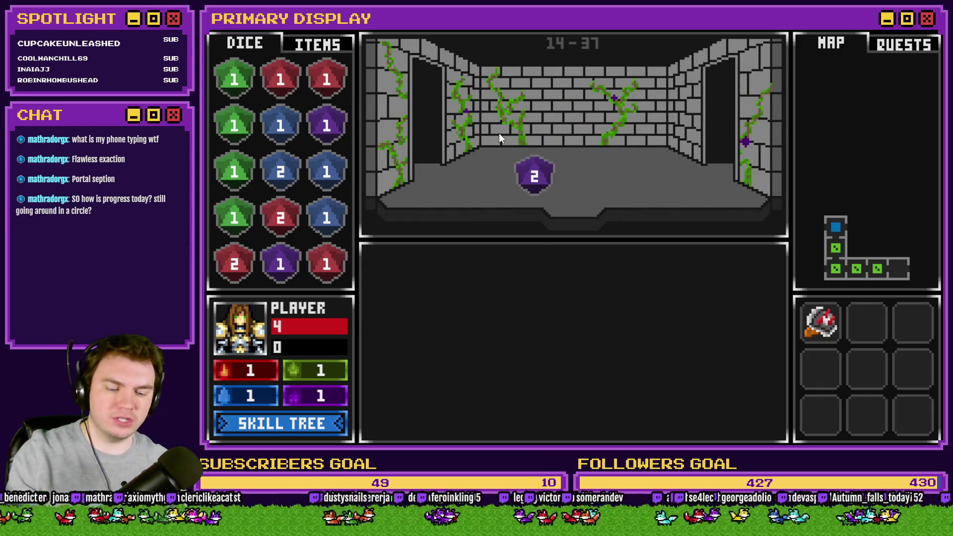
key("Left")
key("Up")
key("Up")
key("Up")
key("Up")
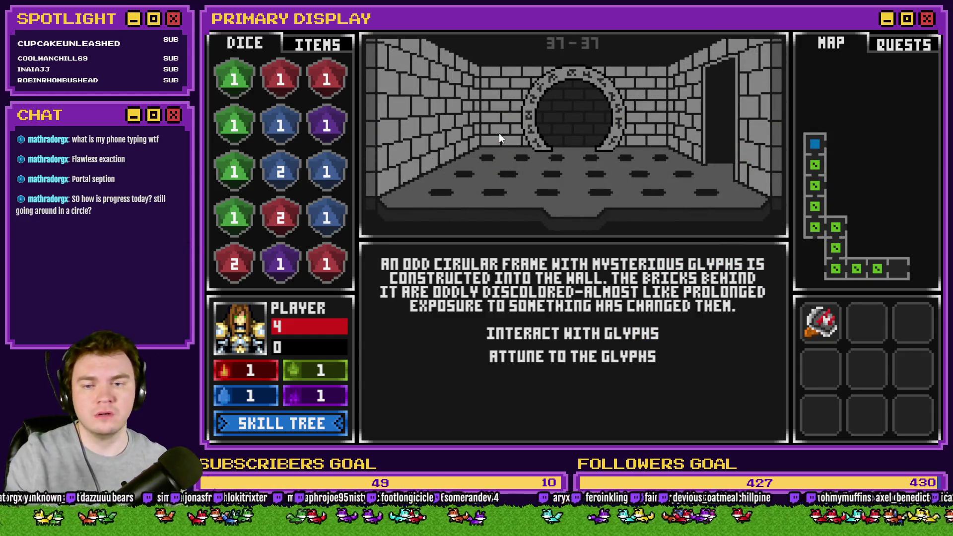
left_click(557, 332)
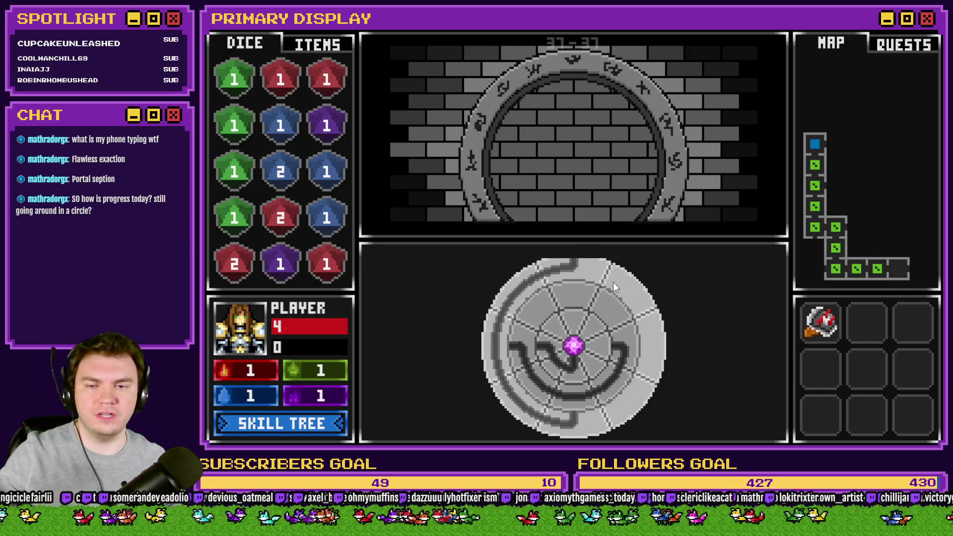
- Turn the disc's middle and inner rings to connect the path, then end the playtest
left_click(573, 400)
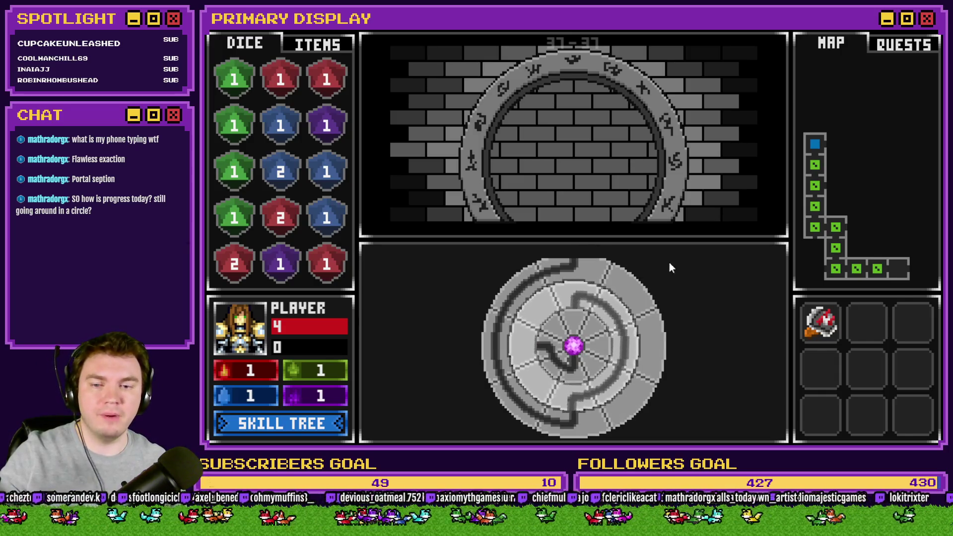
left_click(584, 326)
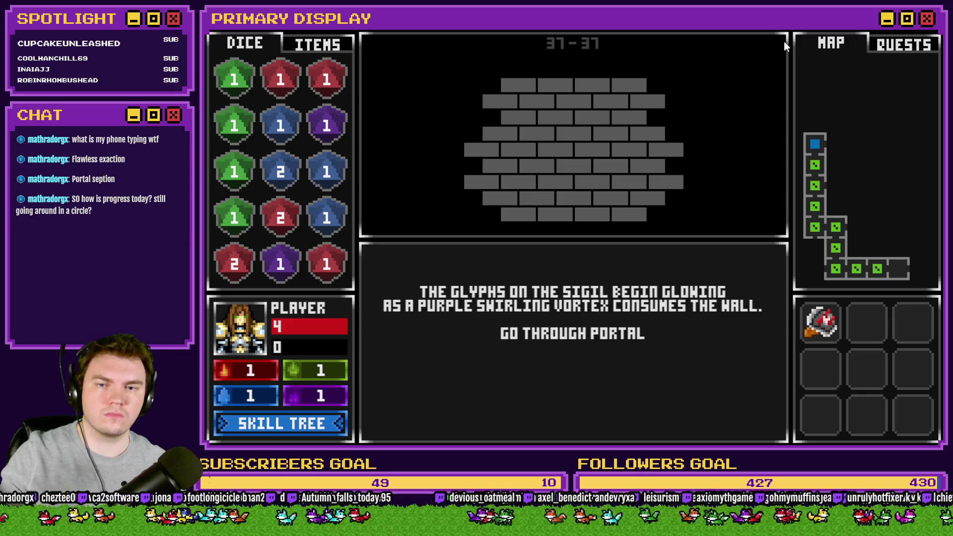
key("alt+F4")
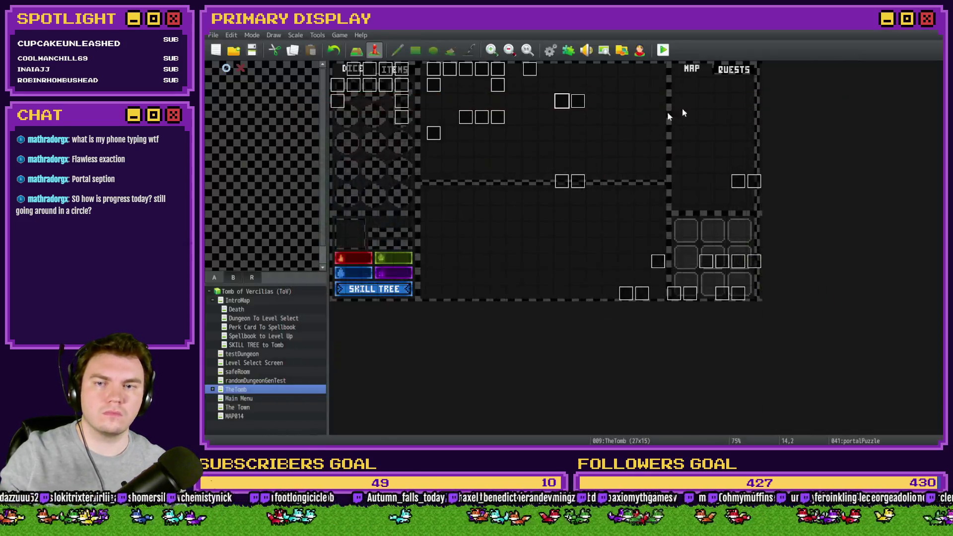
- Reopen the portalPuzzle event on page 4 and close it unchanged
double_click(562, 101)
left_click(404, 113)
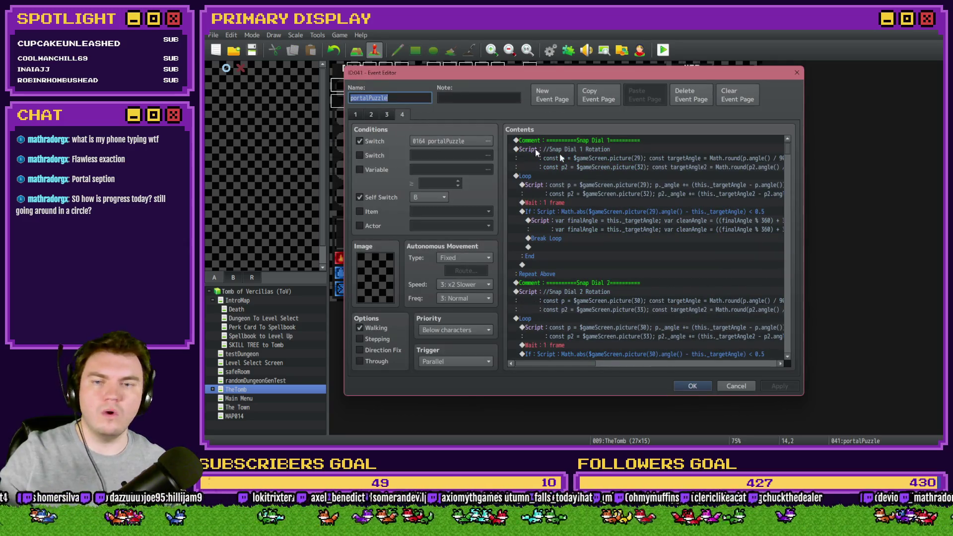
left_click(686, 387)
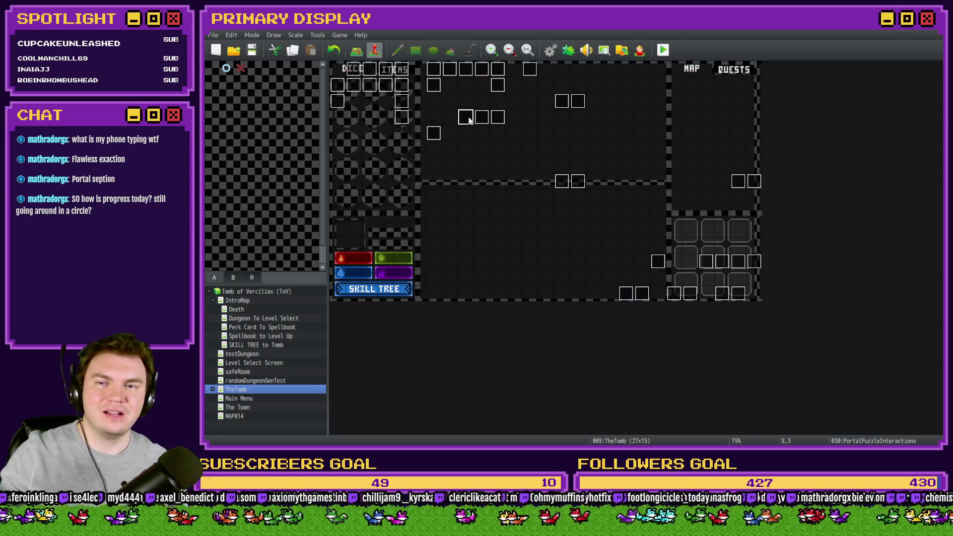
- Open PortalPuzzleInteractions and browse its pages, ending on page 1's floorExitPuzzle setup
double_click(466, 118)
left_click(402, 114)
left_click(418, 115)
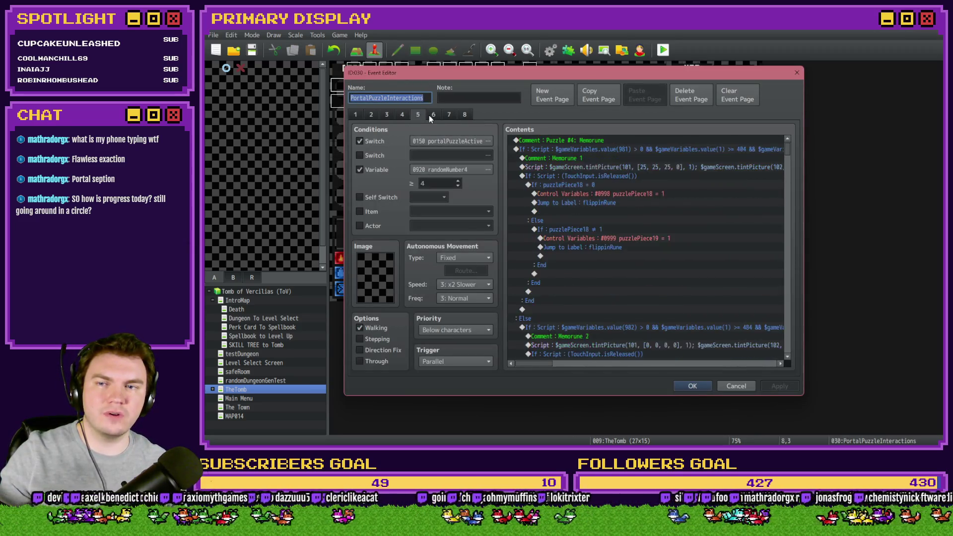
left_click(433, 115)
left_click(450, 115)
left_click(465, 115)
left_click(453, 114)
left_click(418, 115)
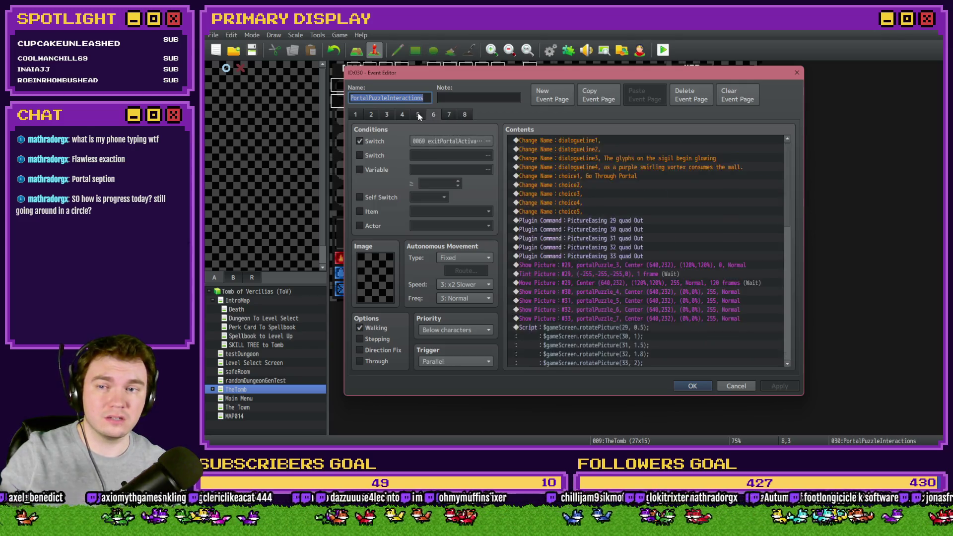
left_click(386, 115)
left_click(371, 114)
left_click(355, 115)
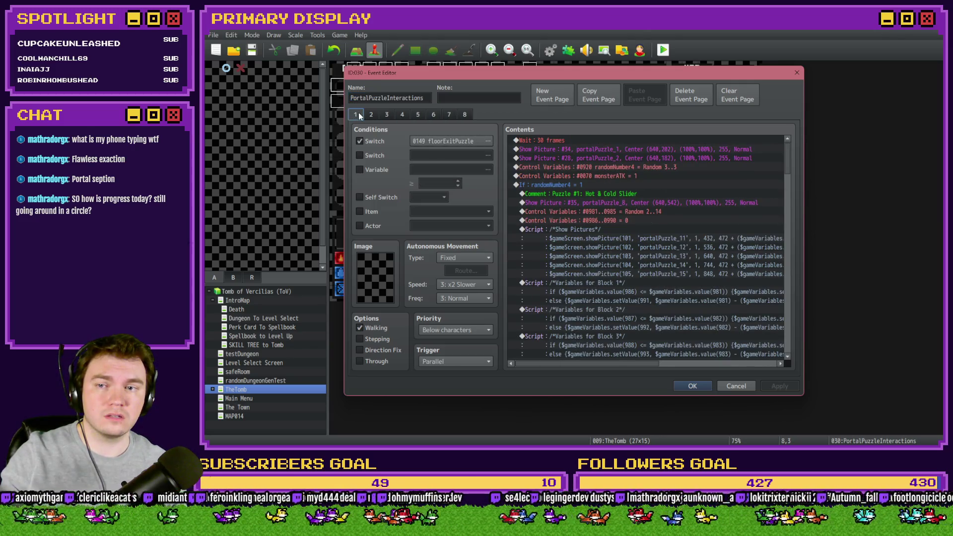
- Review page 2's Hot & Cold Slider logic, then settle on page 6's exit portal dialogue and close
left_click(371, 114)
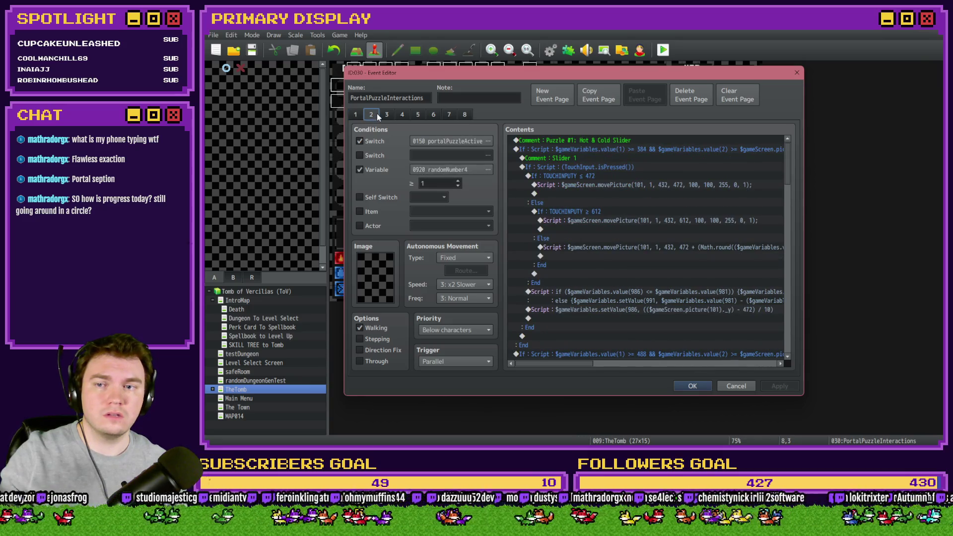
left_click(387, 115)
left_click(402, 115)
left_click(387, 115)
left_click(371, 115)
left_click(355, 114)
left_click(371, 115)
left_click(387, 115)
left_click(403, 115)
left_click(418, 115)
left_click(450, 115)
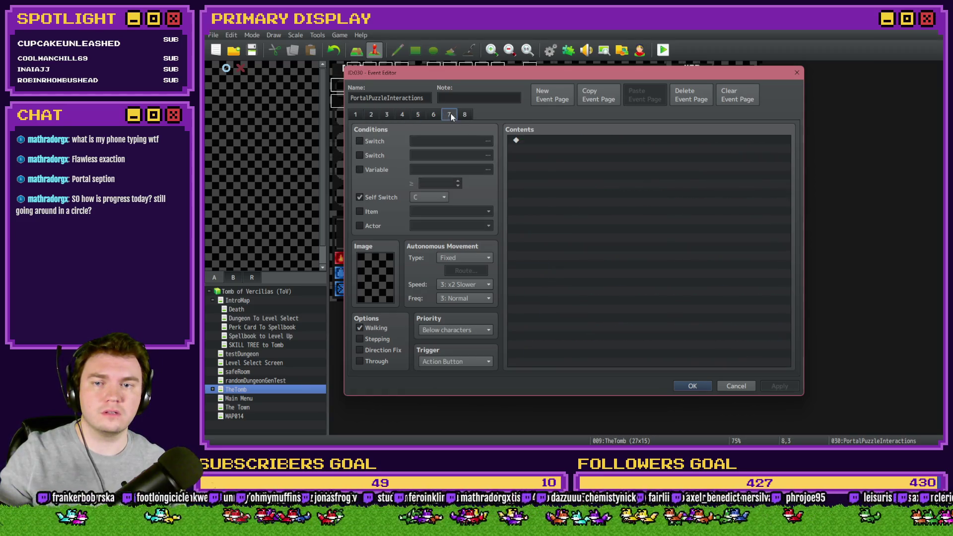
left_click(434, 114)
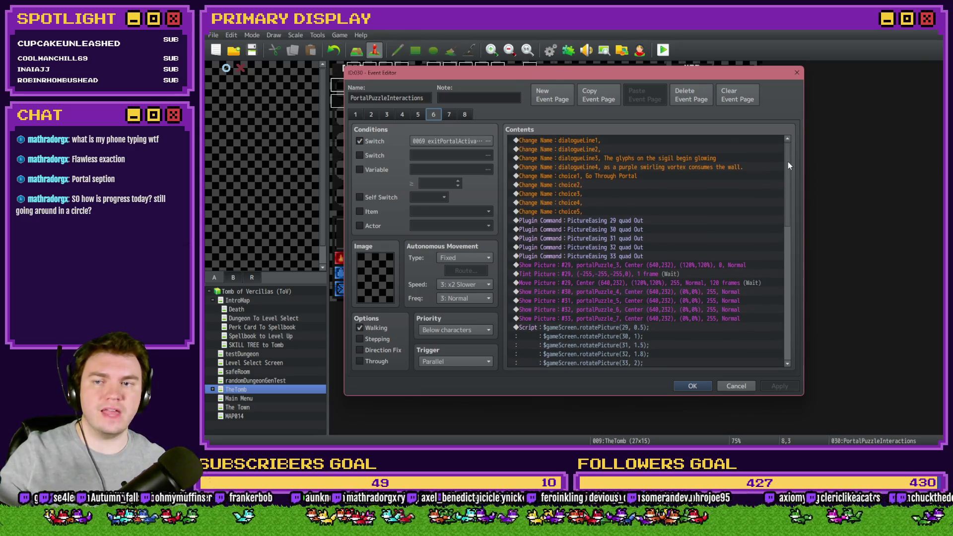
key("Escape")
- Review portalPuzzle page 4's dial snapping scripts and the exitPortalActivated switch command
double_click(568, 104)
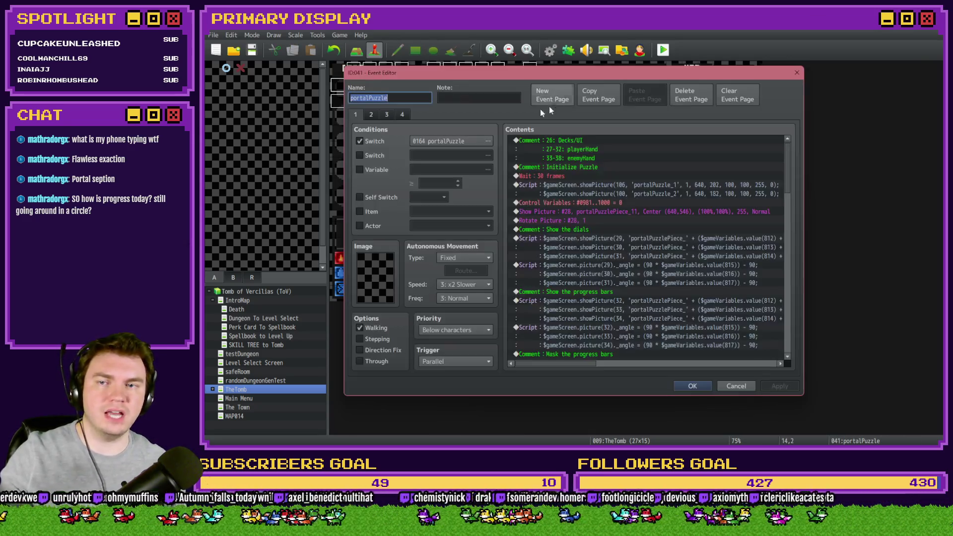
left_click(403, 116)
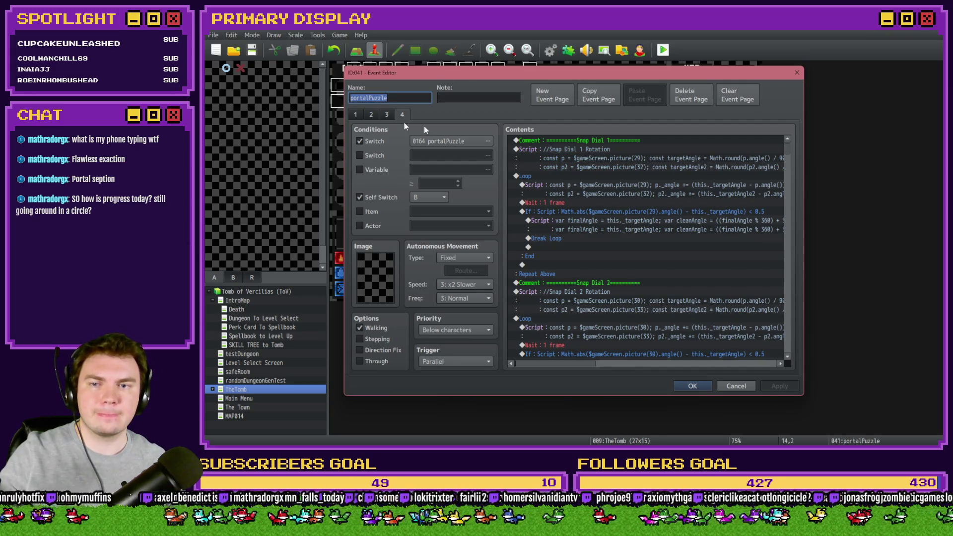
left_click_drag(788, 148, 794, 328)
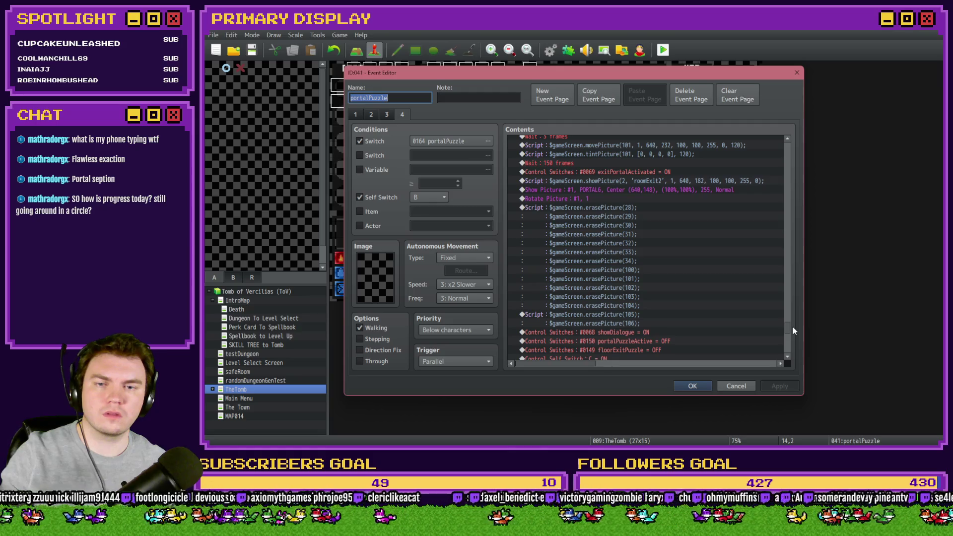
left_click(666, 172)
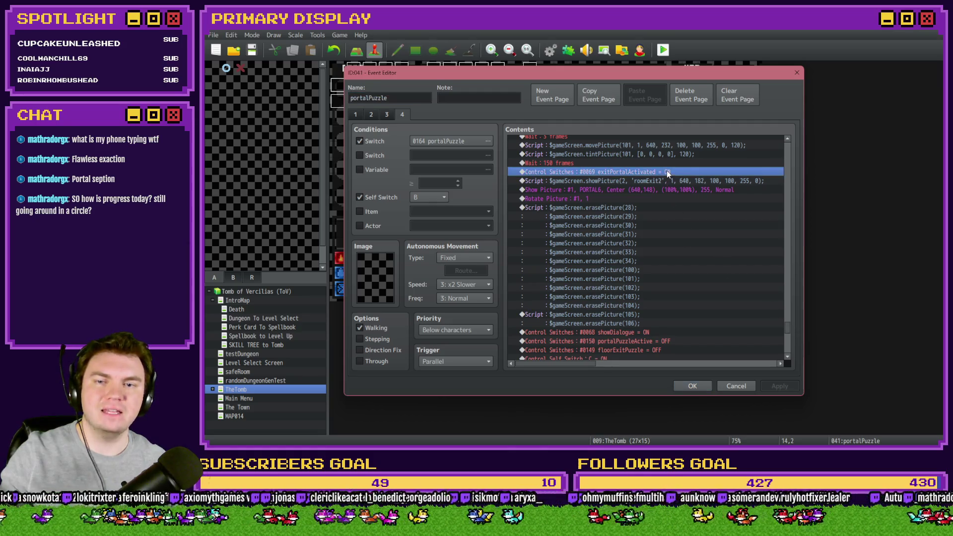
scroll(671, 268, "up", 2)
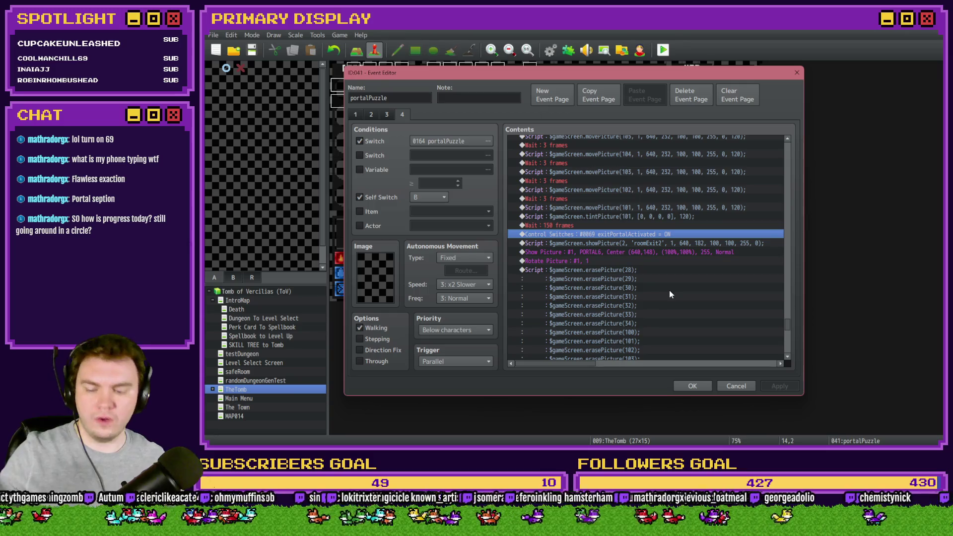
scroll(669, 290, "down", 1)
left_click(692, 386)
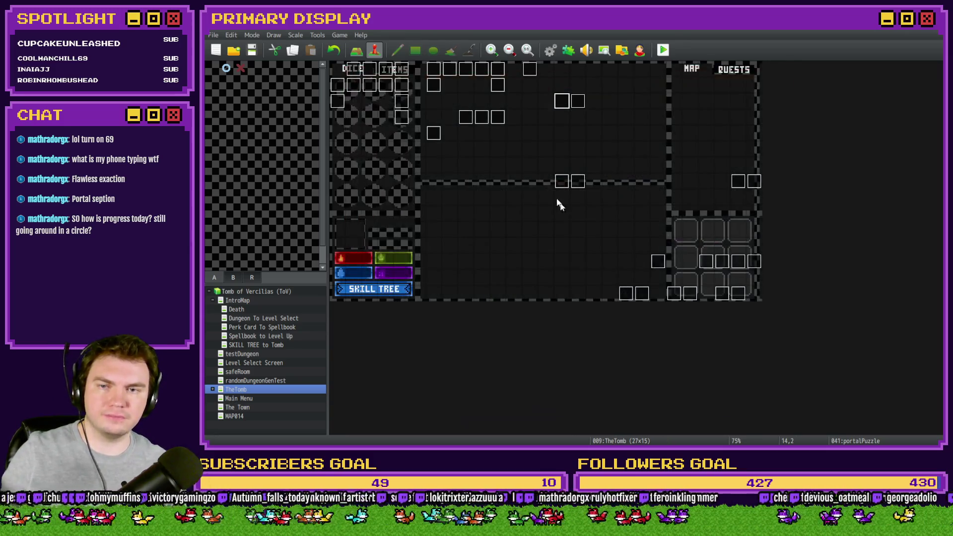
- Check PortalPuzzleInteractions pages 5 and 6 portal dialogue, then start a playtest
double_click(467, 119)
left_click(420, 117)
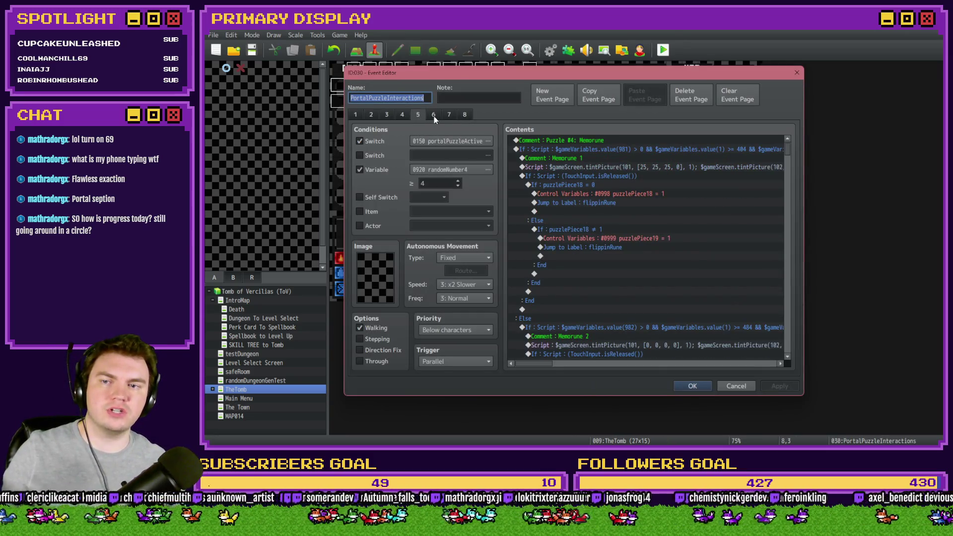
left_click(434, 116)
left_click_drag(786, 182, 794, 333)
left_click(693, 387)
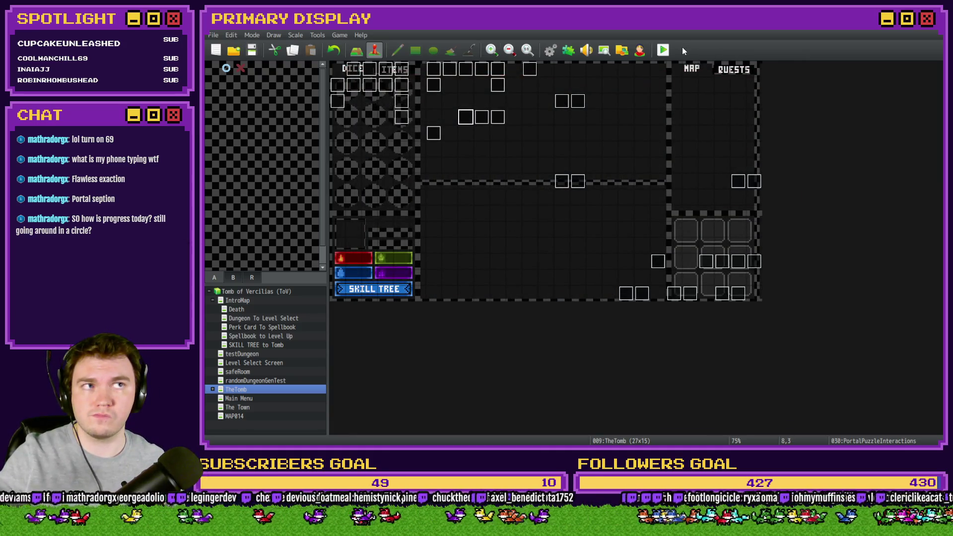
left_click(663, 50)
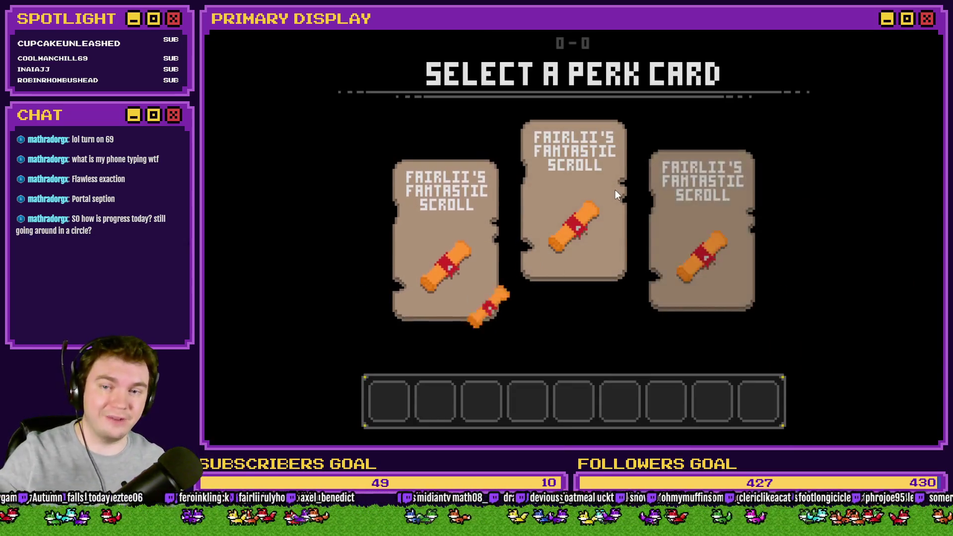
- Pick the middle perk card, advance to the glyph arch room, and rotate the dial rings
left_click(617, 196)
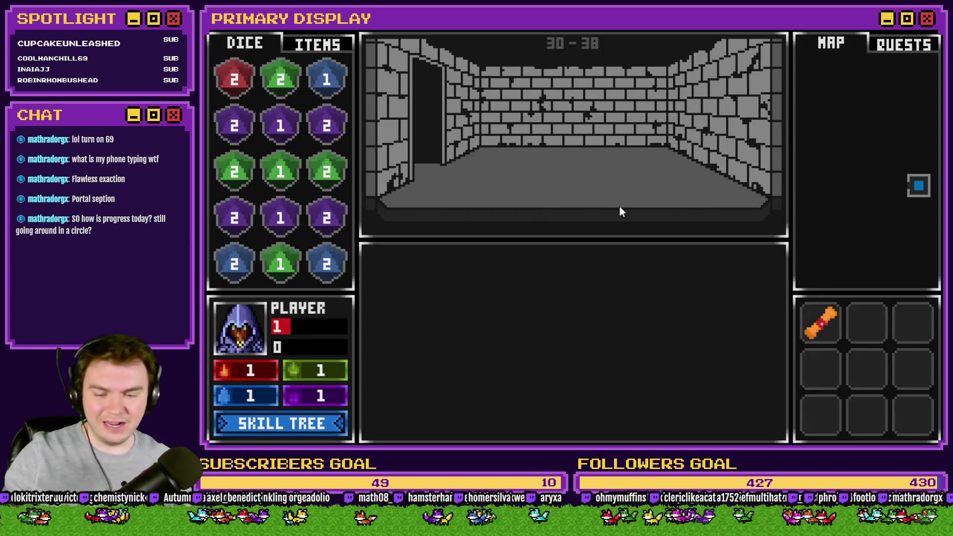
left_click(612, 217)
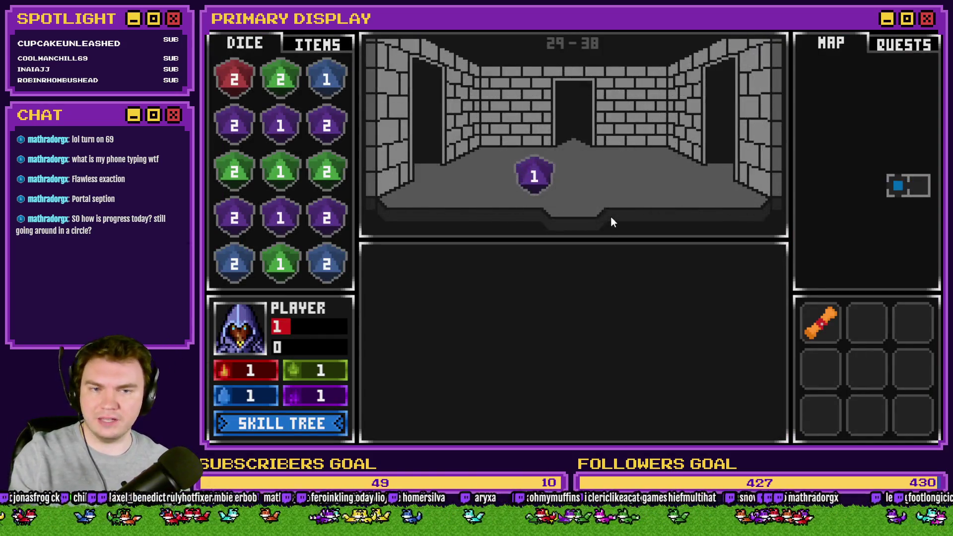
left_click(610, 217)
left_click(610, 218)
left_click(610, 216)
left_click(610, 217)
left_click(610, 218)
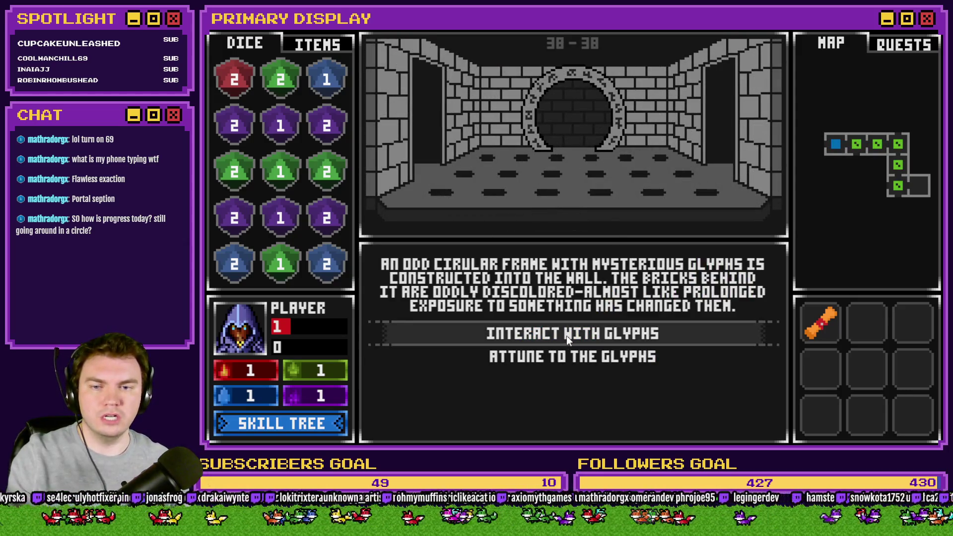
left_click(567, 335)
mouse_move(559, 306)
left_mouse_down()
mouse_move(511, 294)
mouse_move(550, 432)
mouse_move(637, 416)
mouse_move(610, 315)
mouse_move(540, 351)
mouse_move(571, 368)
left_mouse_up()
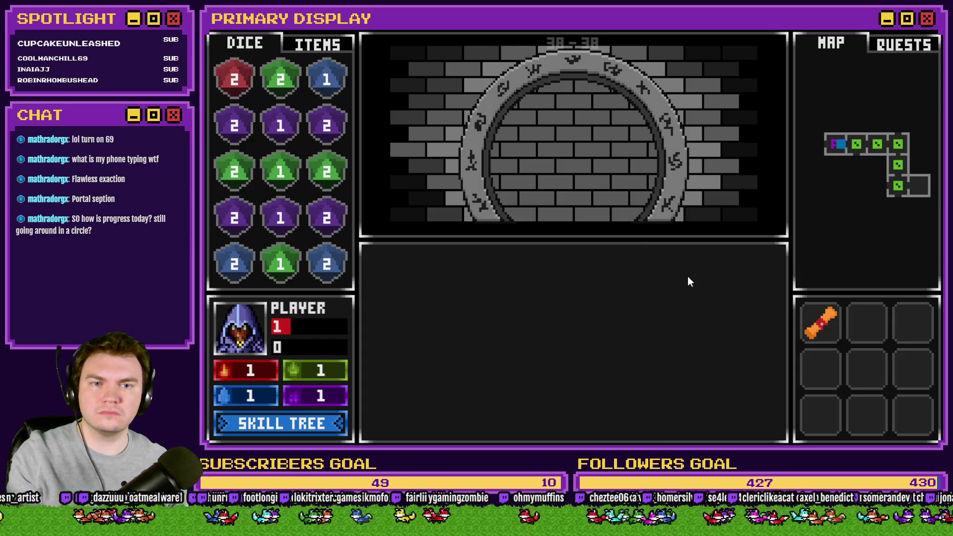
- Close the playtest and scroll to the portalPuzzle event's win branch commands
key("alt+F4")
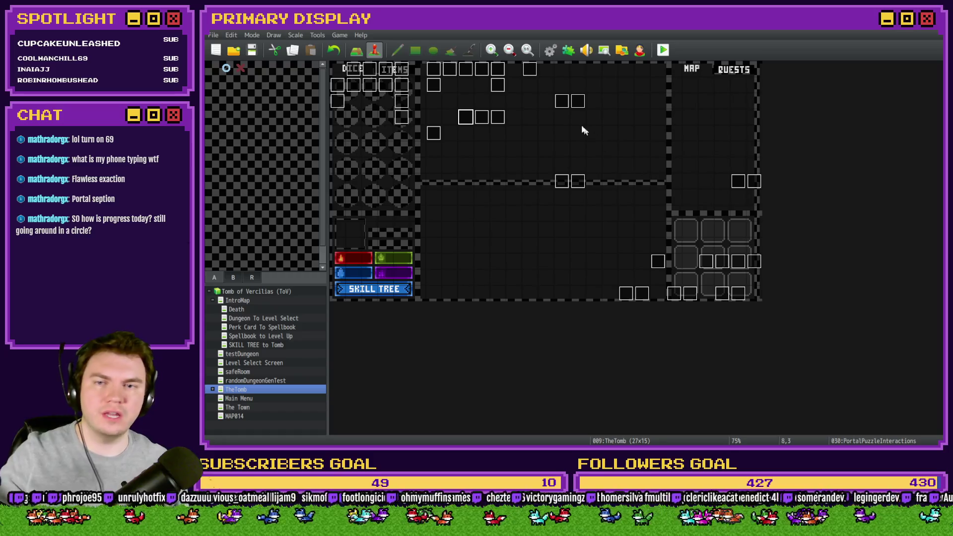
double_click(560, 103)
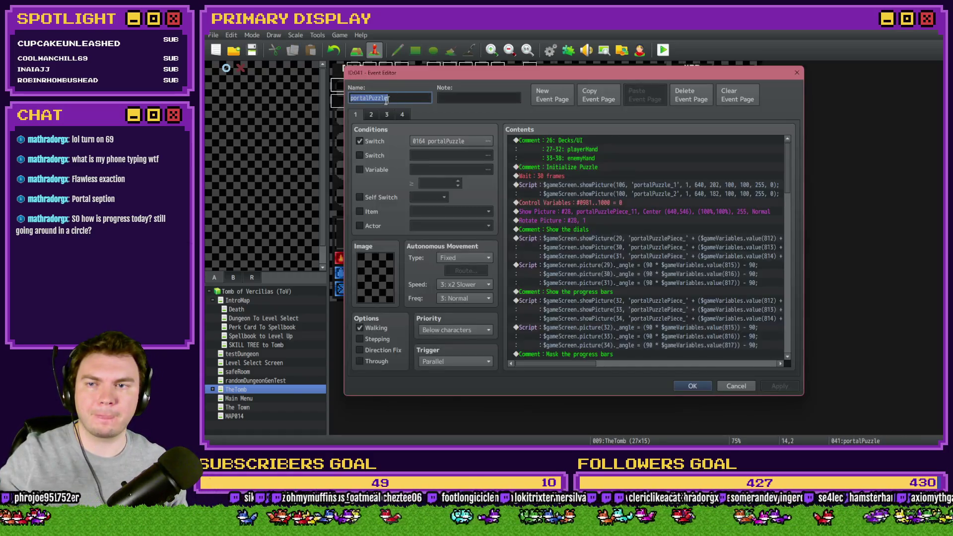
scroll(772, 327, "down", 15)
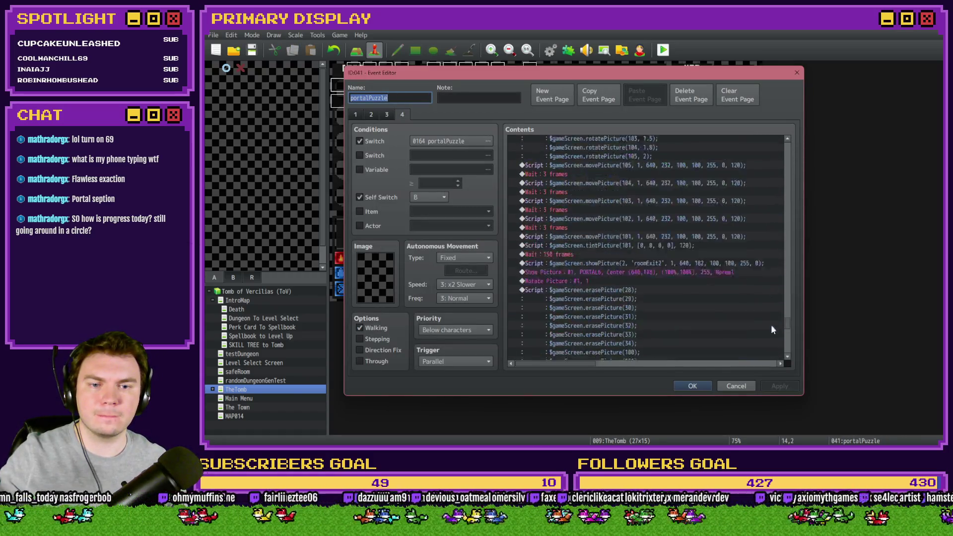
scroll(773, 333, "down", 3)
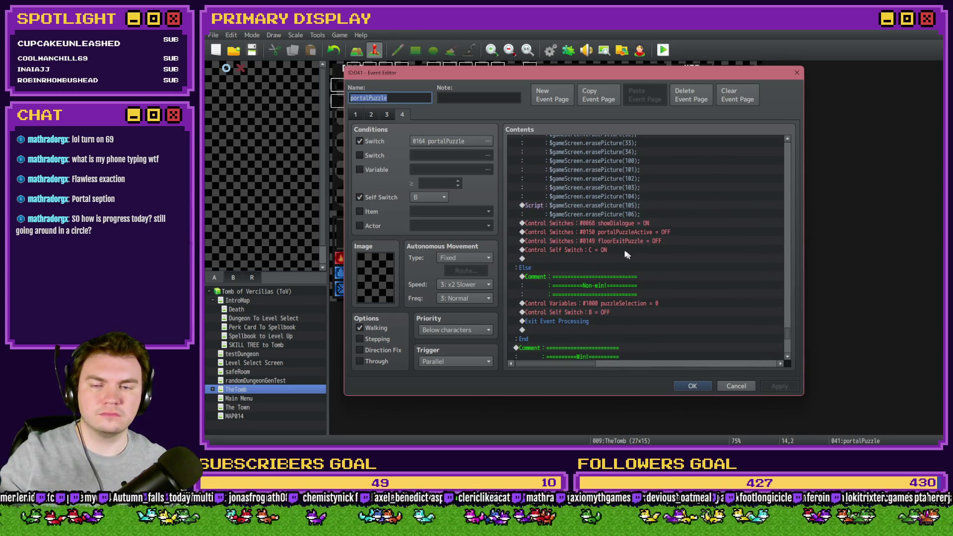
- Delete the portalPuzzleActive command and change floorExitPuzzle to switch 0164 portalPuzzle OFF
left_click(624, 224)
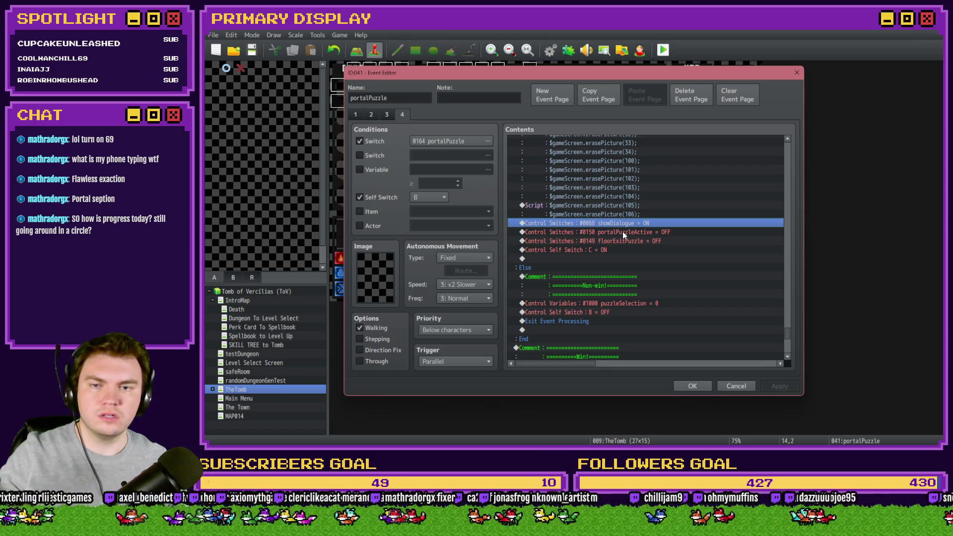
left_click(623, 231)
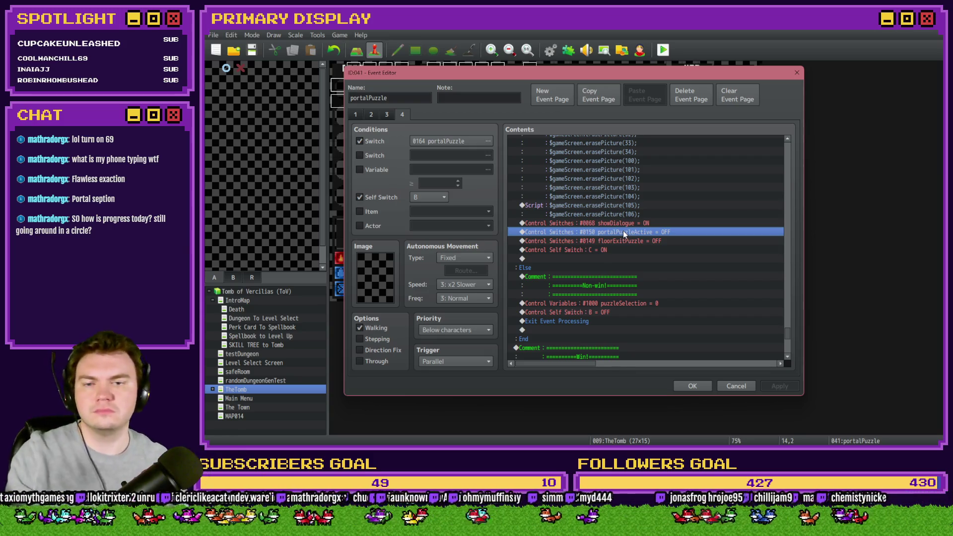
key("Delete")
double_click(627, 228)
left_click(651, 228)
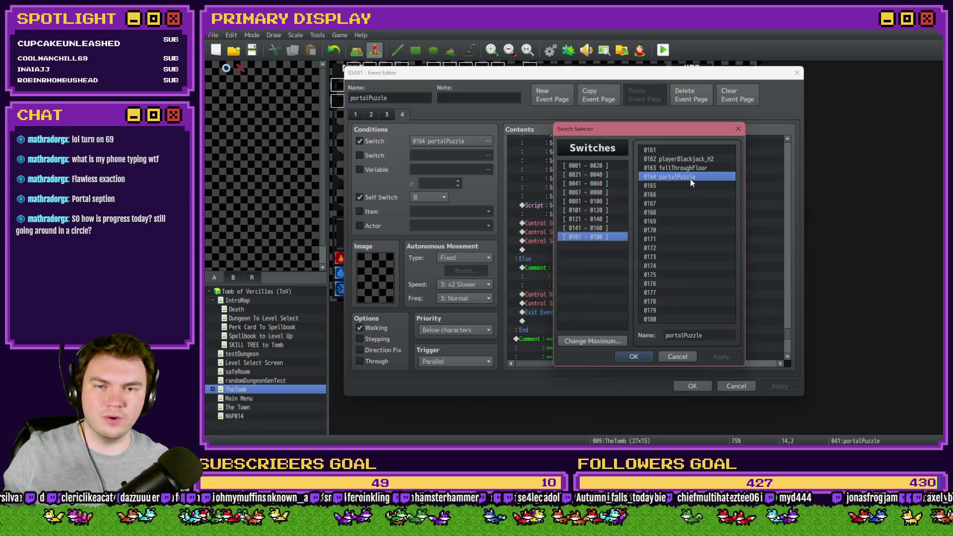
double_click(690, 180)
left_click(644, 277)
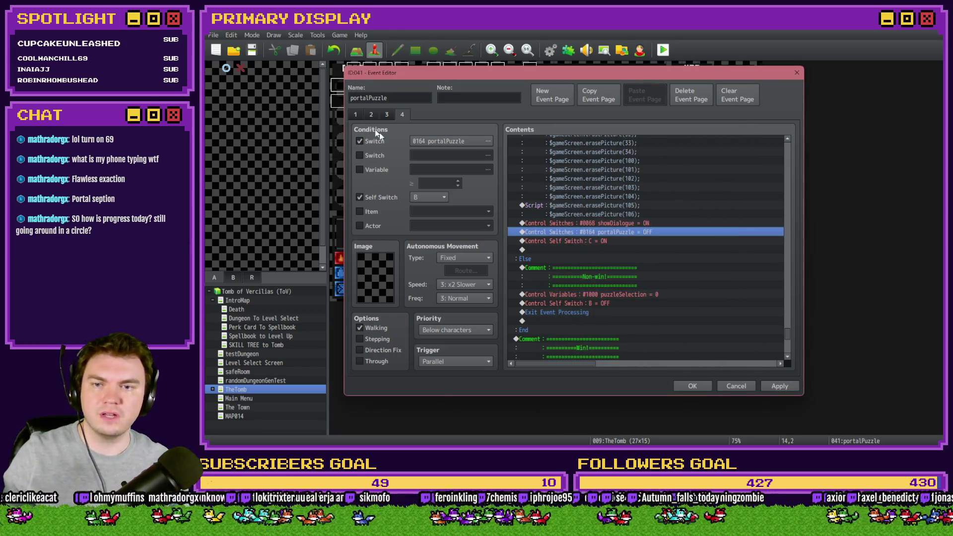
- Change the win branch's self switch C ON command to self switch A OFF
left_click(387, 114)
left_click(371, 114)
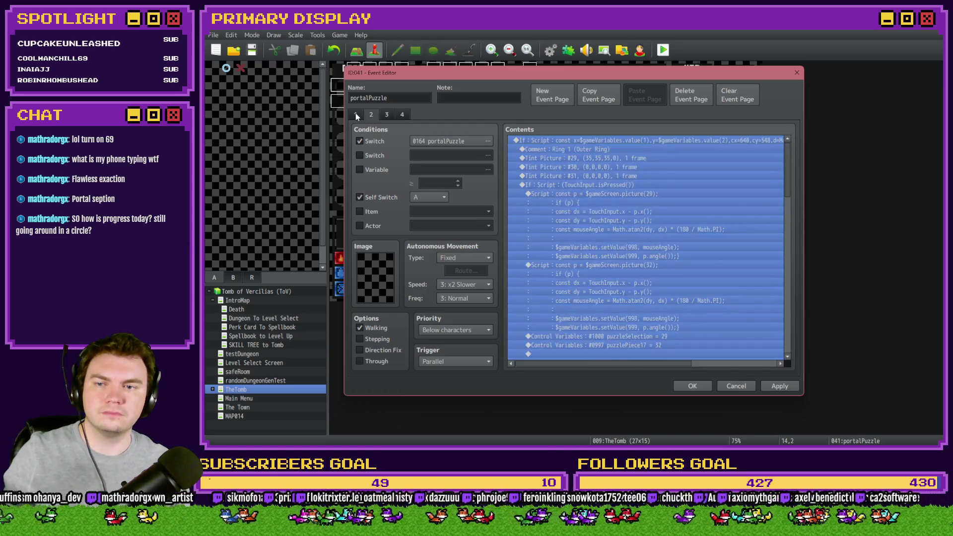
left_click(387, 114)
left_click(402, 114)
left_click_drag(789, 155, 788, 320)
left_click(639, 183)
double_click(640, 175)
left_click(625, 234)
left_click(622, 242)
left_click(636, 281)
key("Return")
left_click(646, 281)
key("Return")
left_click(652, 278)
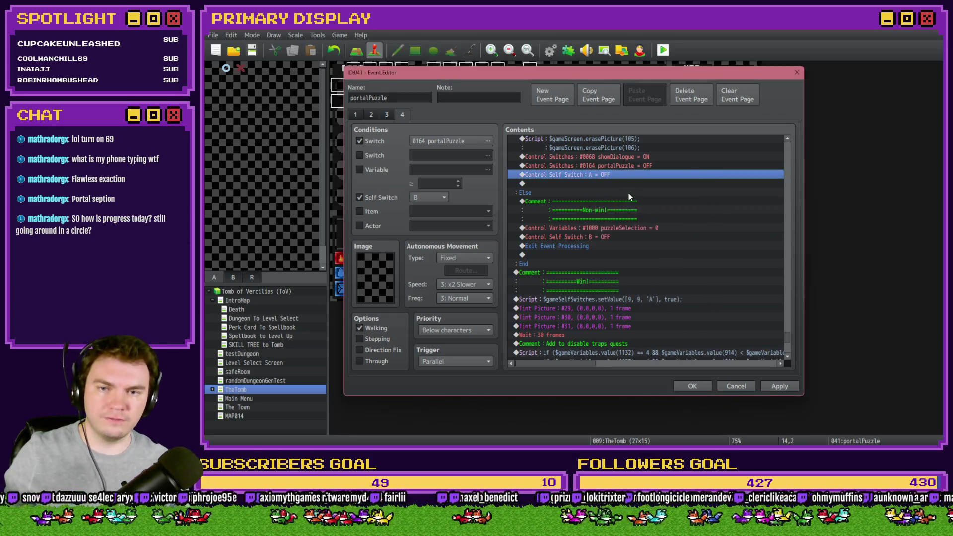
- Add self switch B OFF and an Exit Event Processing command, then save the event
key("Return")
left_click(621, 233)
left_click(622, 251)
left_click(639, 279)
double_click(596, 193)
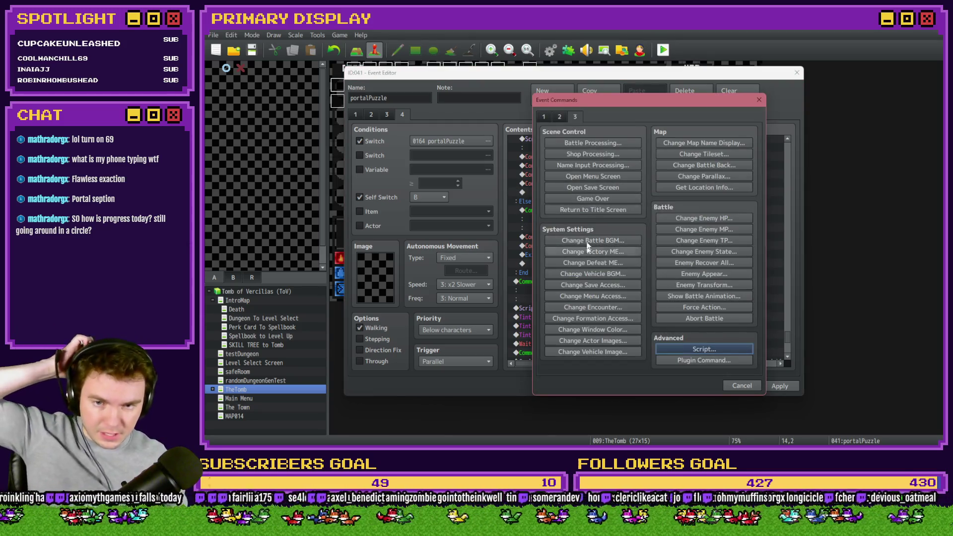
left_click(544, 118)
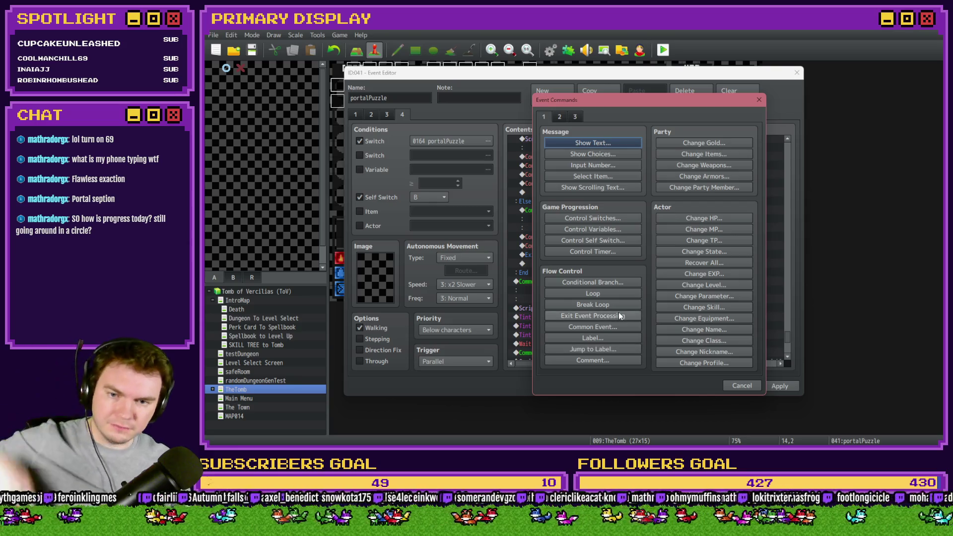
left_click(621, 316)
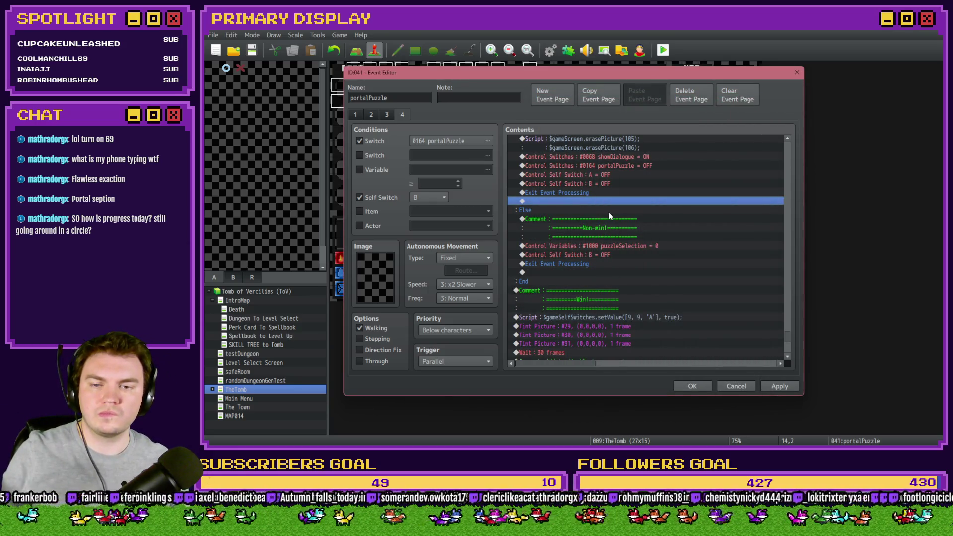
left_click(695, 386)
- Playtest, take the potion perk card, walk to the glyph room and open the dial
left_click(664, 54)
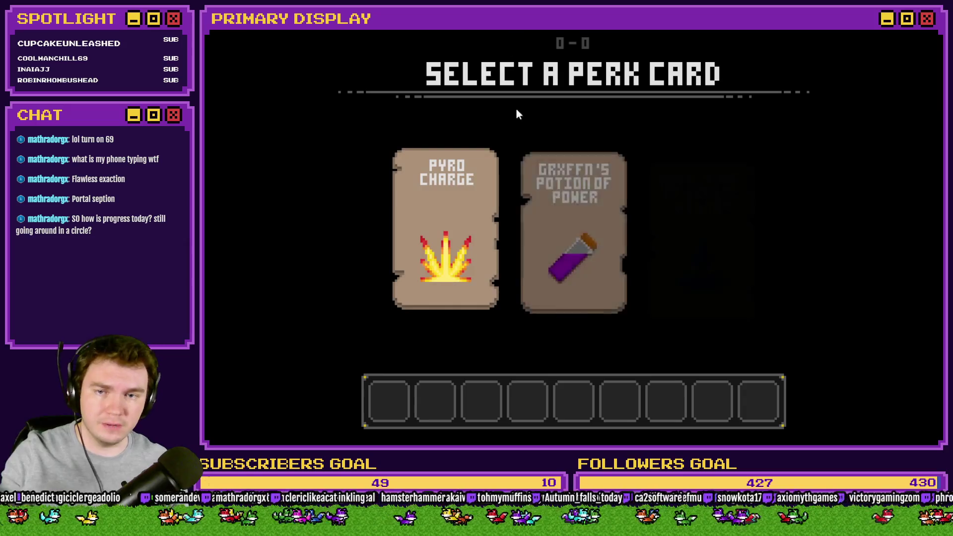
left_click(538, 183)
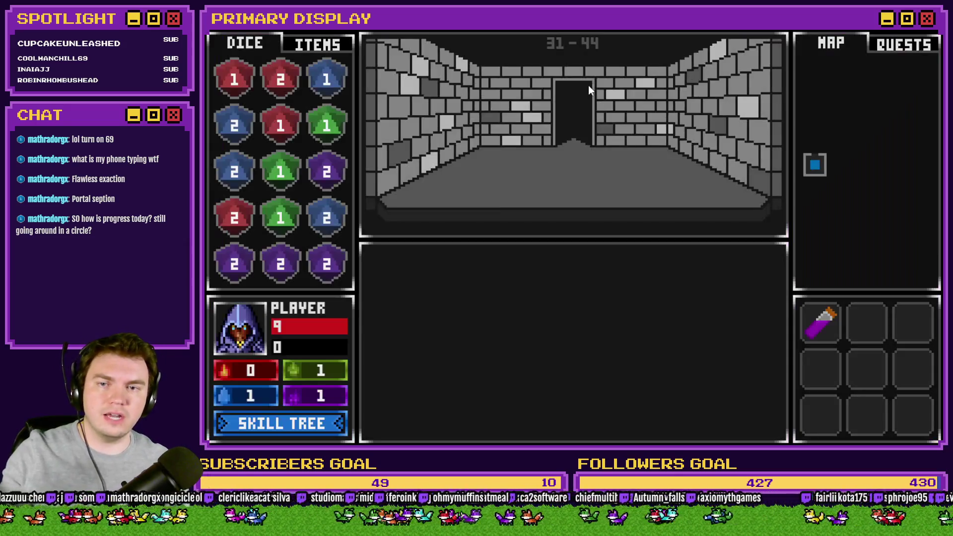
left_click(659, 183)
left_click(651, 204)
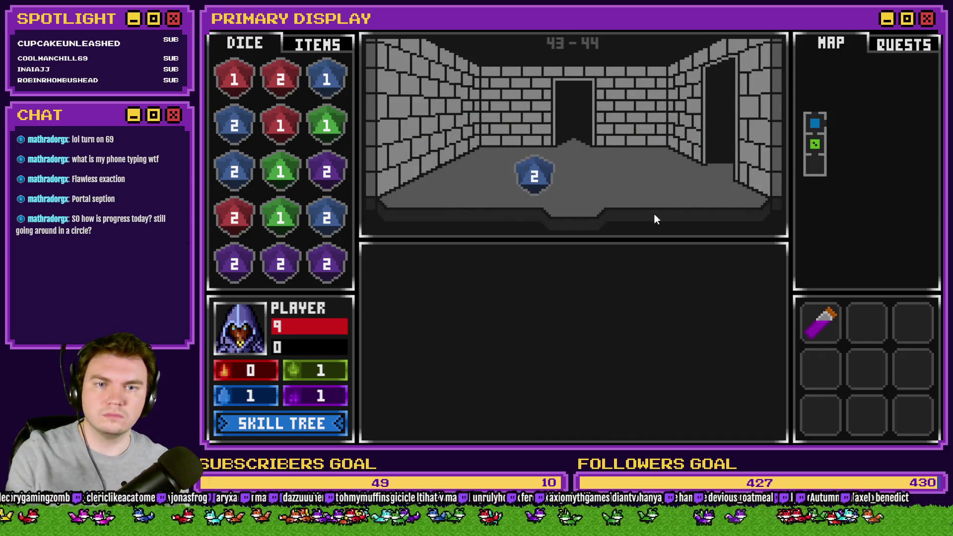
left_click(654, 220)
left_click(610, 334)
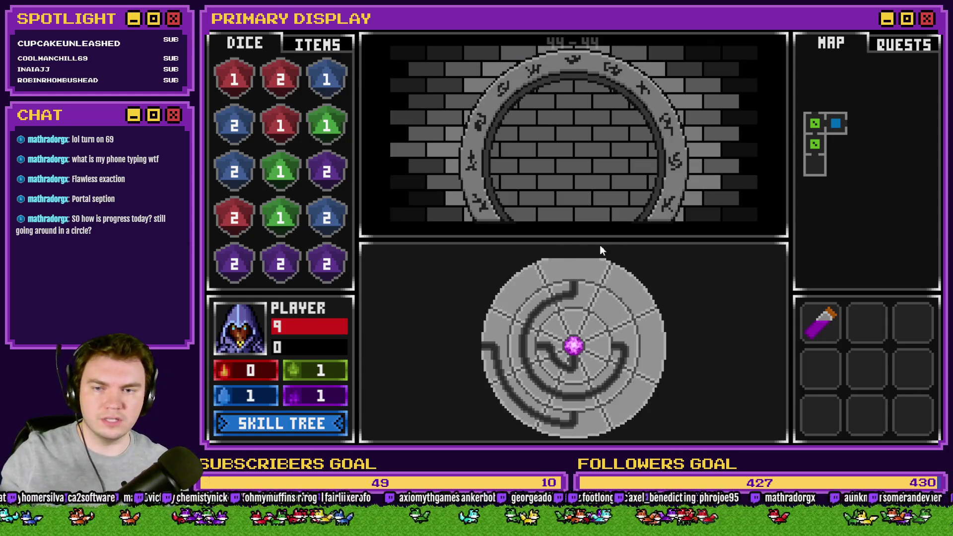
- Rotate the outer, middle and inner rings to open the portal, then go through it
left_click(499, 335)
left_click(541, 338)
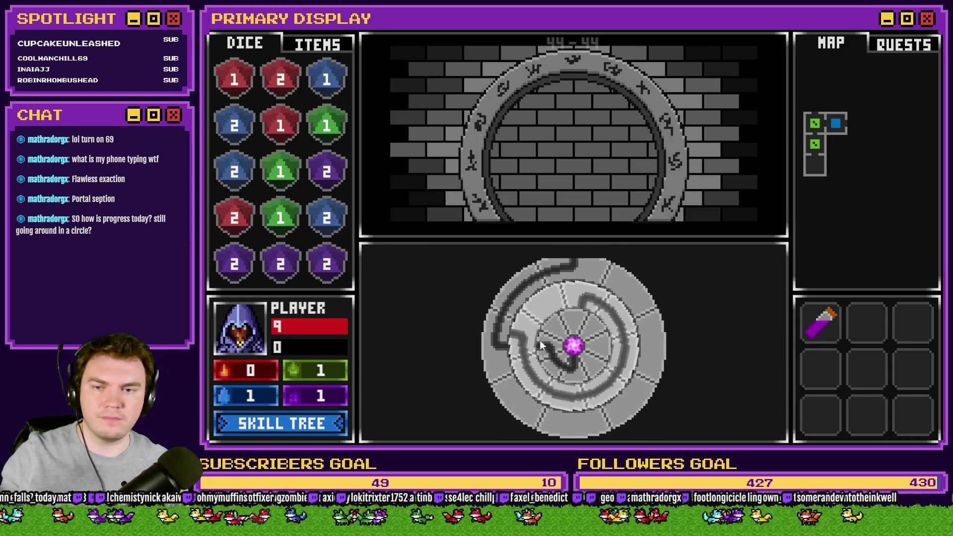
left_click(553, 348)
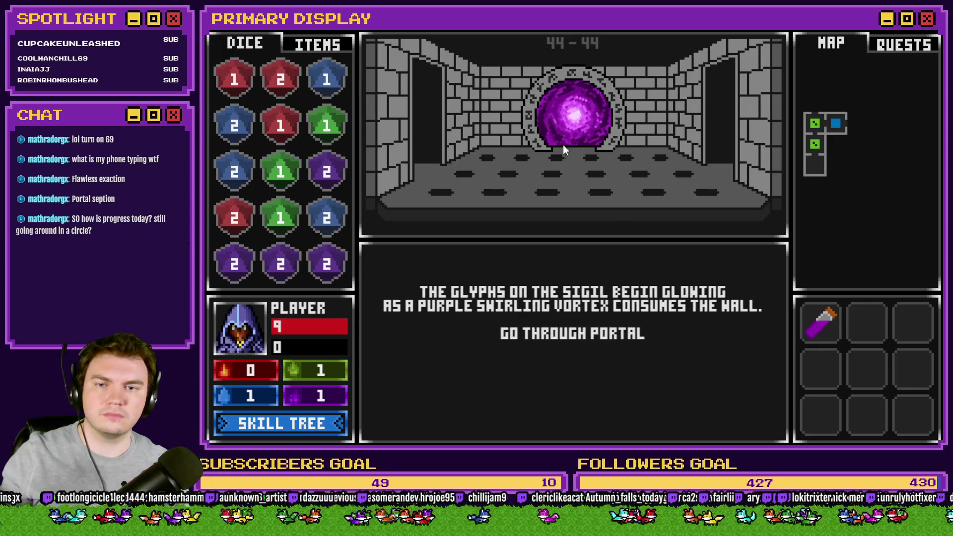
left_click(625, 332)
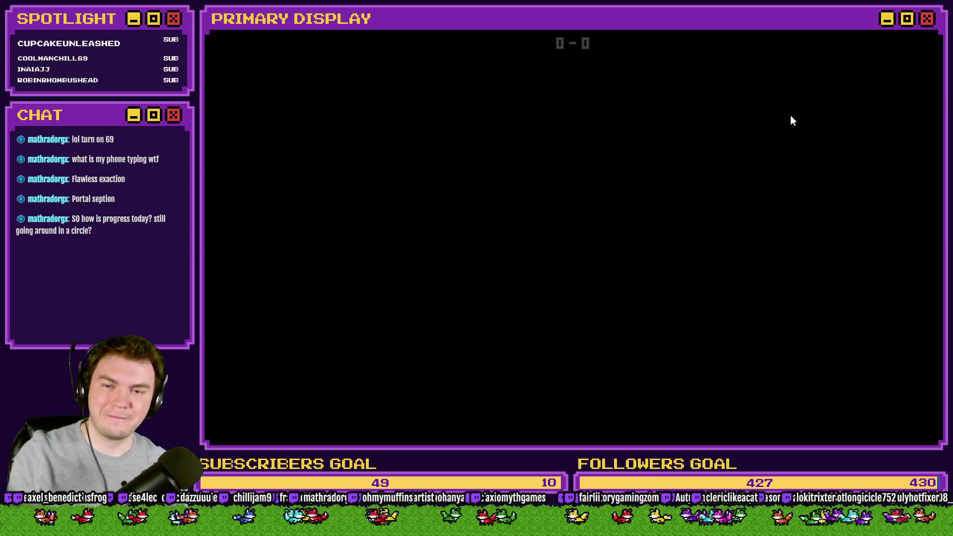
- Choose the Spiked Pauldron perk, then walk the new floor's corridors to room 7-9
left_click(482, 218)
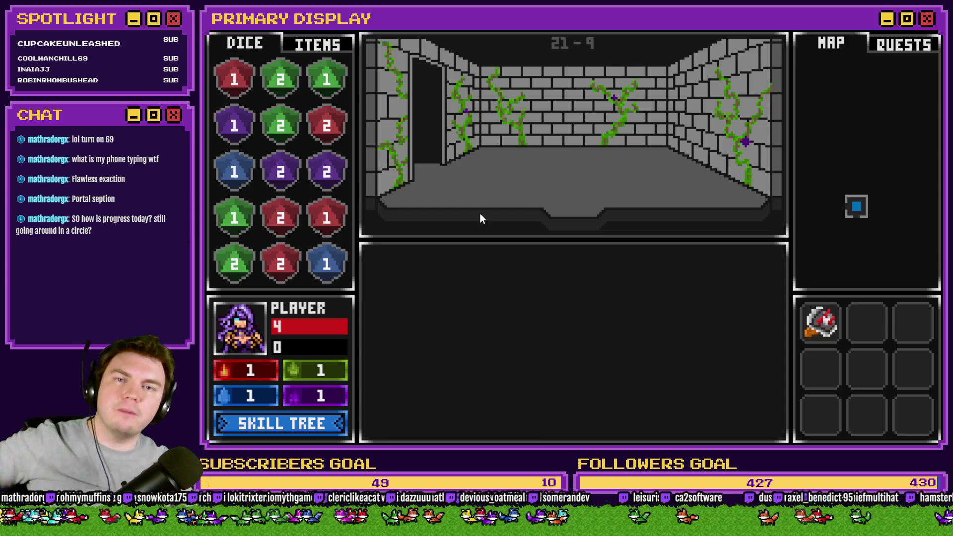
key("w")
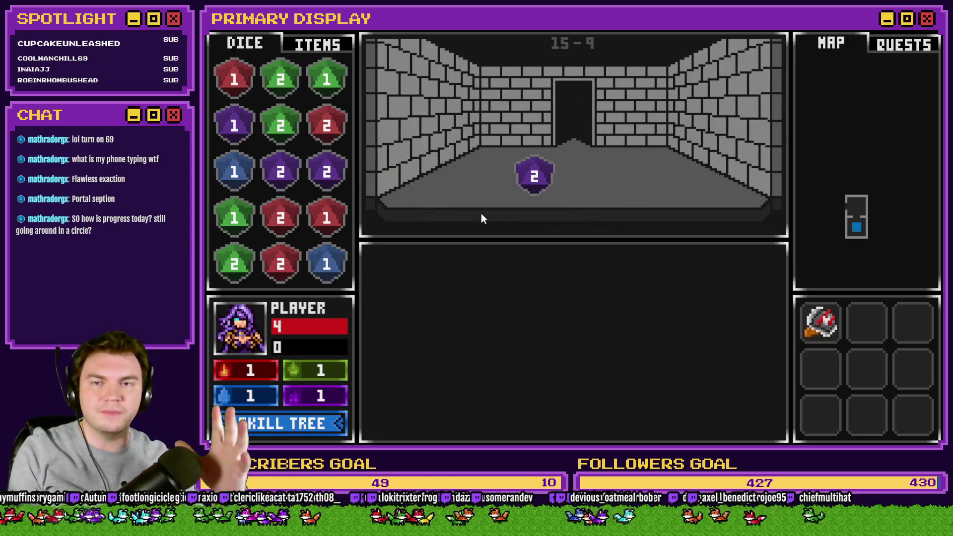
key("a")
key("w")
key("w")
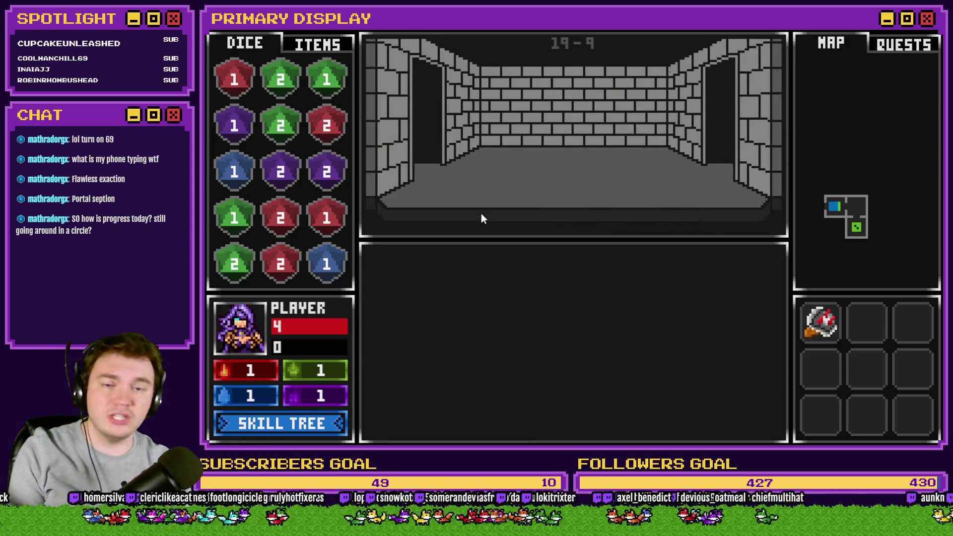
key("a")
key("w")
key("w")
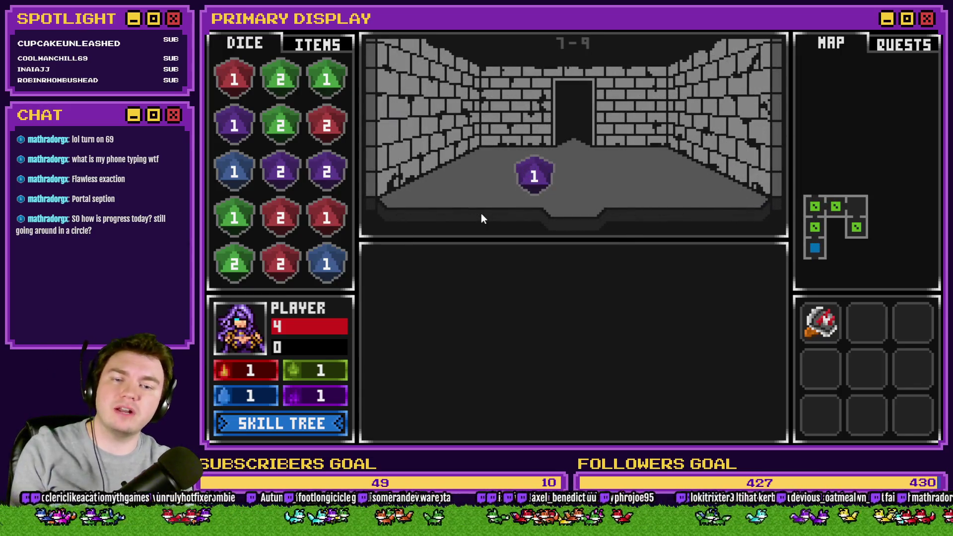